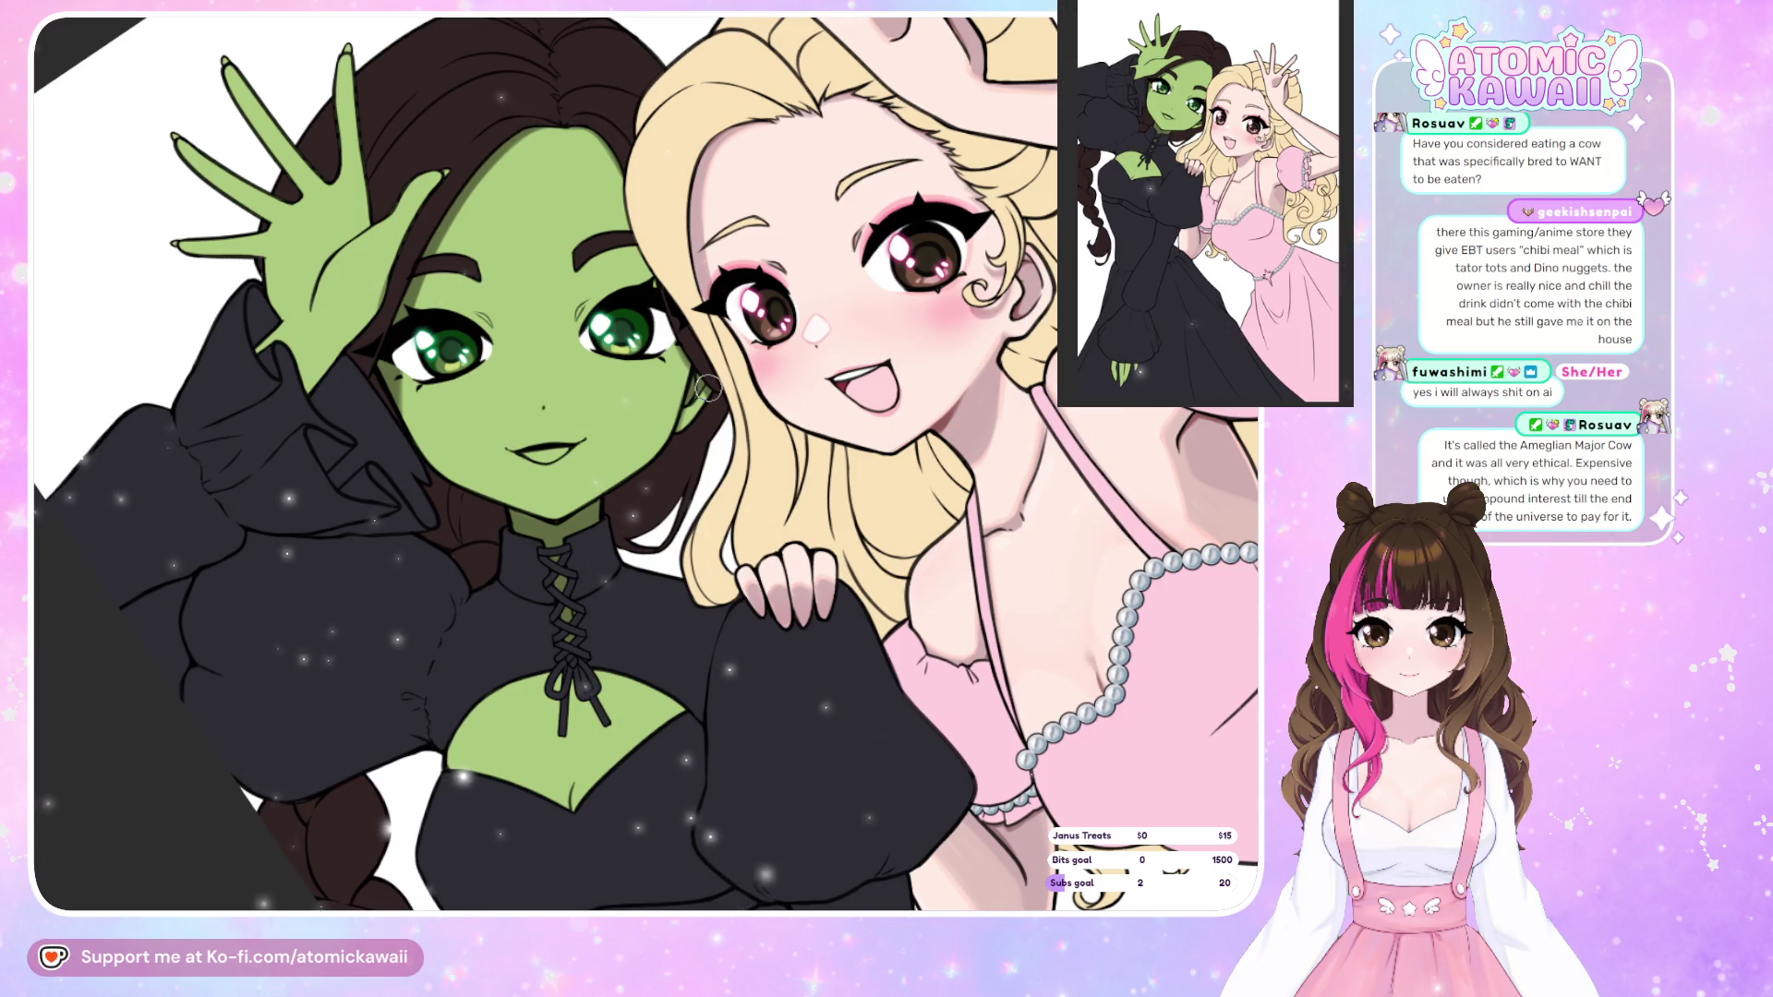
Paint a darker green shadow stroke up the green character's cleavage, then zoom out.
left_click_drag(572, 808, 590, 756)
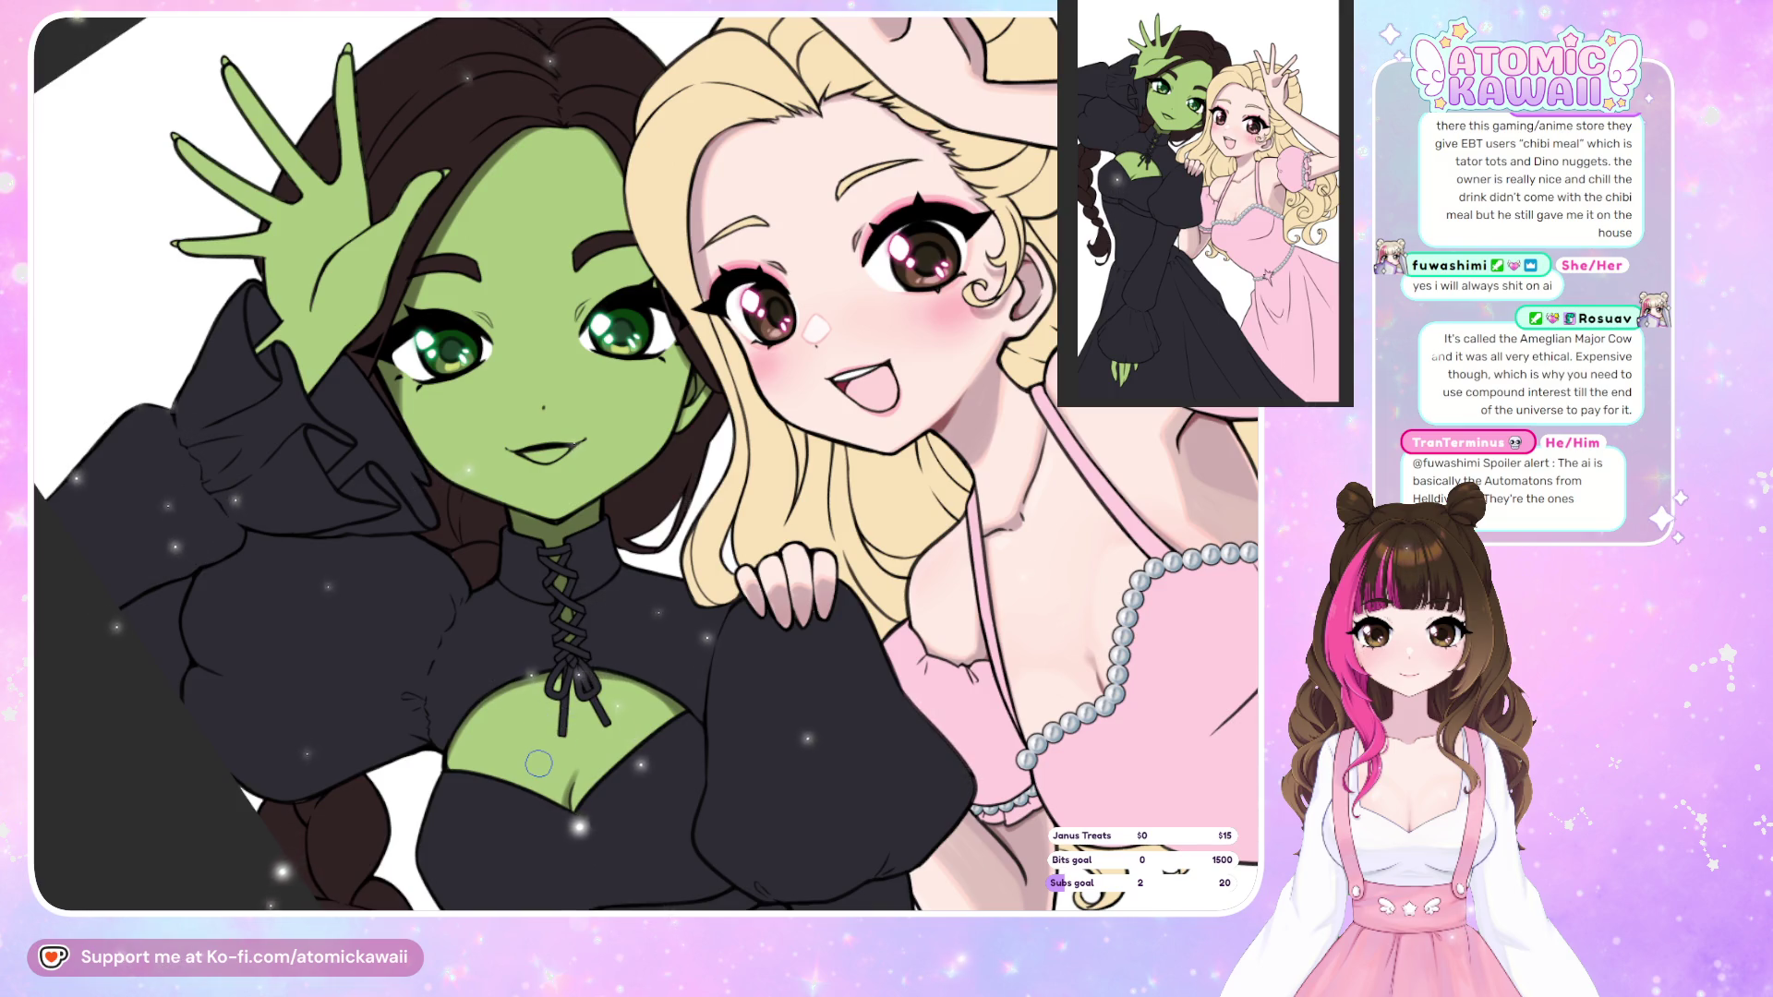
scroll(543, 763, "down", 5)
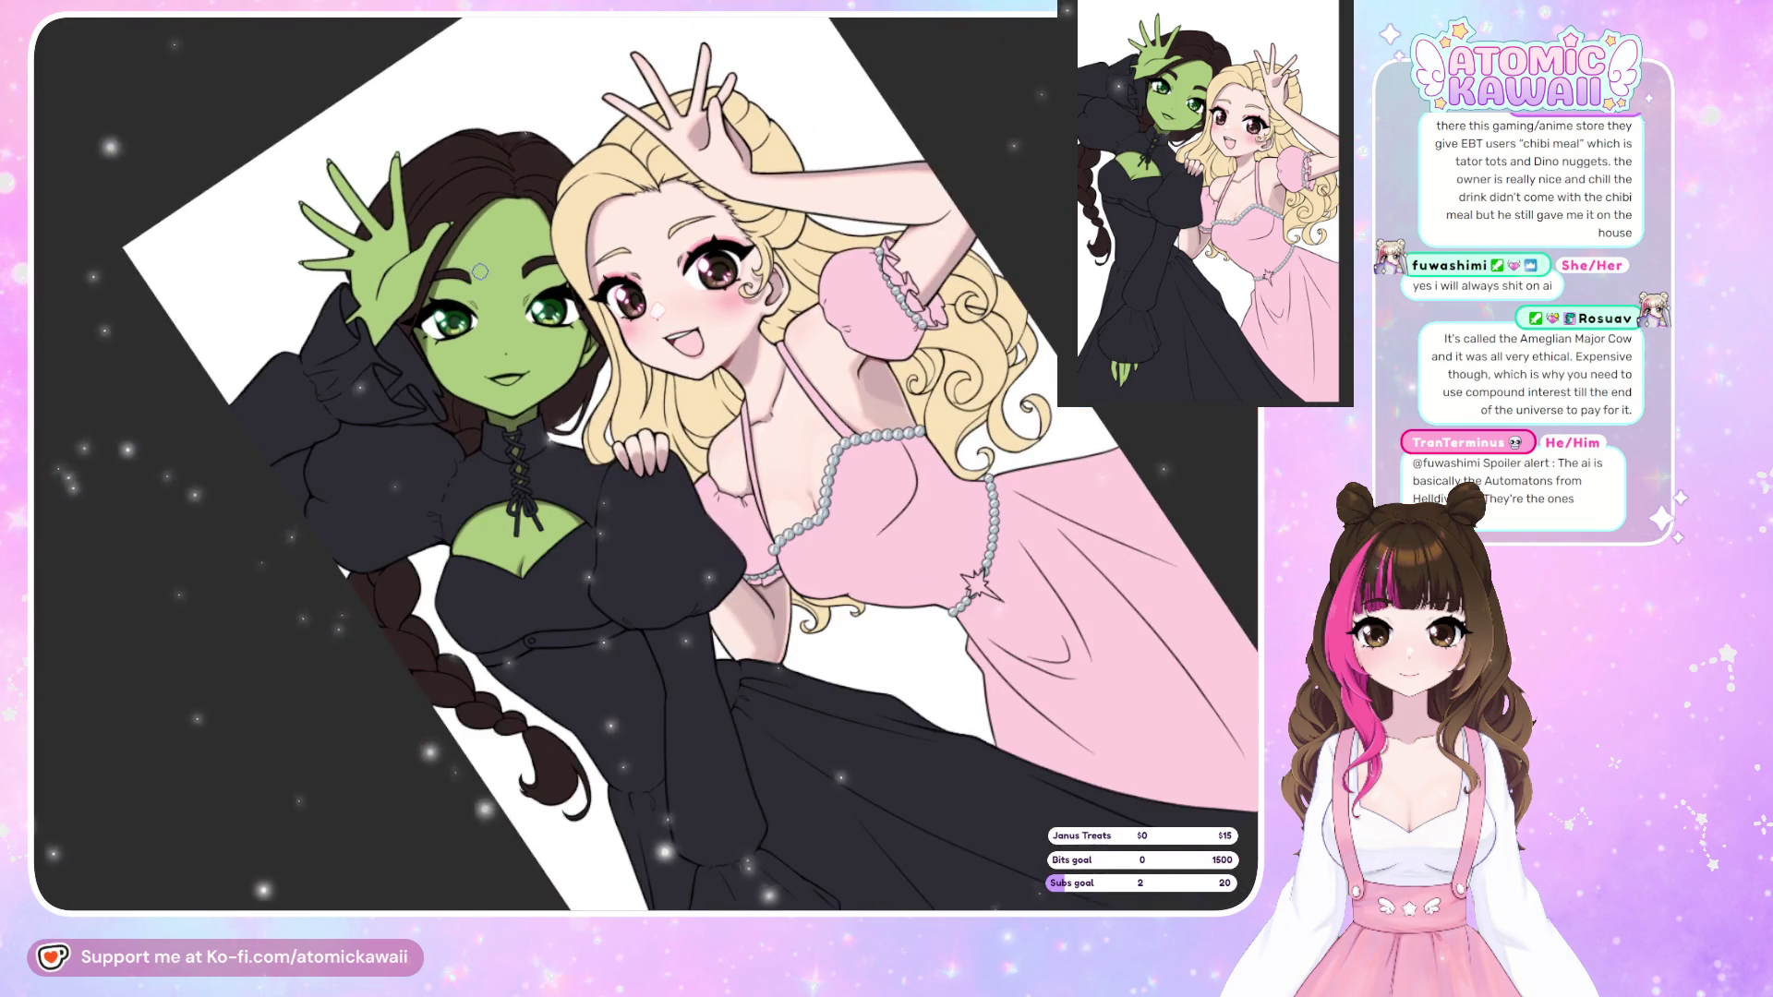
Reset the canvas rotation, zoom around the dresses, and check the drawing mirrored.
key("ctrl+0")
scroll(476, 598, "up", 2)
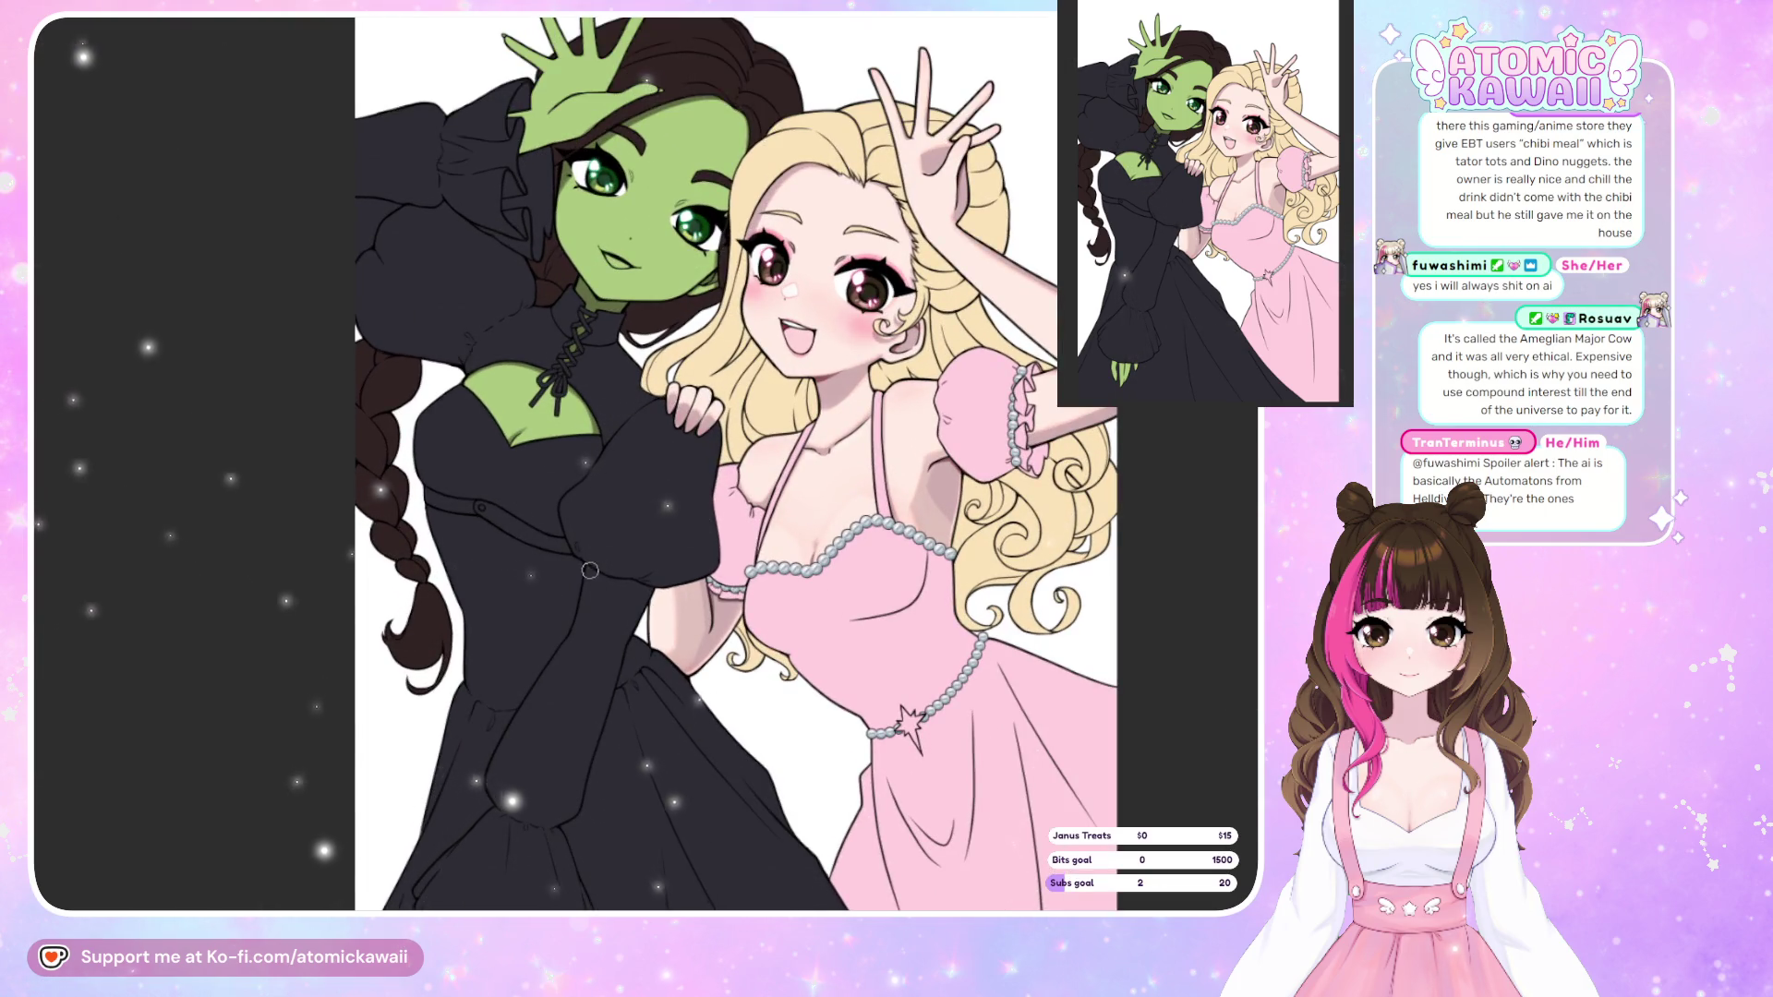
scroll(545, 525, "up", 2)
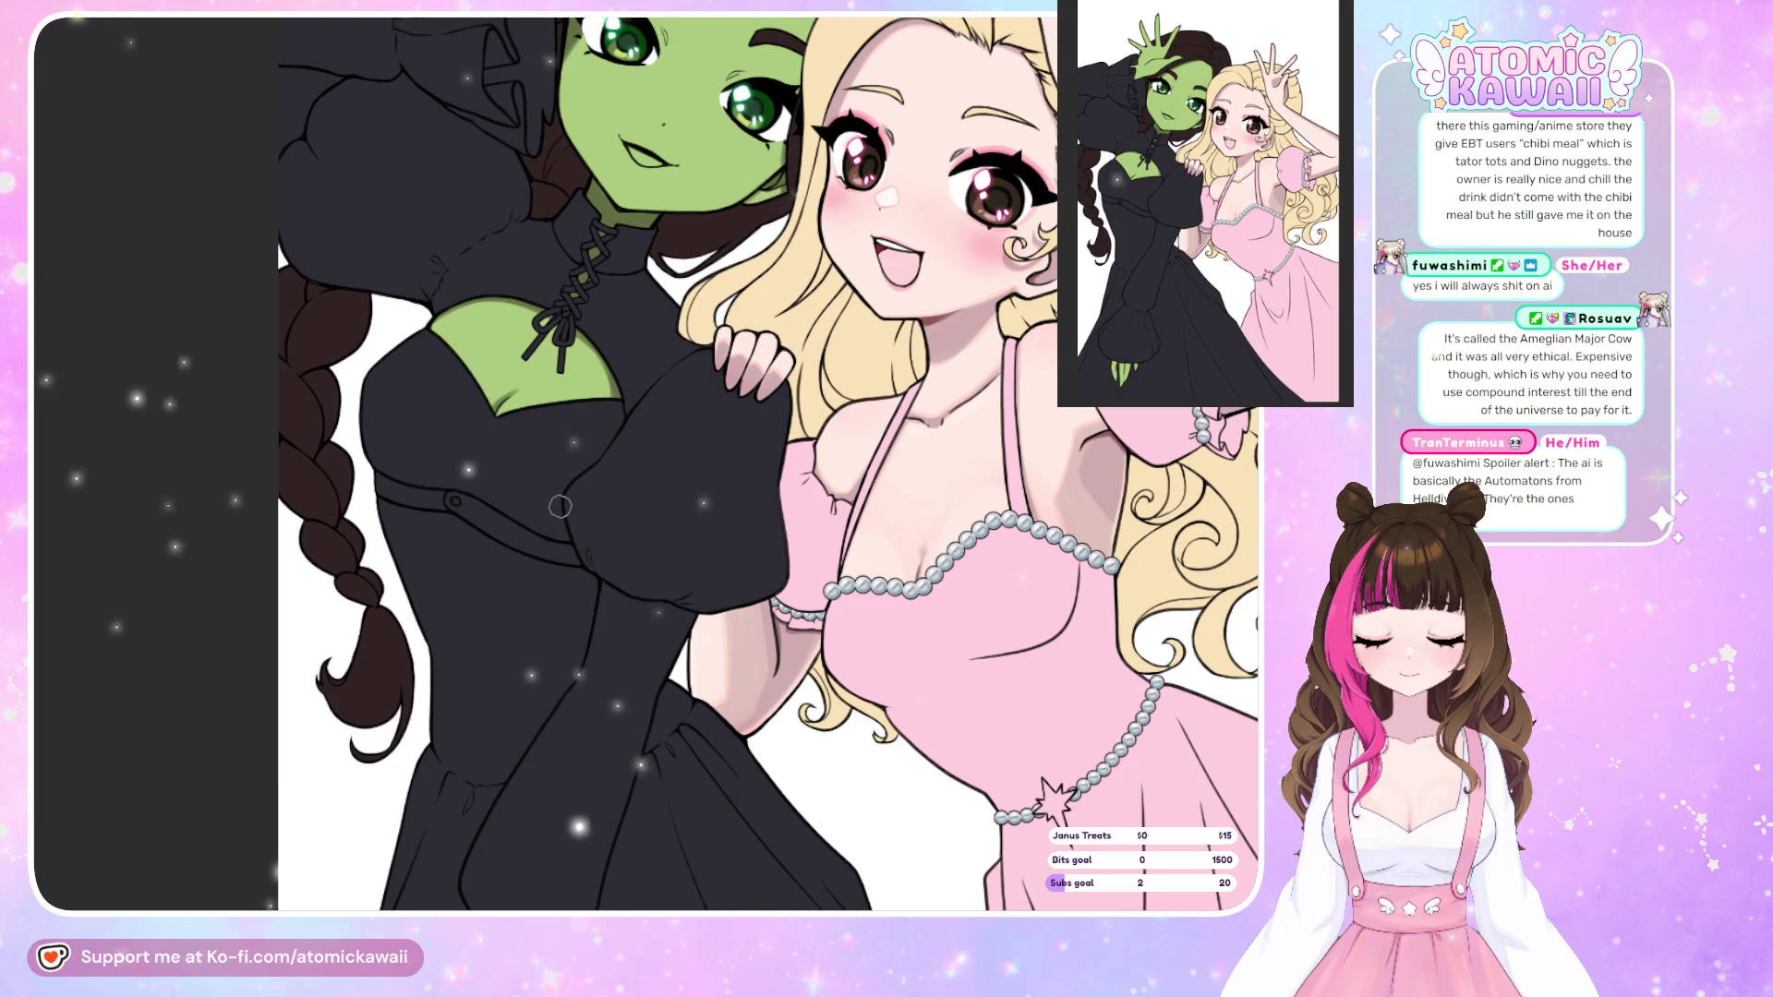
scroll(1021, 548, "up", 2)
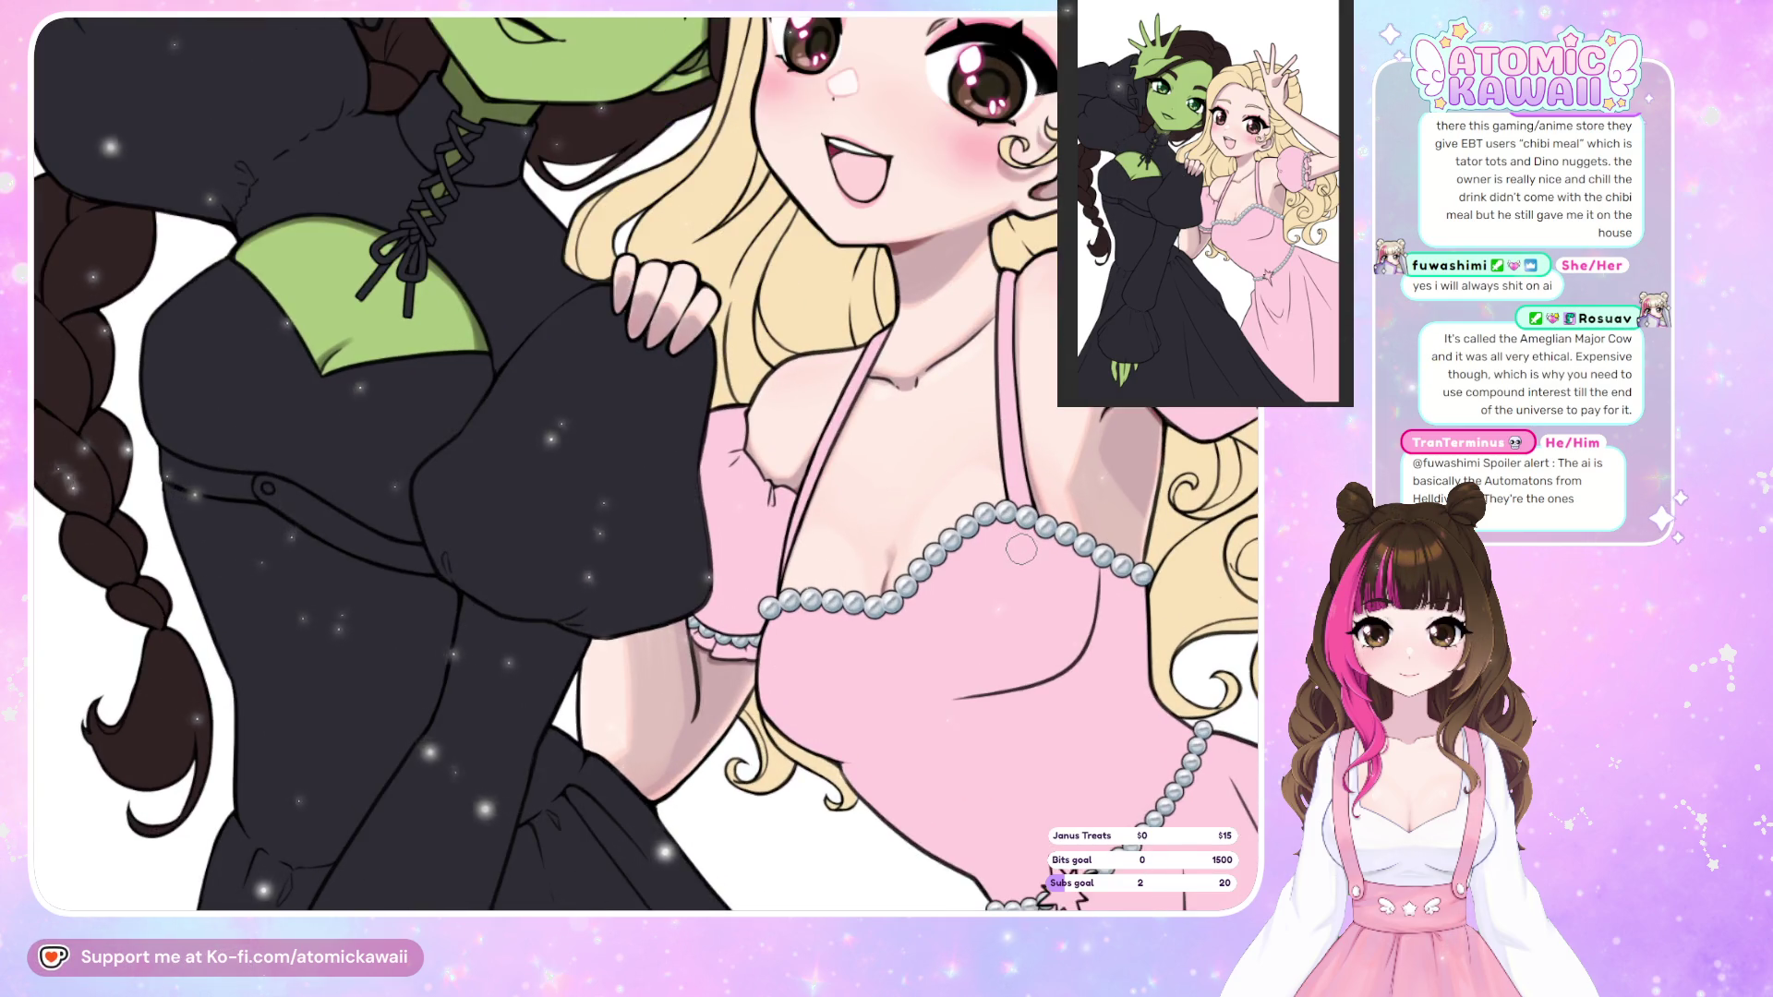
key("m")
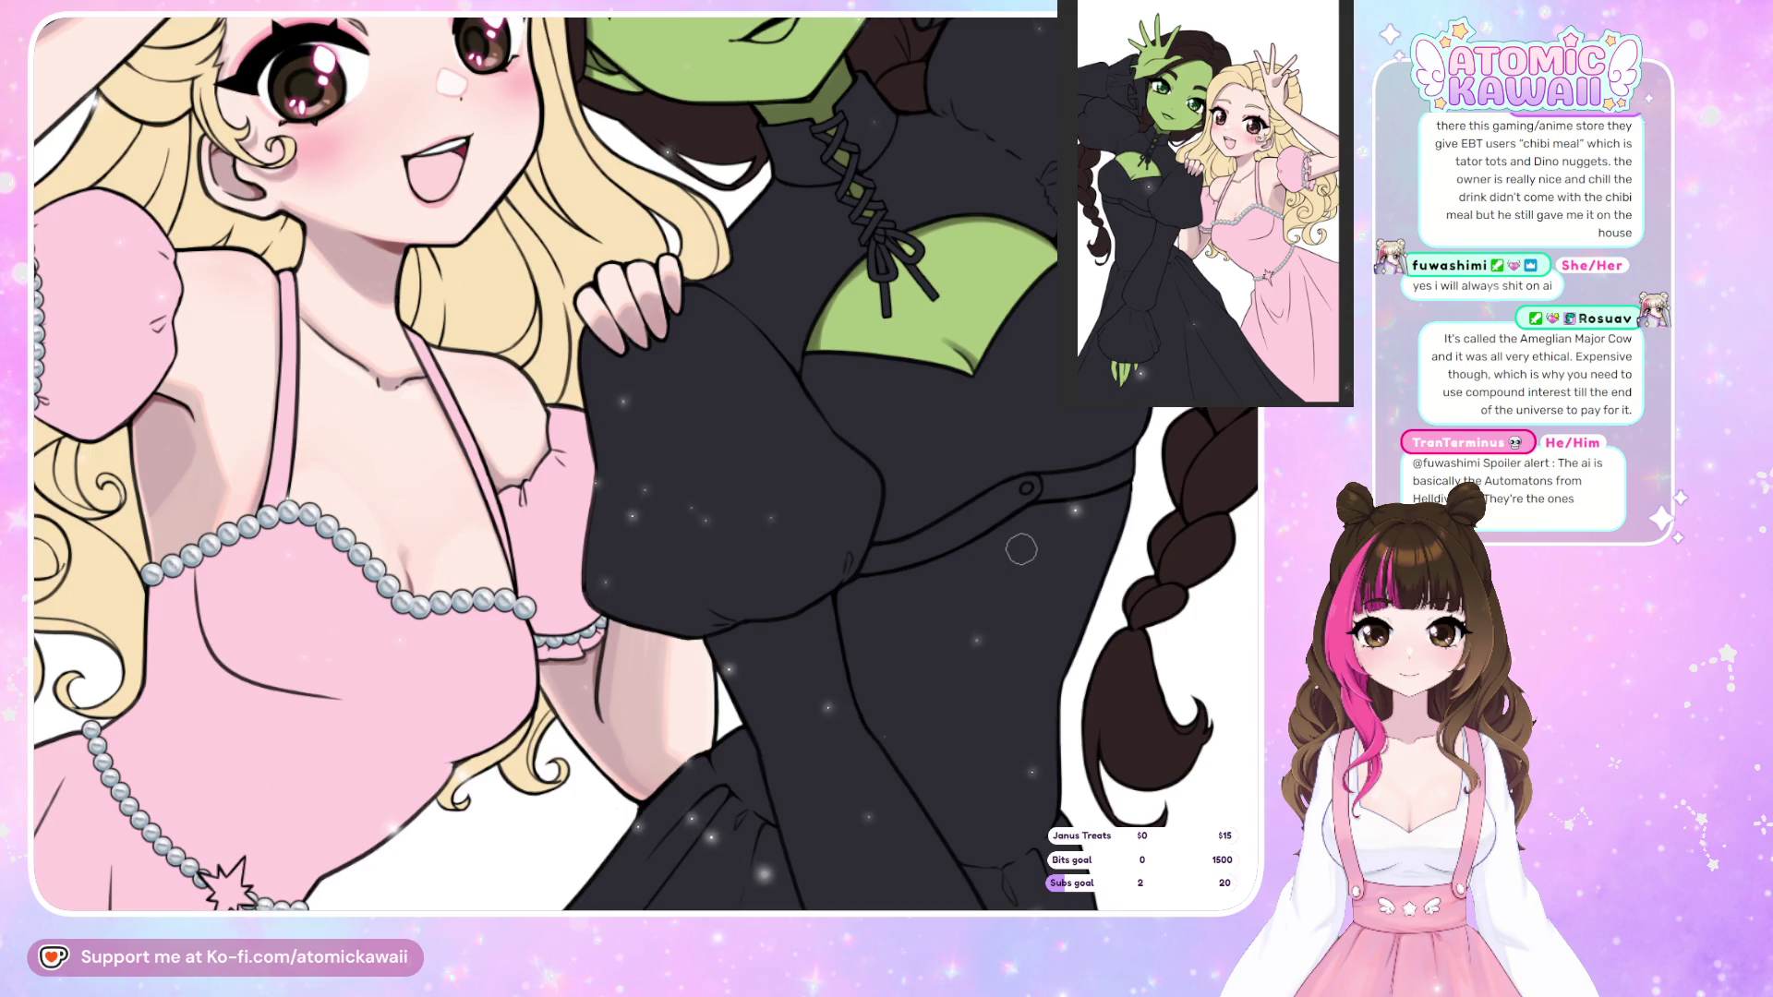
key("m")
Zoom in on the lower green hand and stroke shading across the fingertops under the cuff.
scroll(621, 637, "down", 3)
scroll(441, 509, "up", 3)
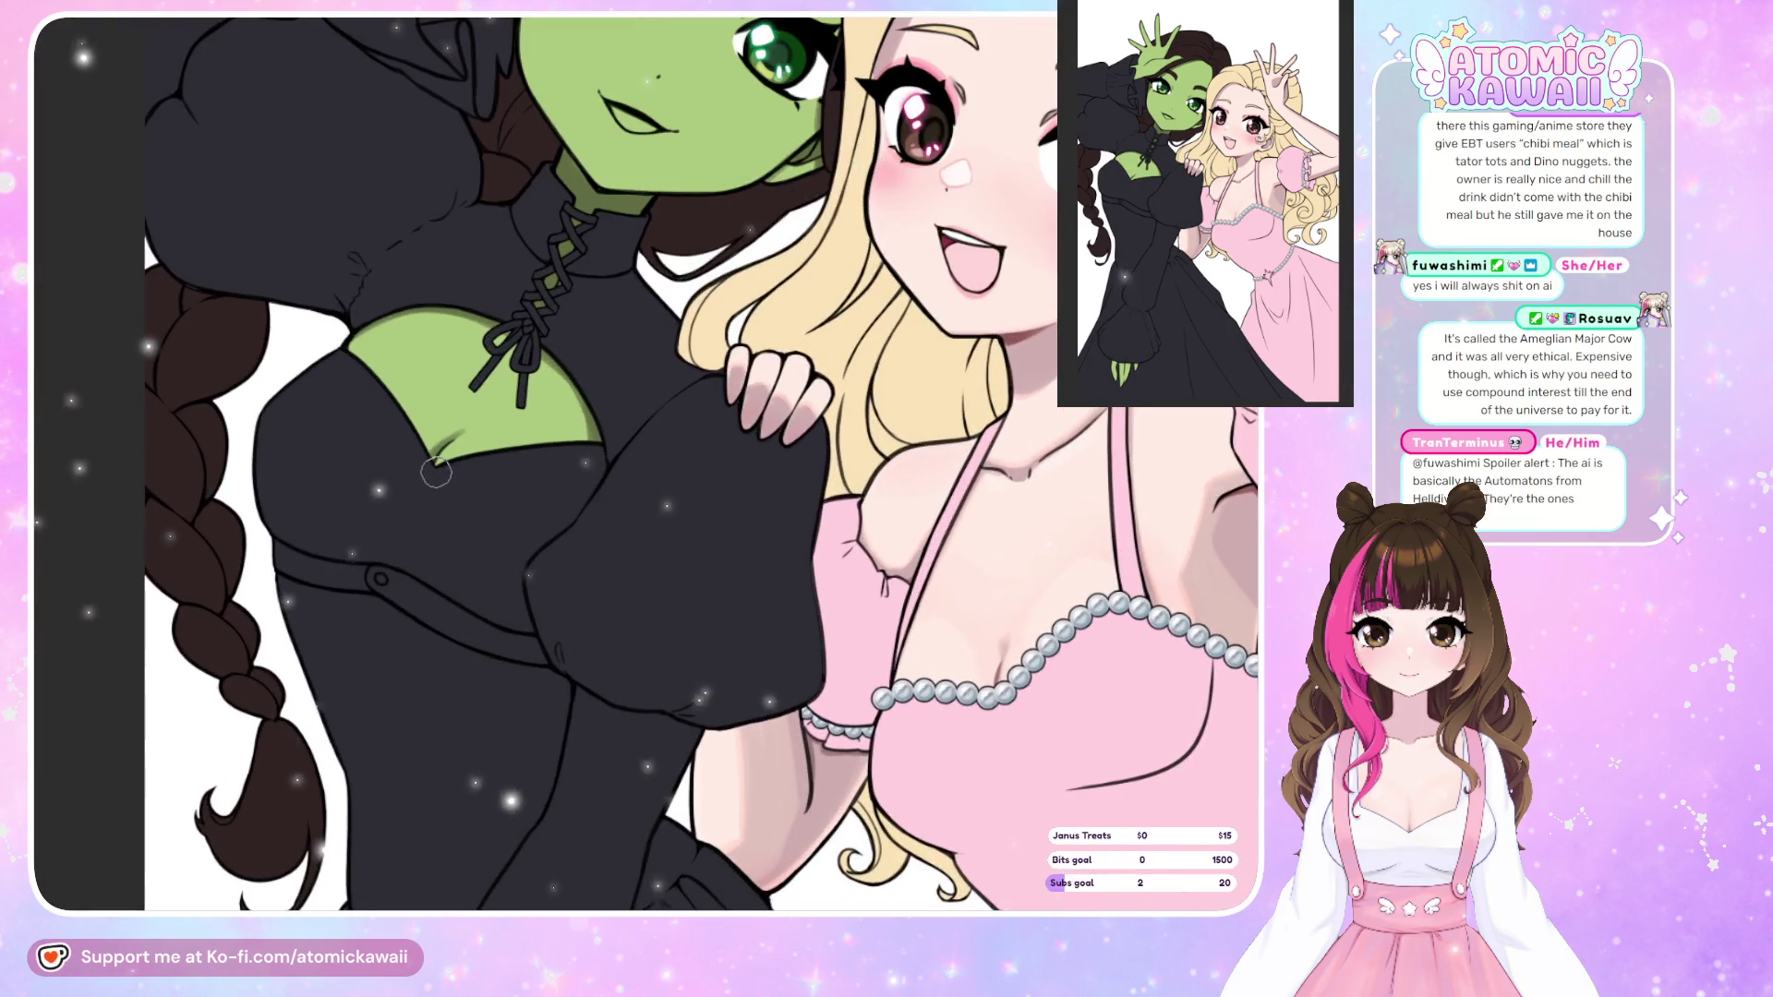
scroll(467, 481, "down", 8)
scroll(366, 820, "up", 5)
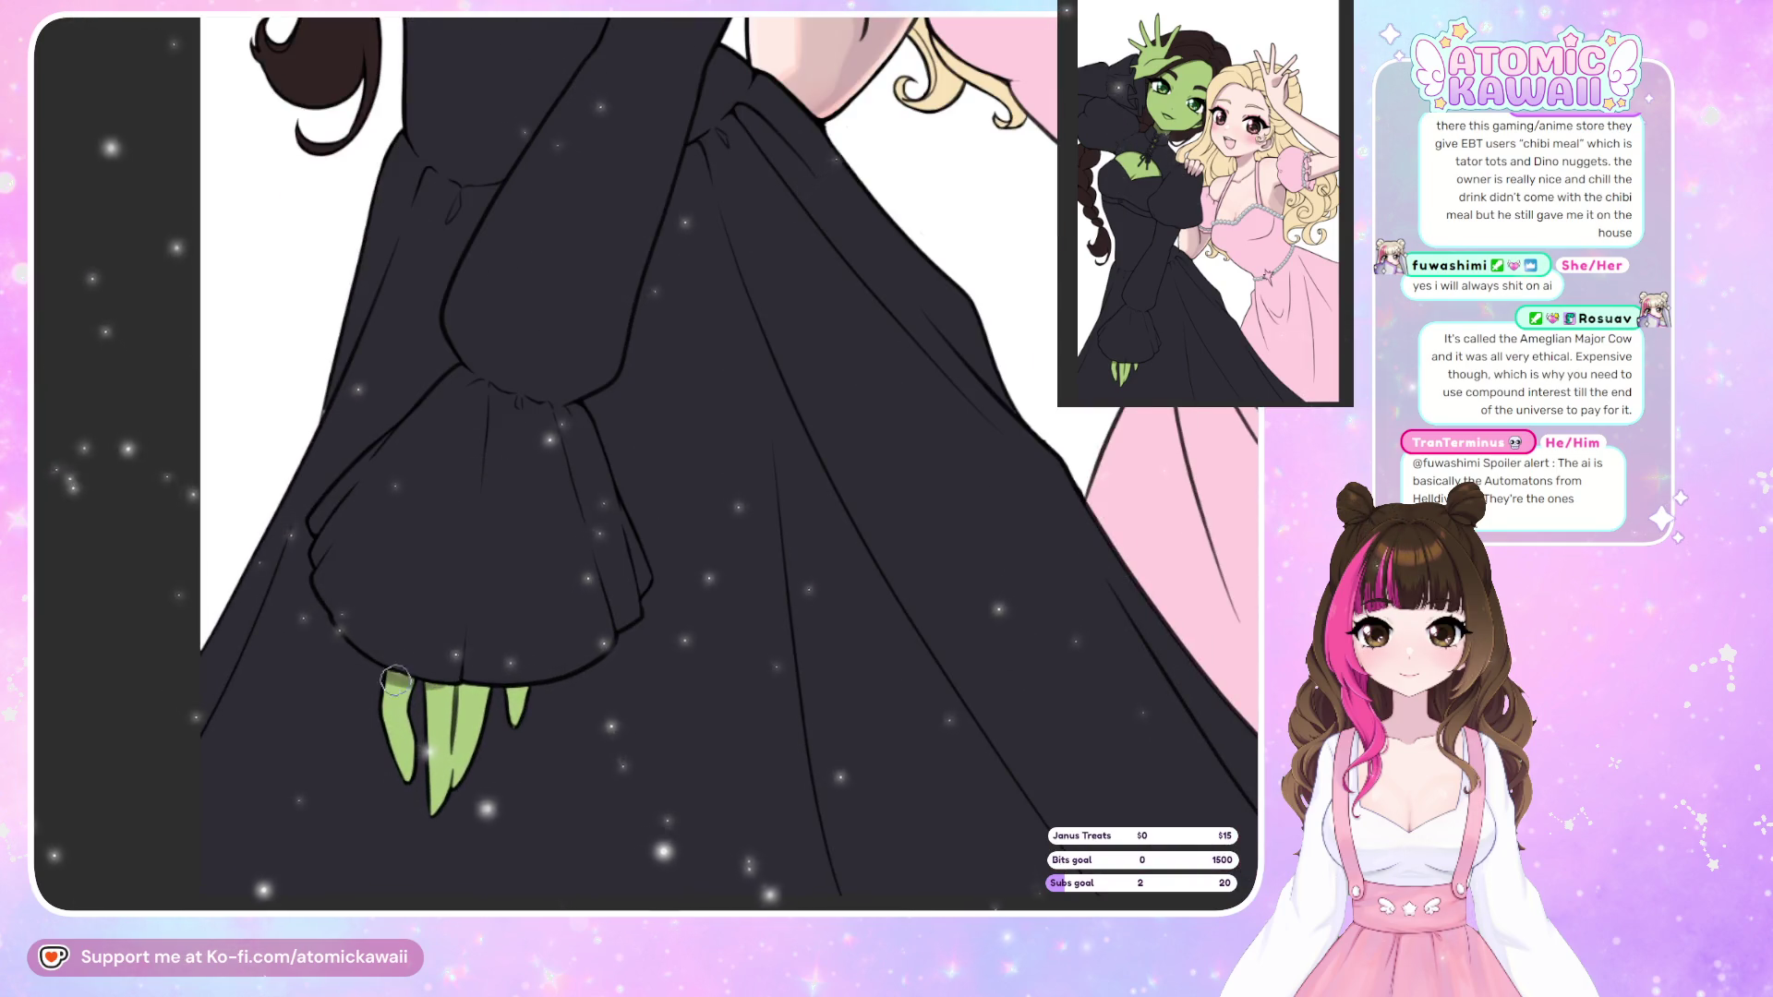
left_click_drag(480, 690, 435, 684)
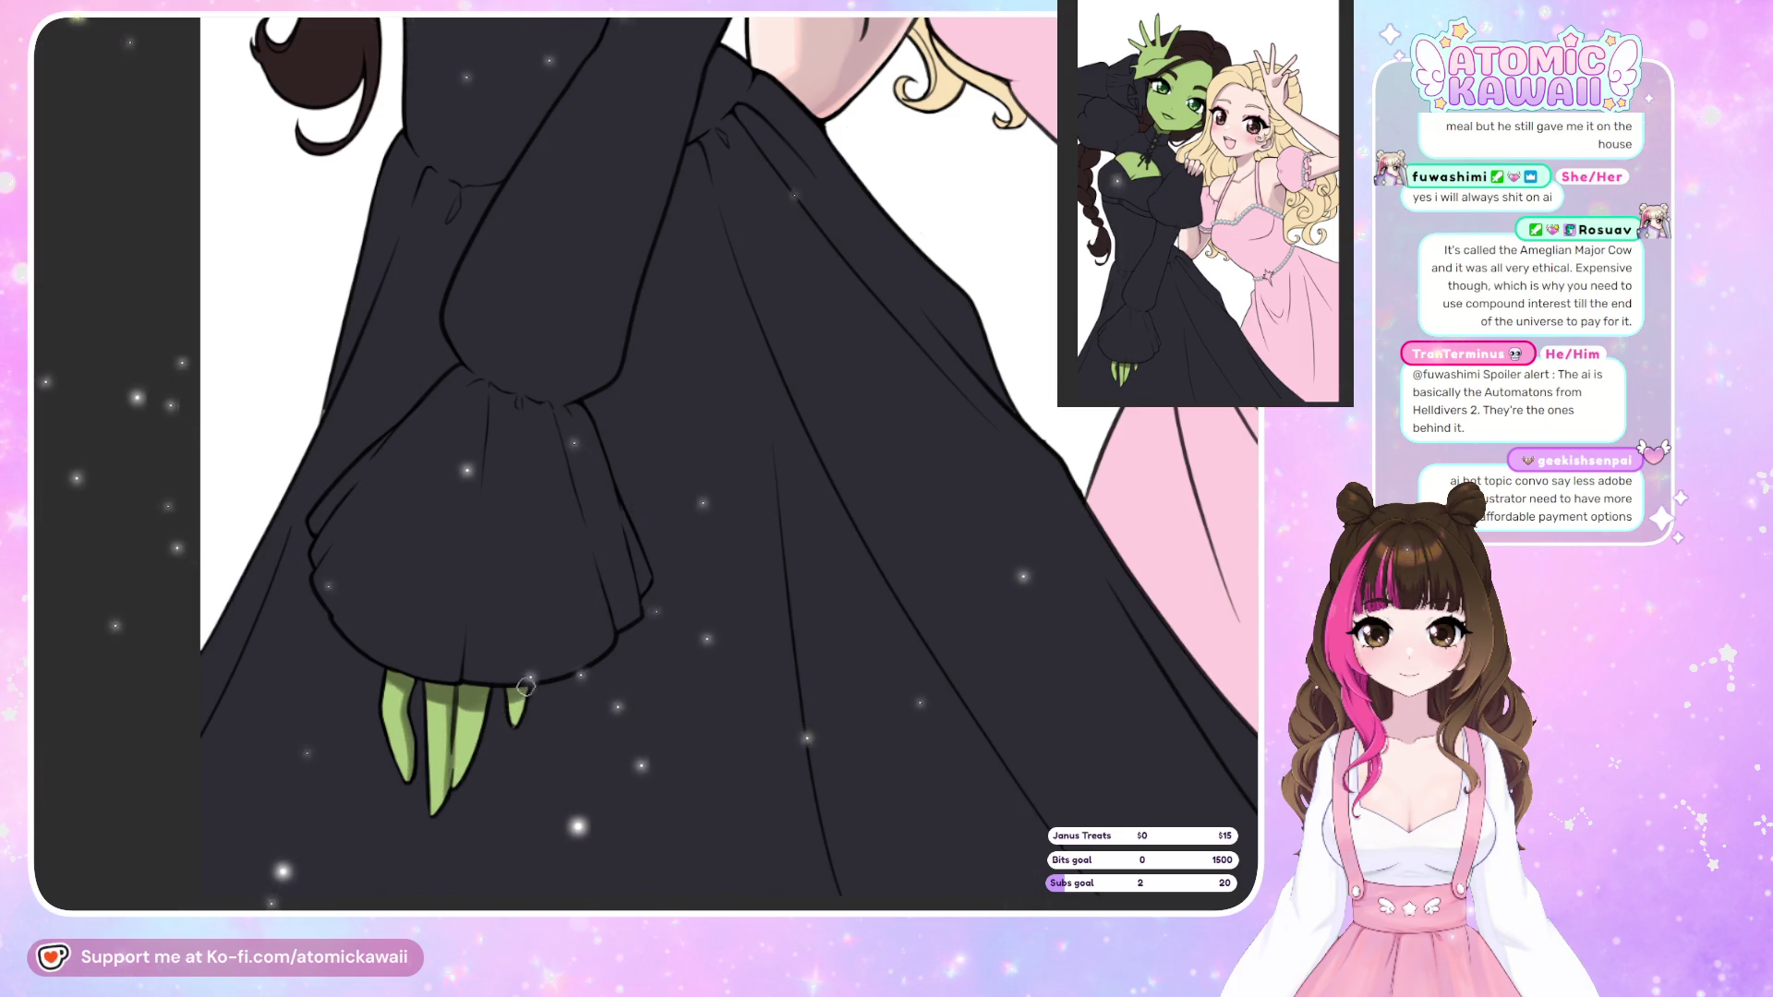
Zoom in and out to review the fingertop shading against the full illustration.
scroll(517, 729, "down", 5)
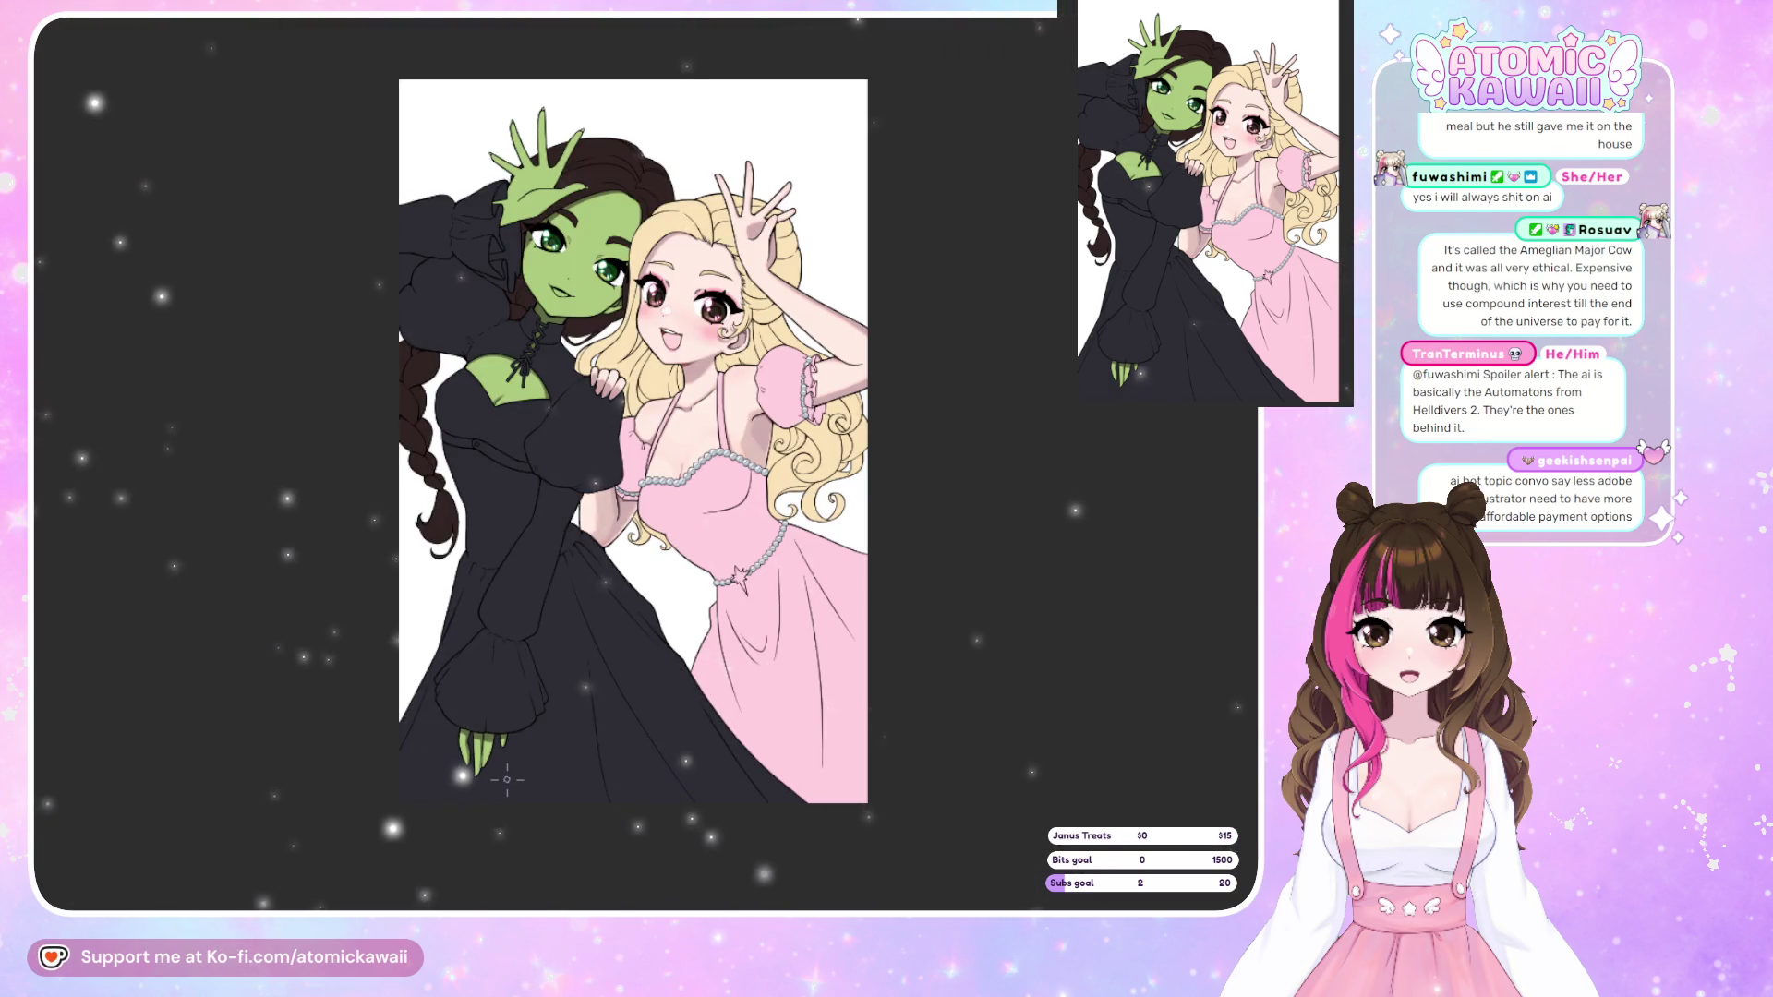
scroll(507, 779, "up", 6)
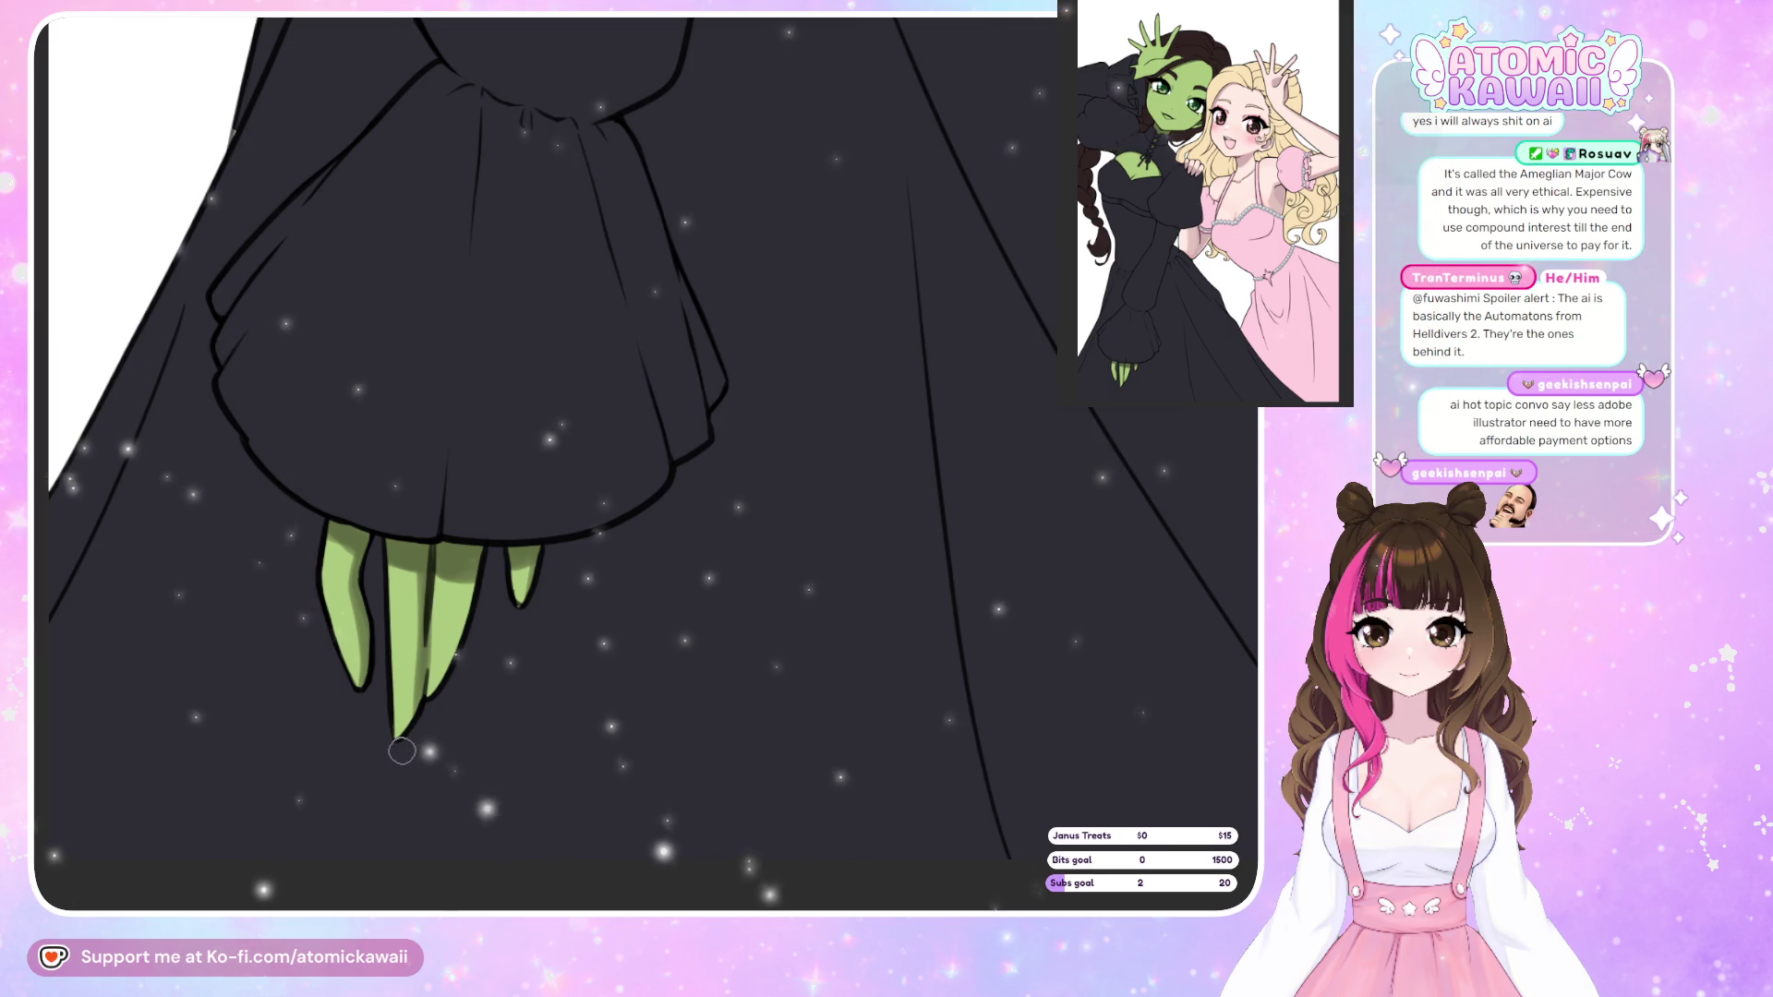
scroll(401, 751, "down", 6)
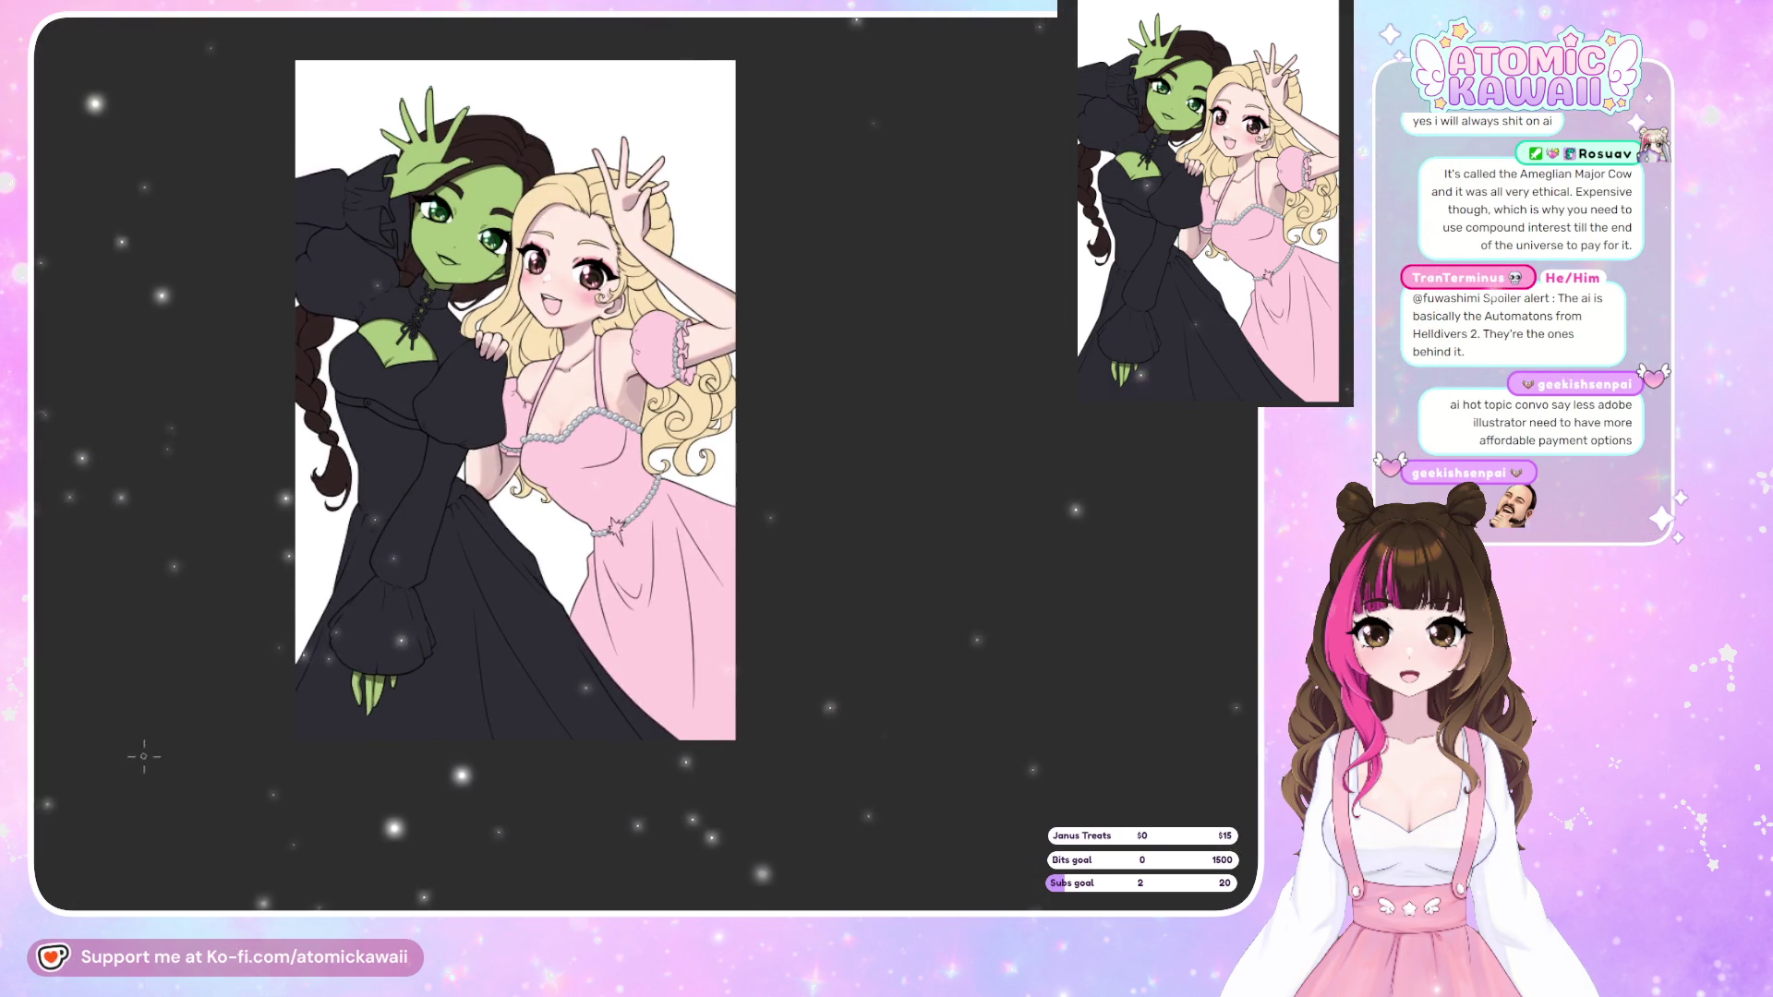
scroll(261, 360, "down", 2)
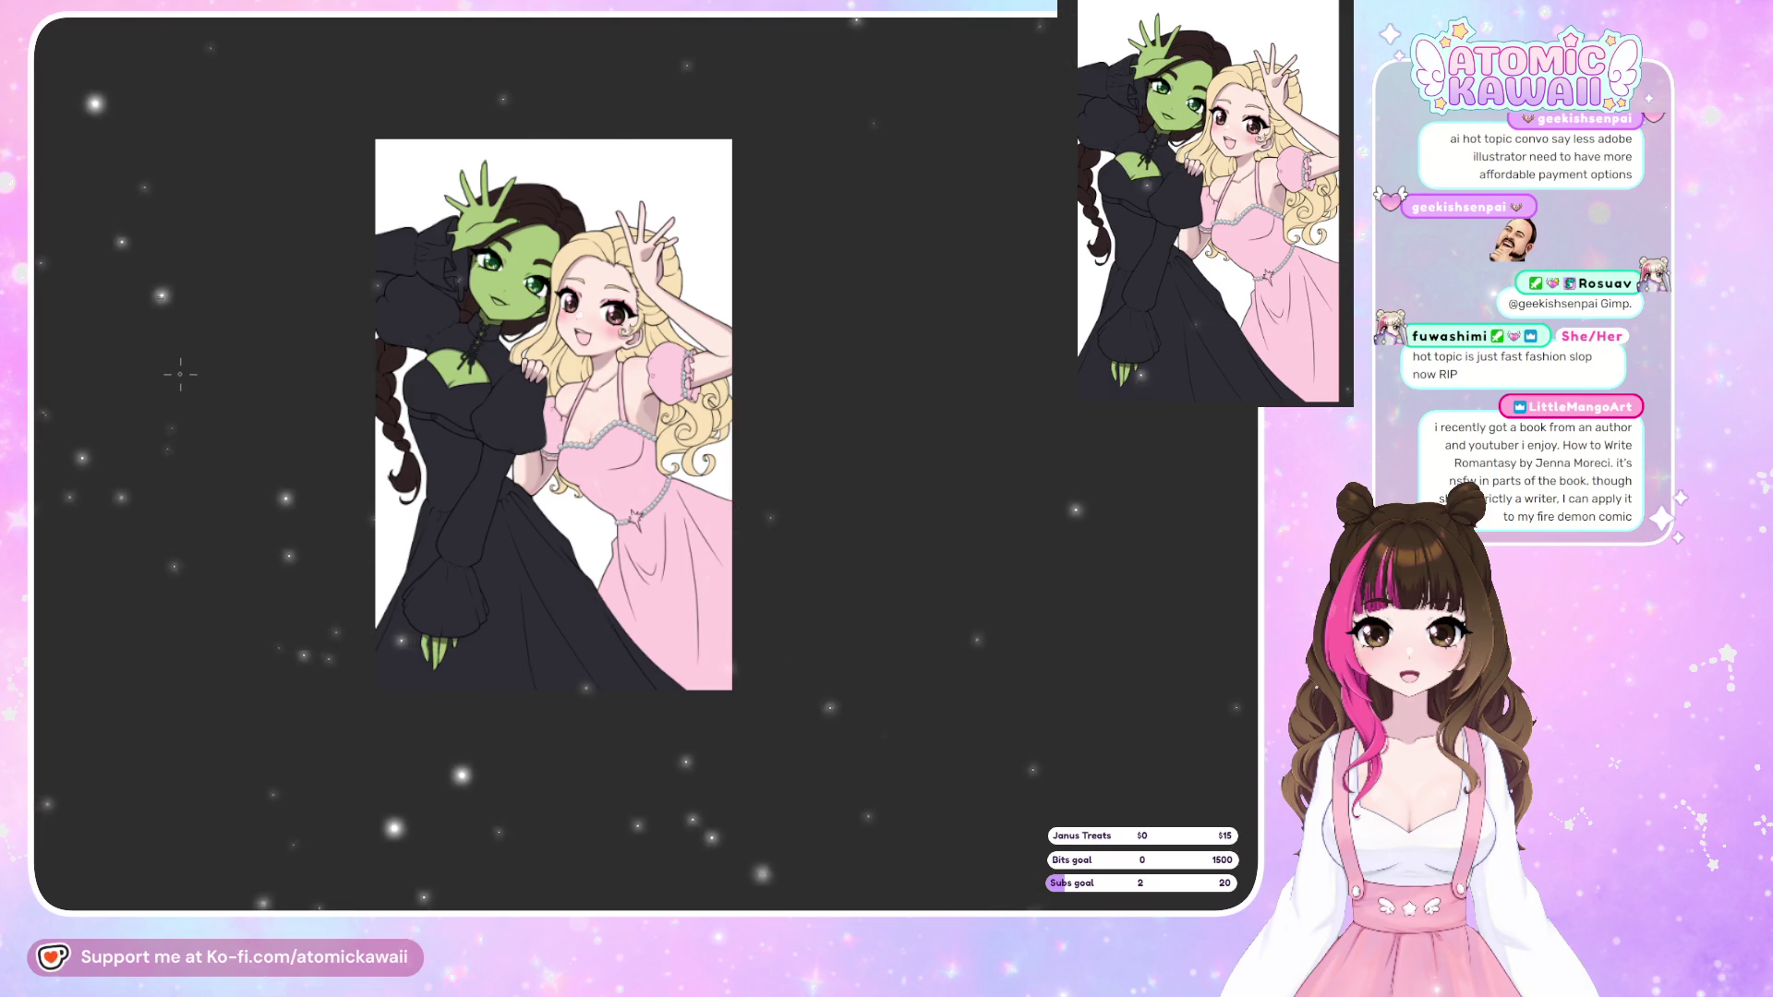
scroll(445, 279, "up", 2)
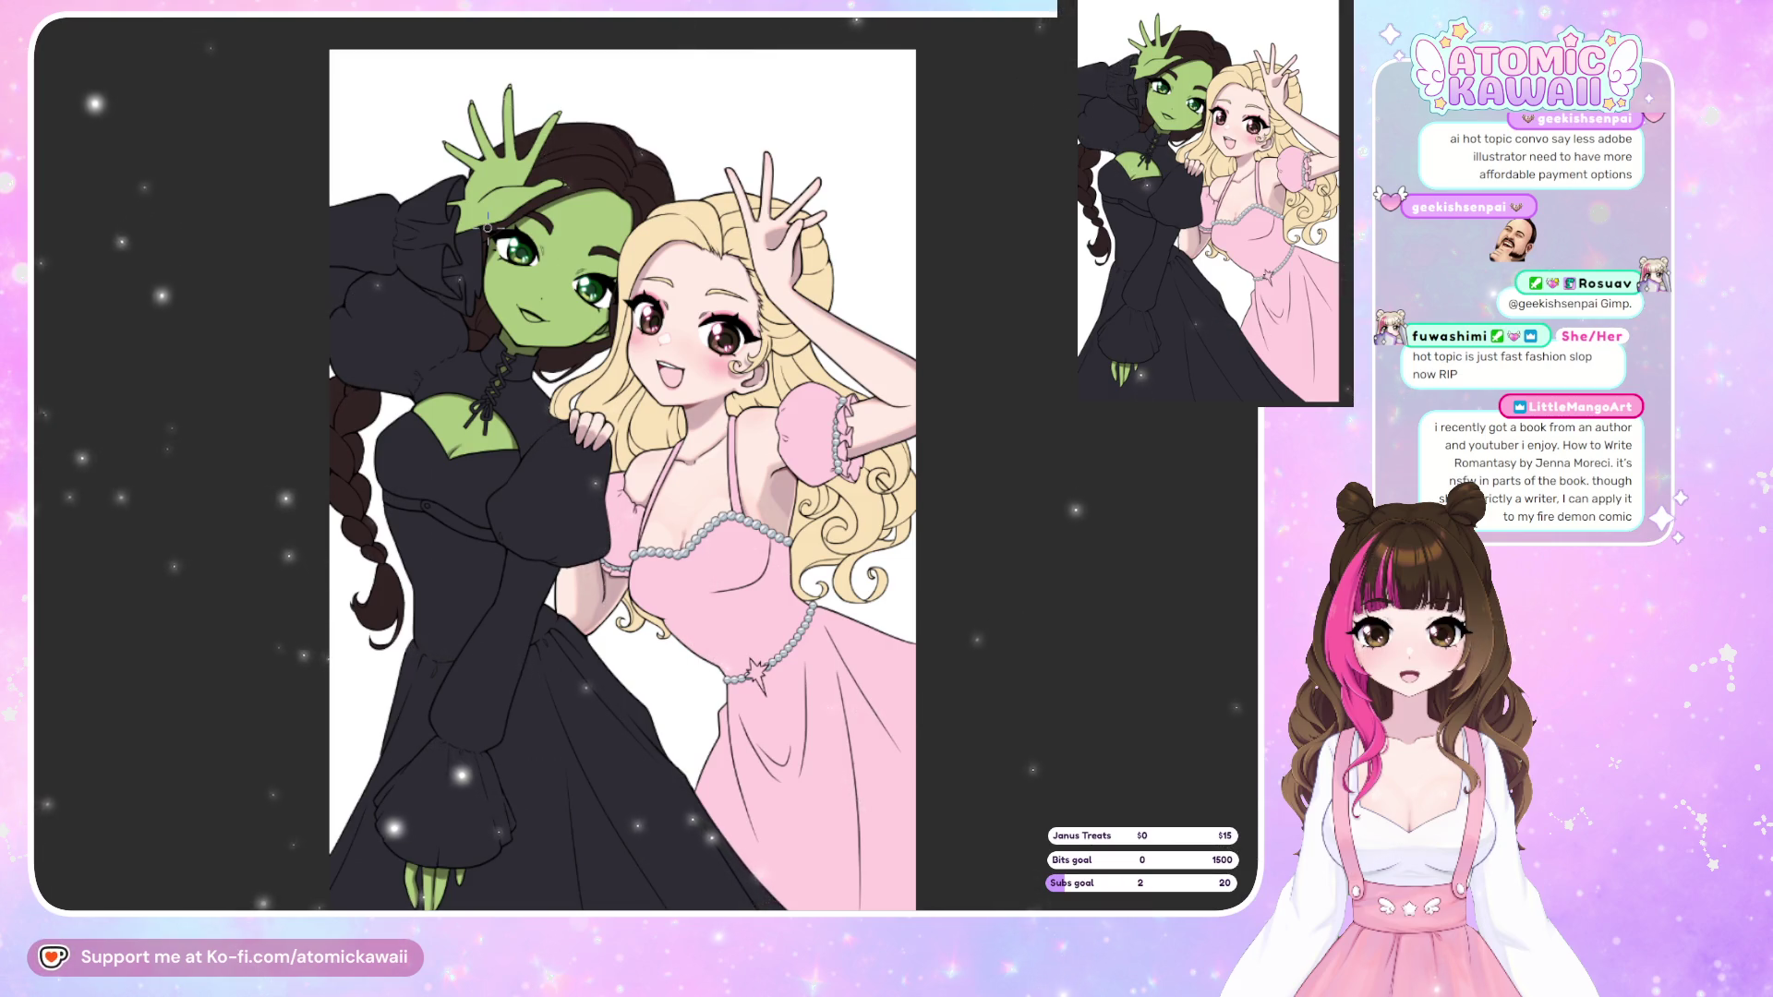
Repaint the raised hand's crease shadow as a sharper, angular shape.
scroll(268, 343, "up", 3)
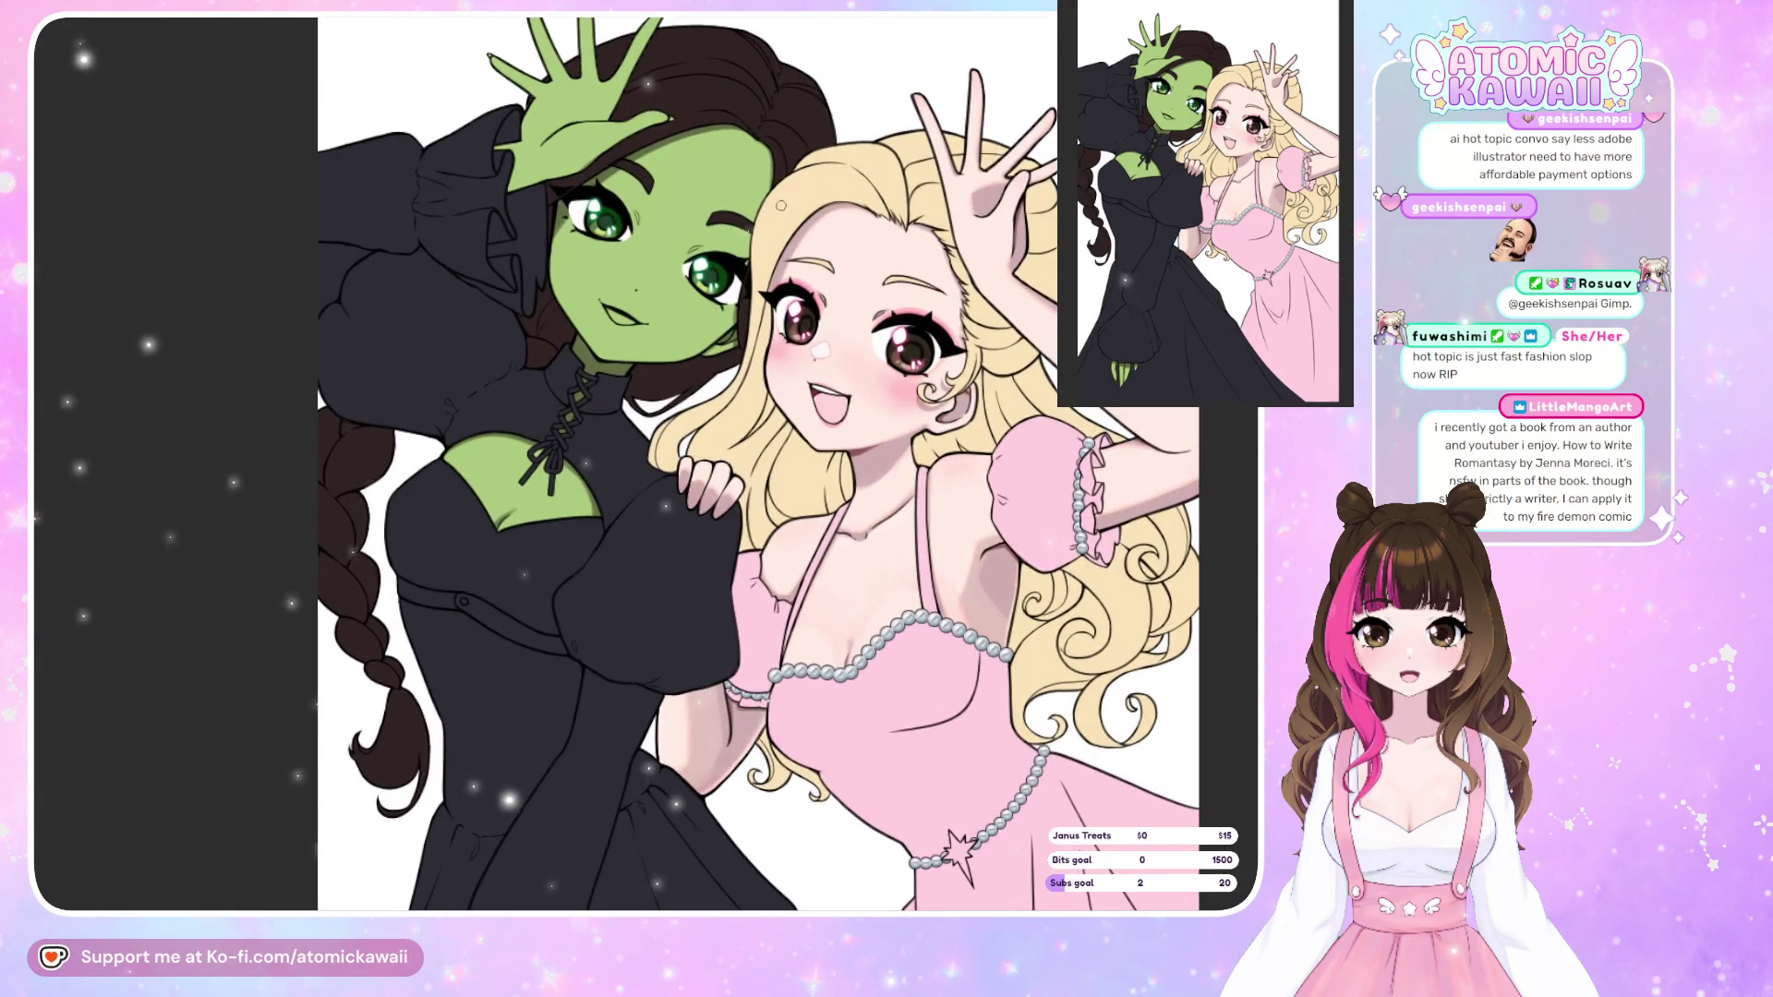
scroll(643, 290, "down", 2)
scroll(674, 332, "up", 3)
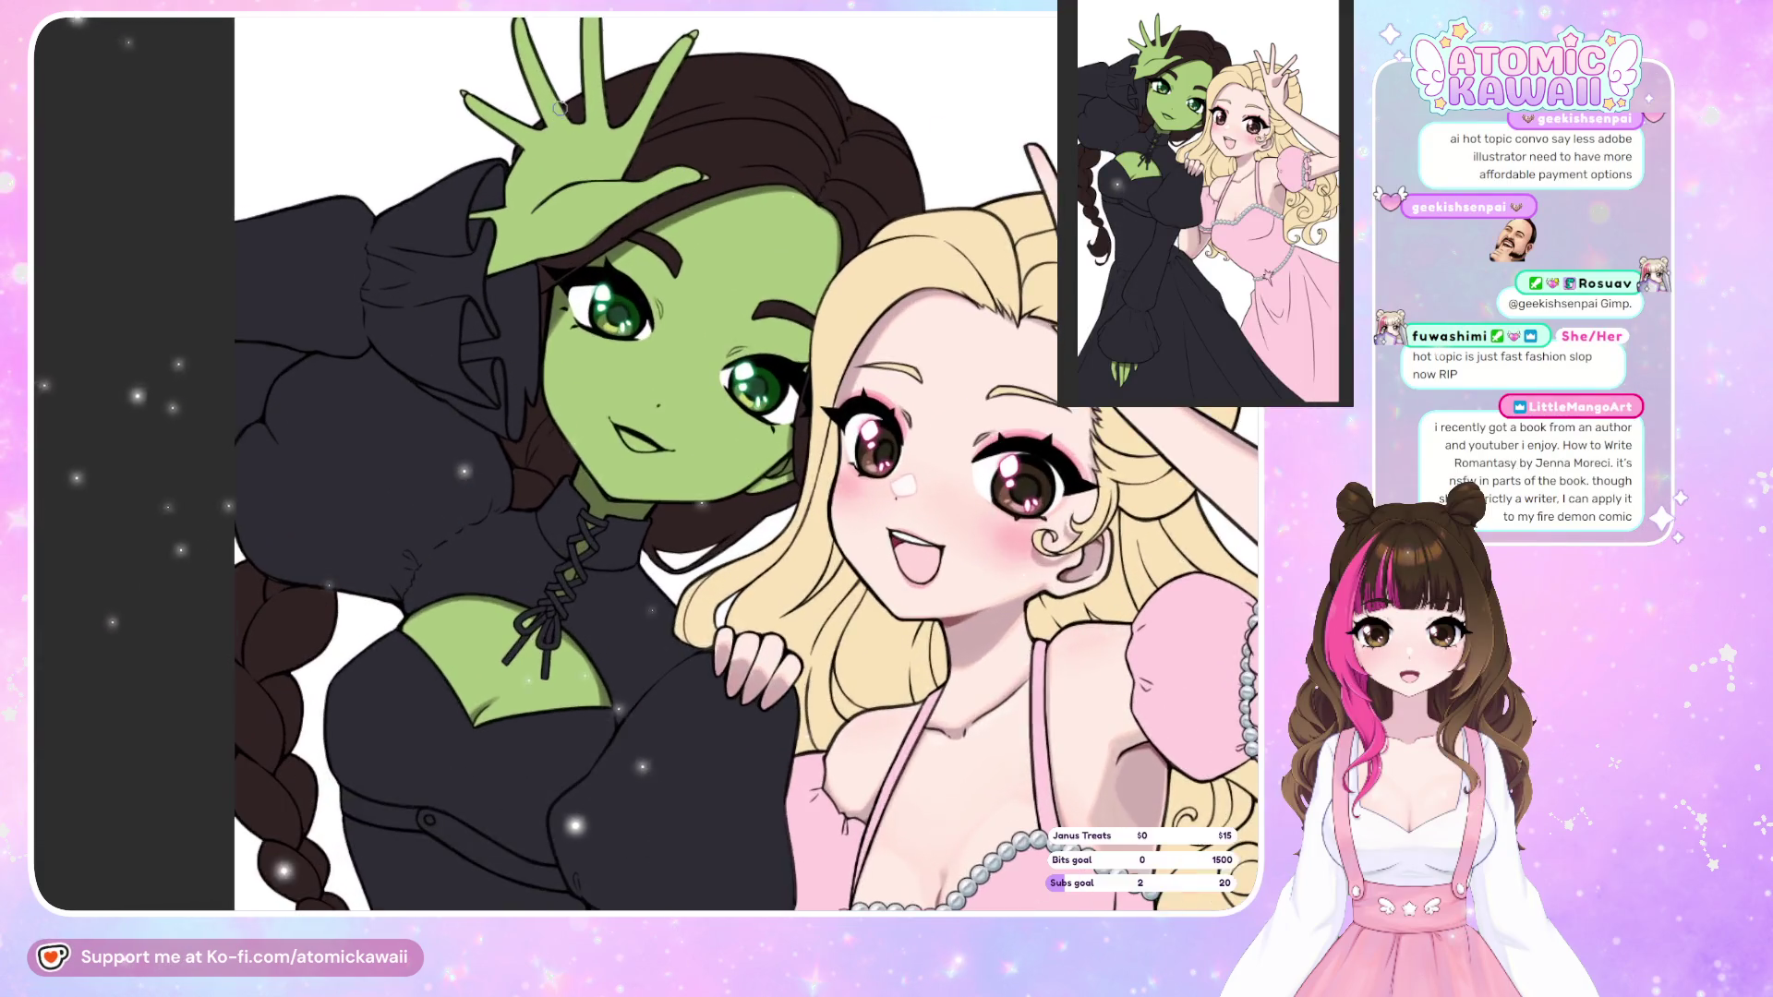
scroll(702, 380, "down", 3)
scroll(701, 379, "up", 4)
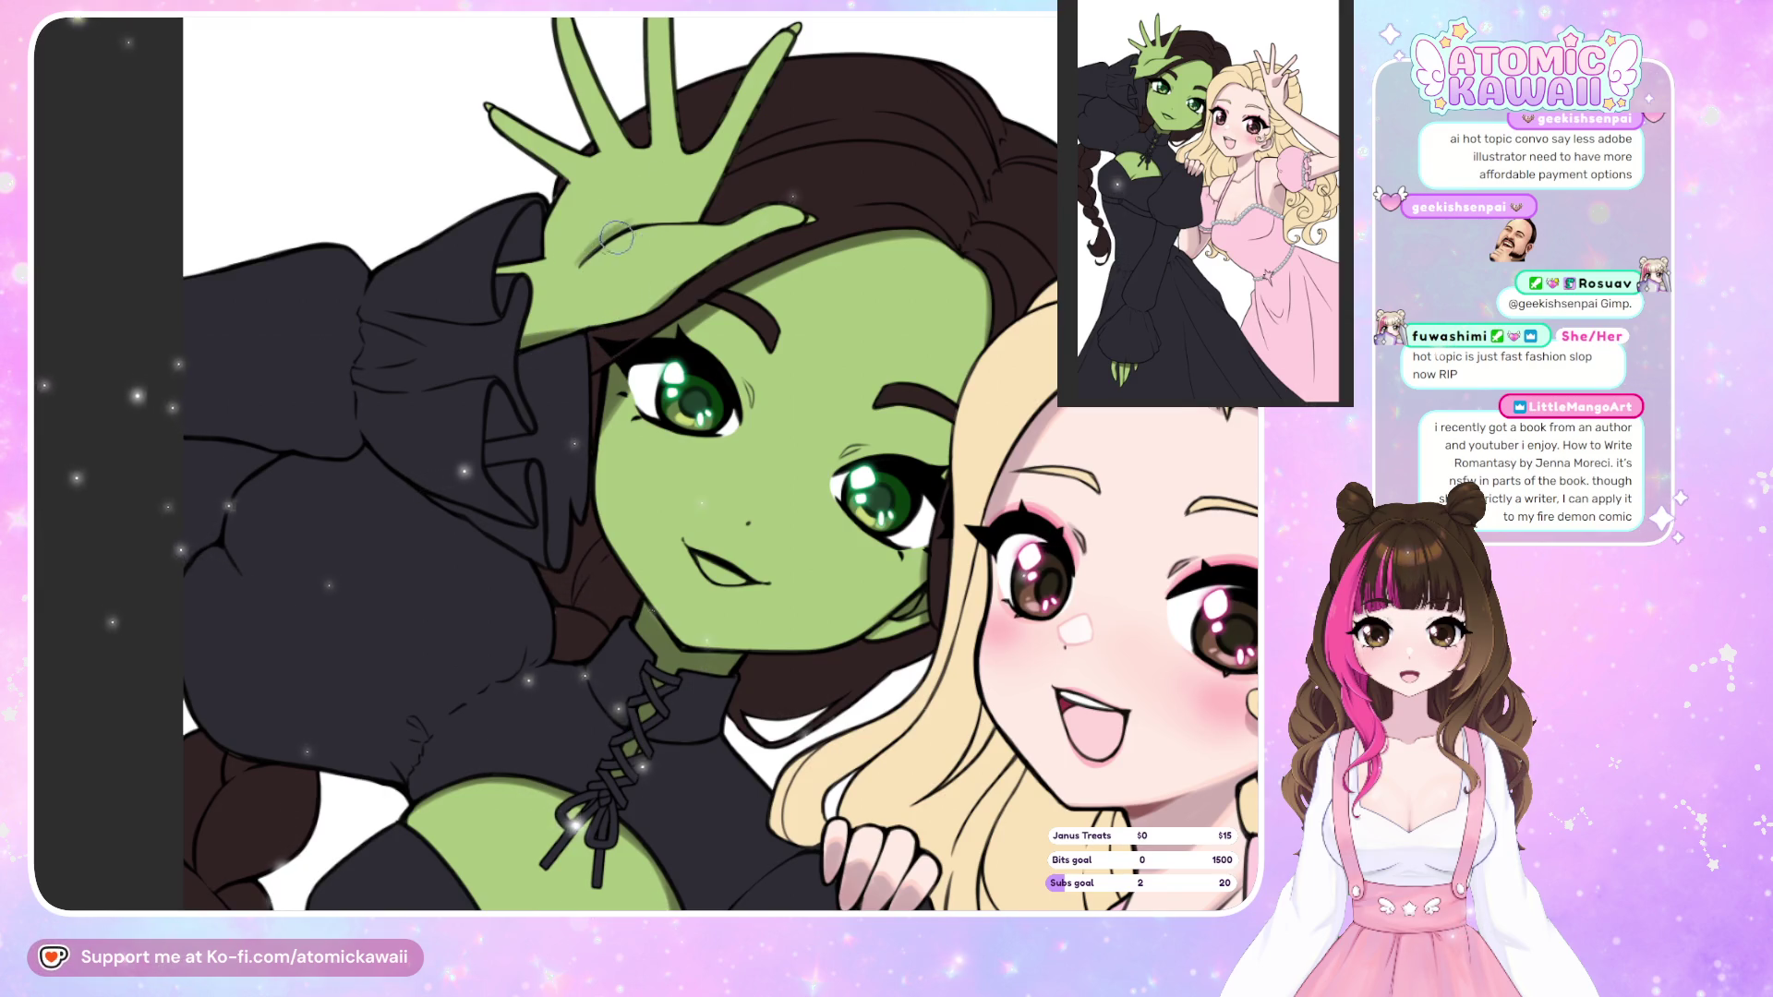
left_click_drag(649, 222, 591, 245)
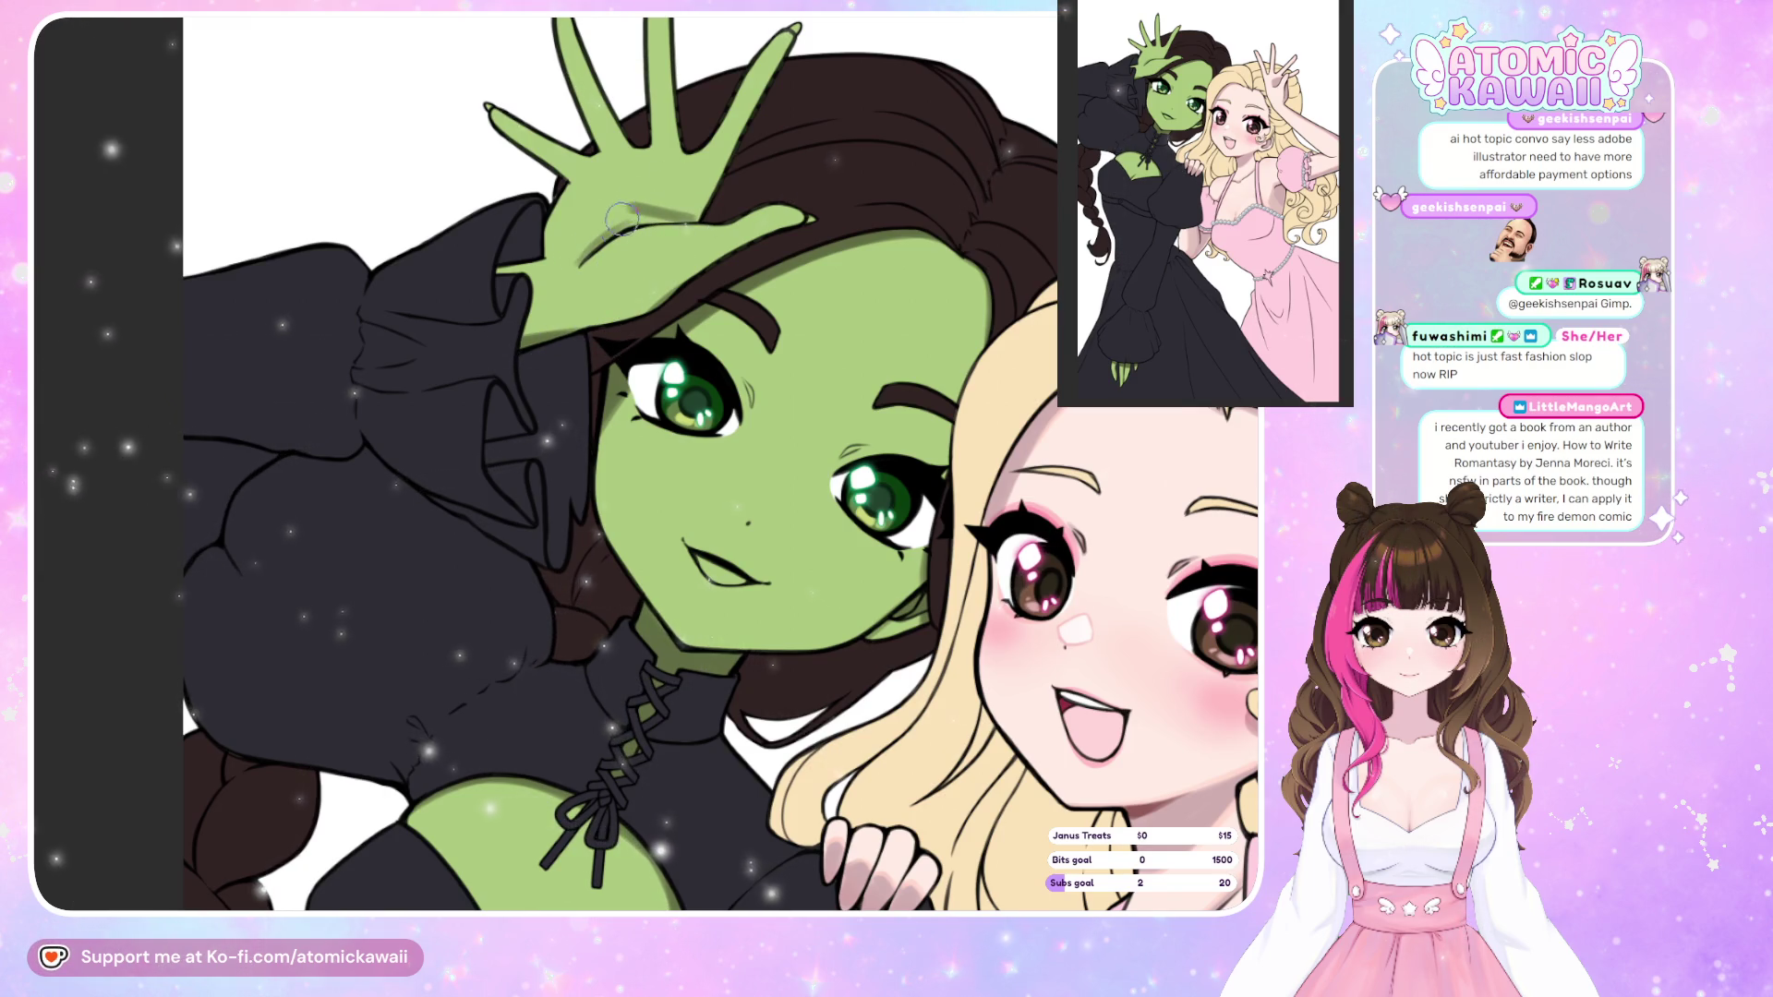
left_click_drag(693, 208, 608, 244)
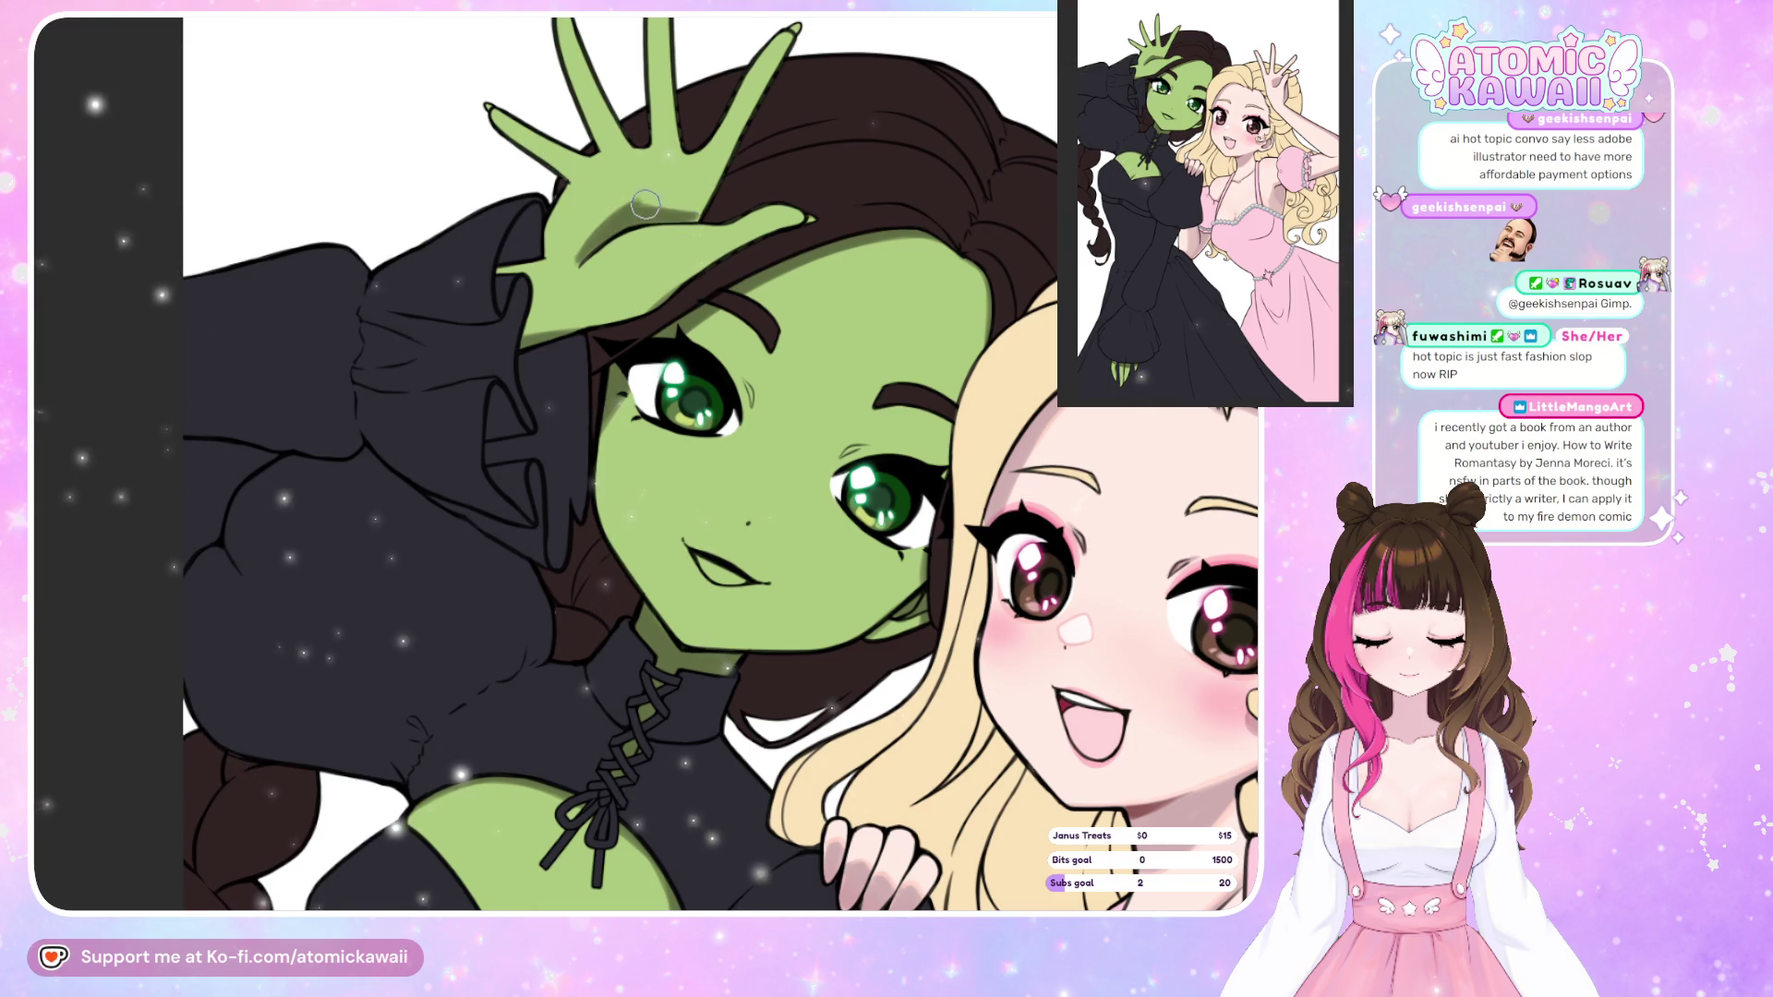
Check the face and new hand shadow in mirrored view, then zoom out.
key("h")
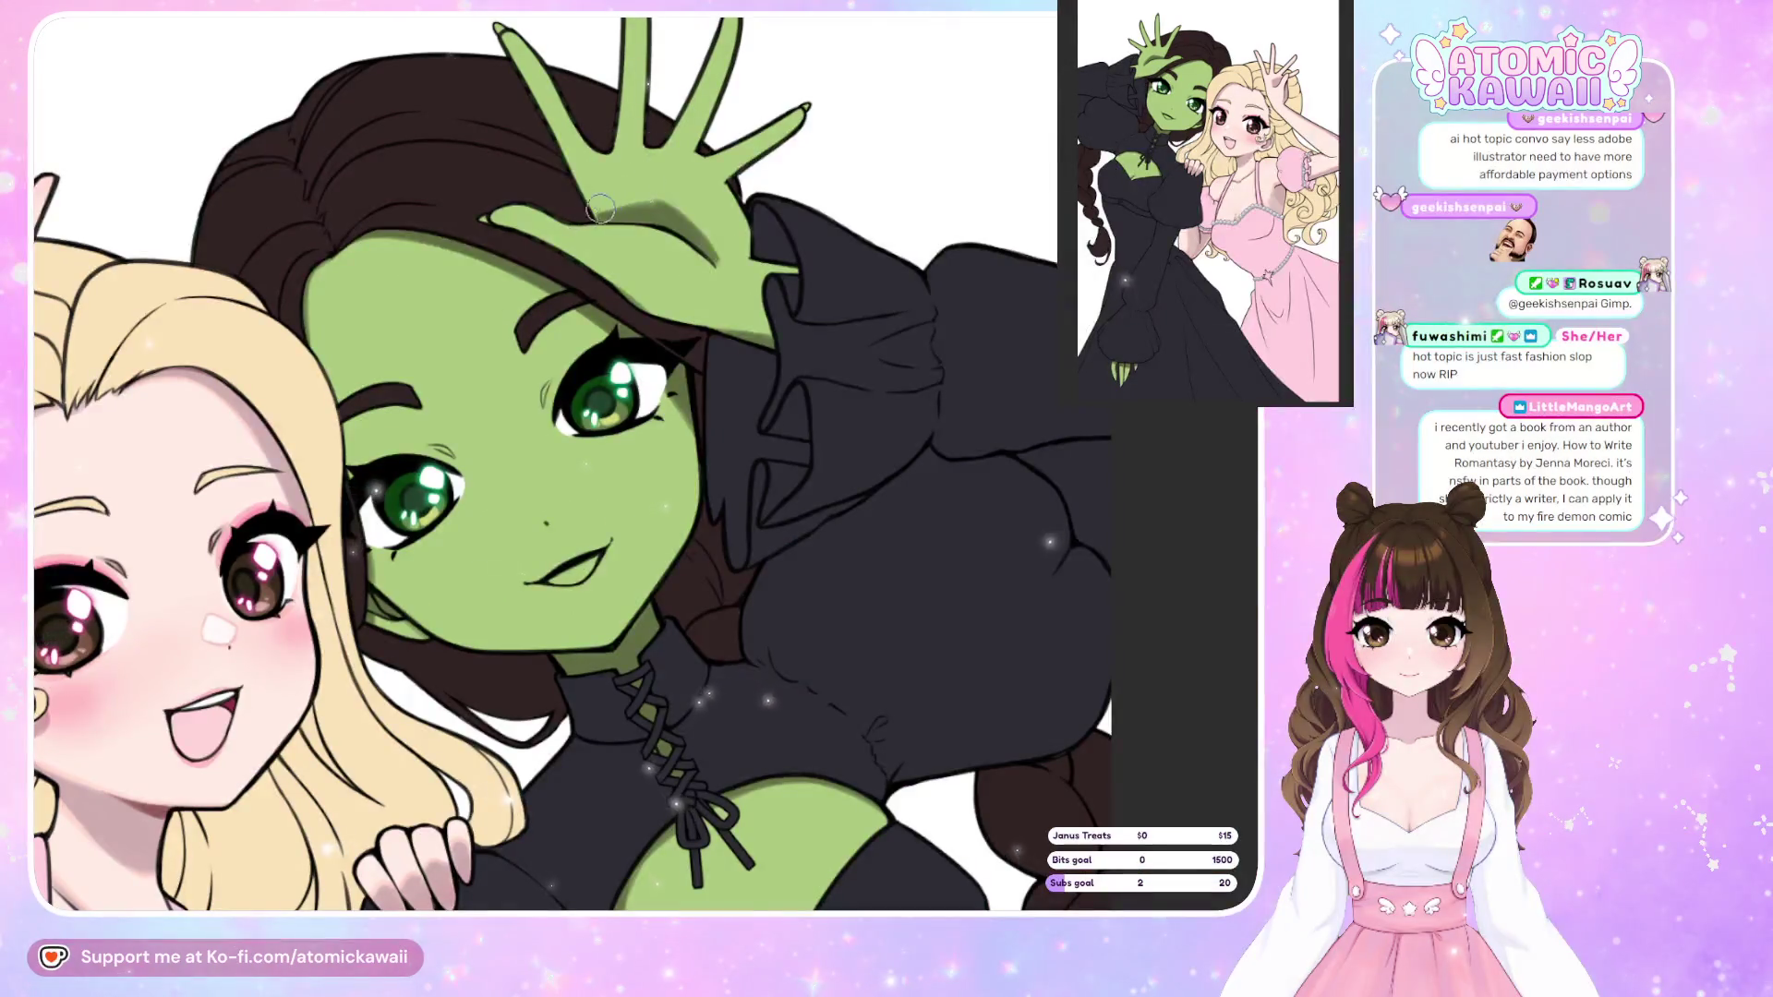
key("h")
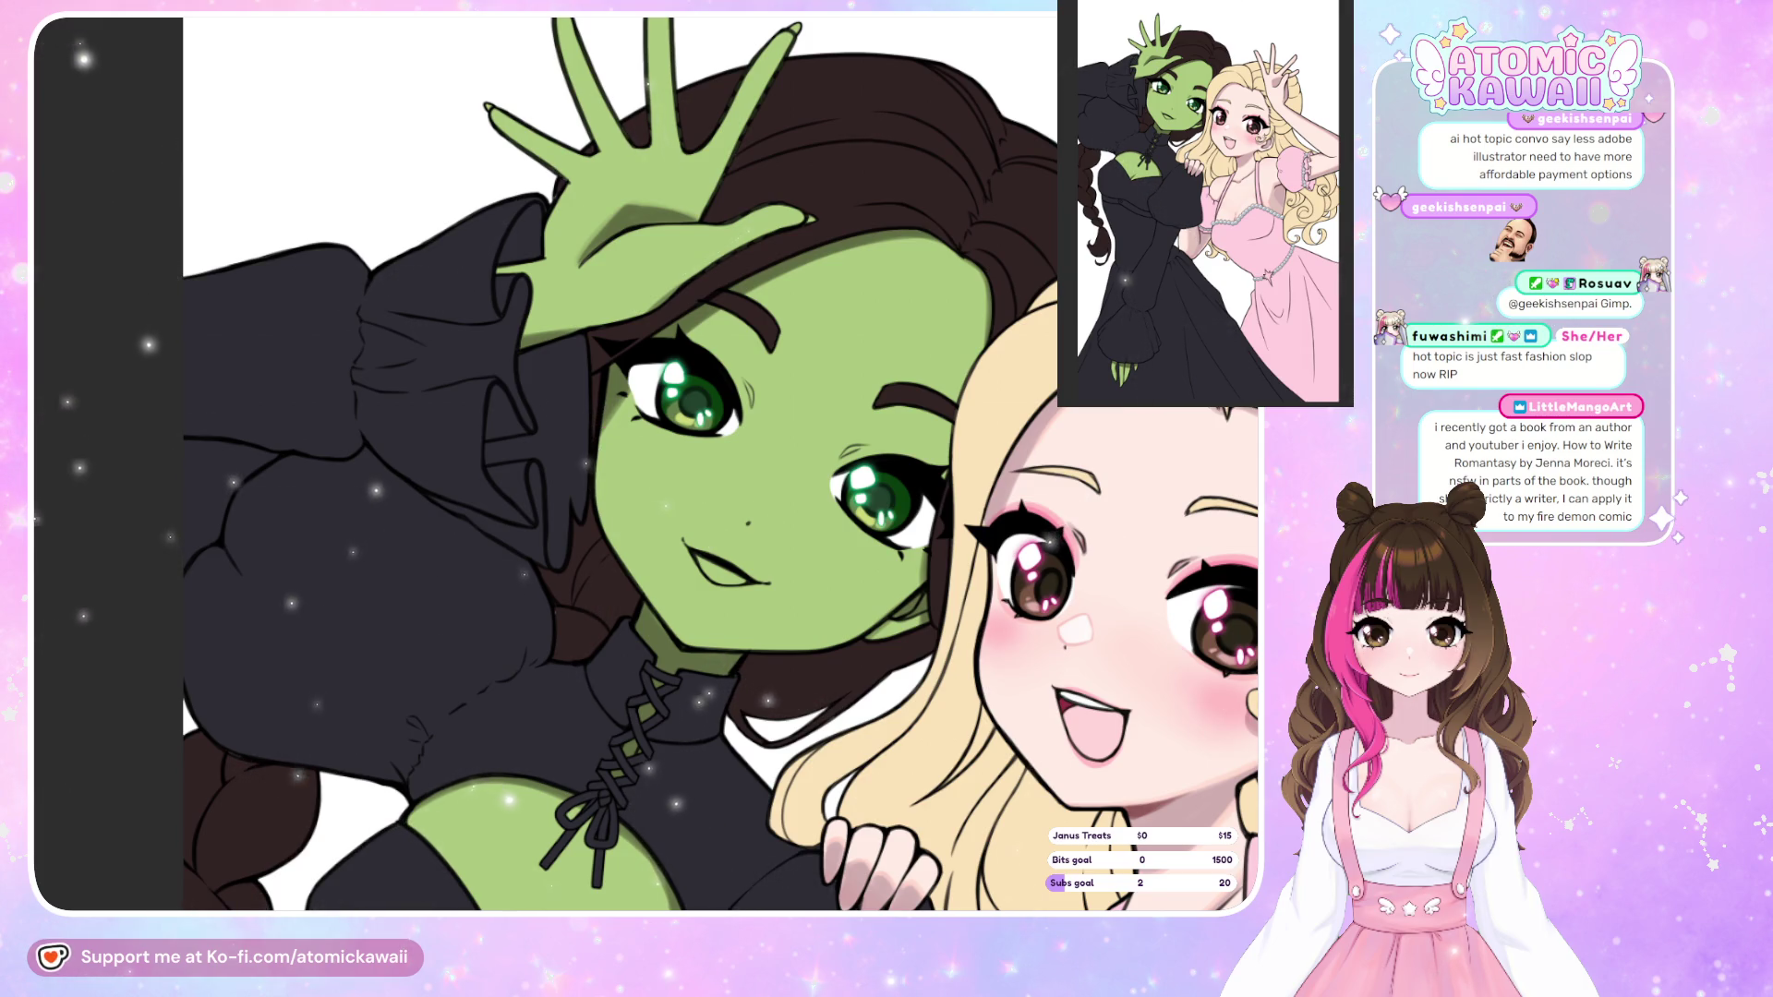
scroll(653, 93, "down", 3)
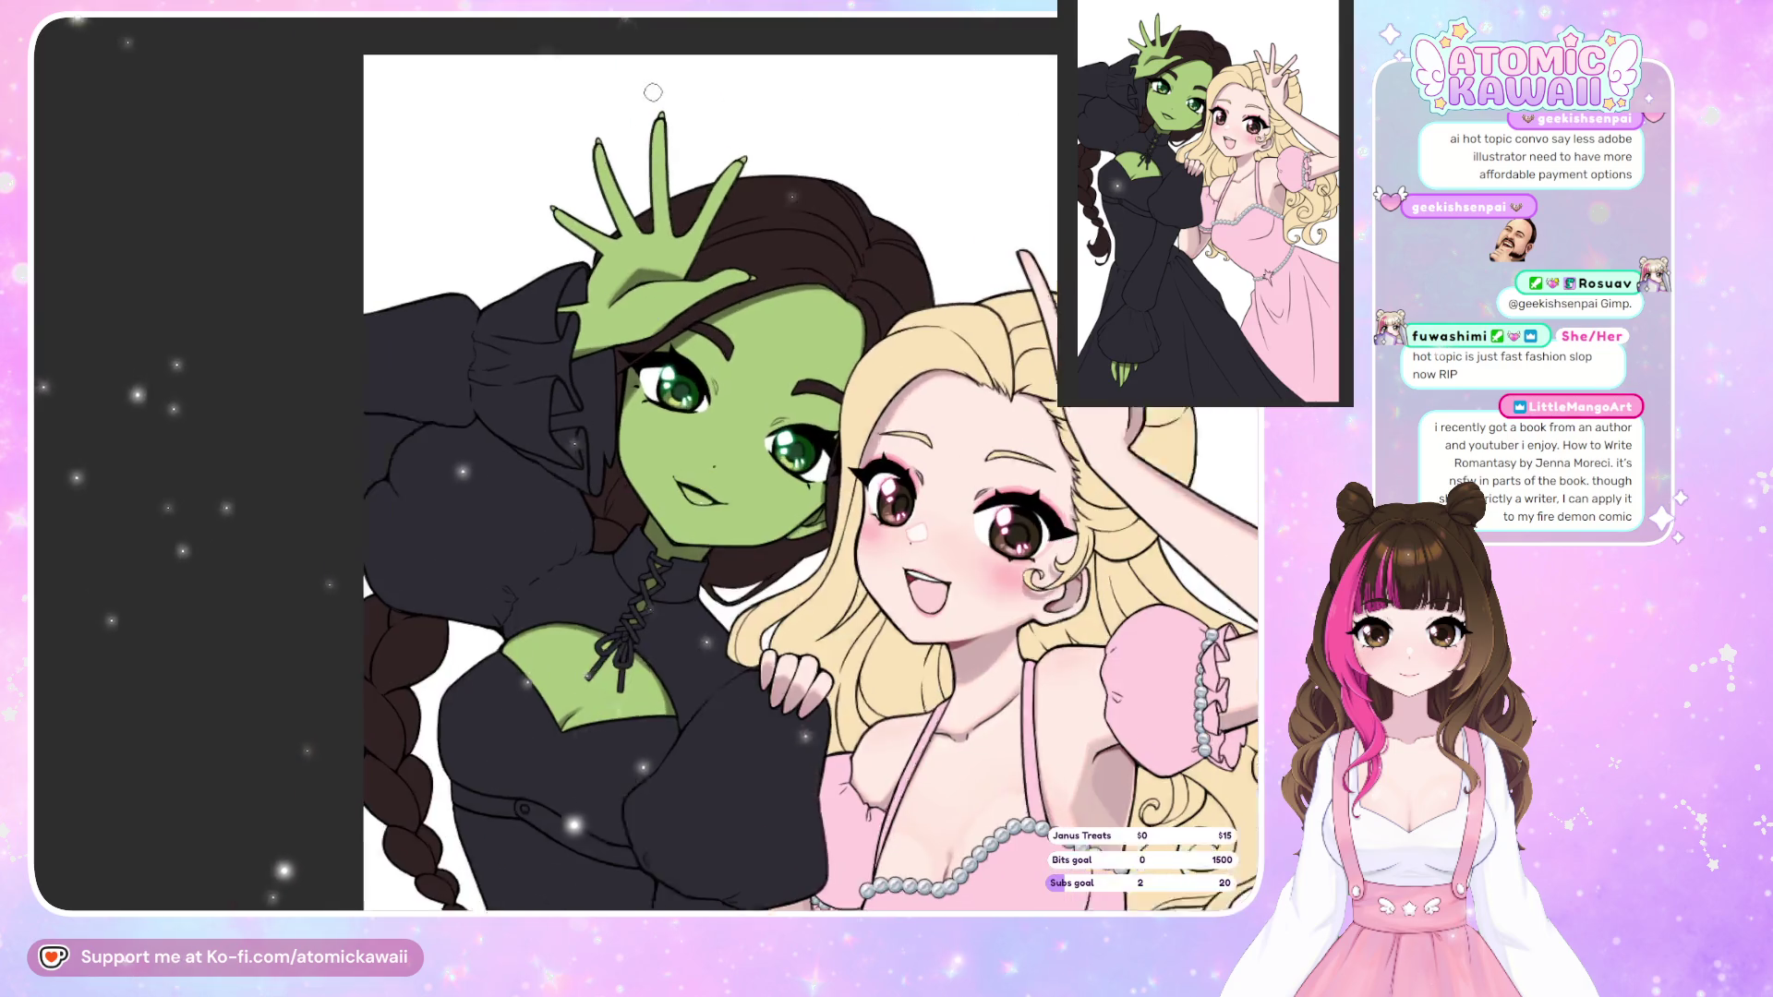
scroll(653, 93, "up", 3)
key("m")
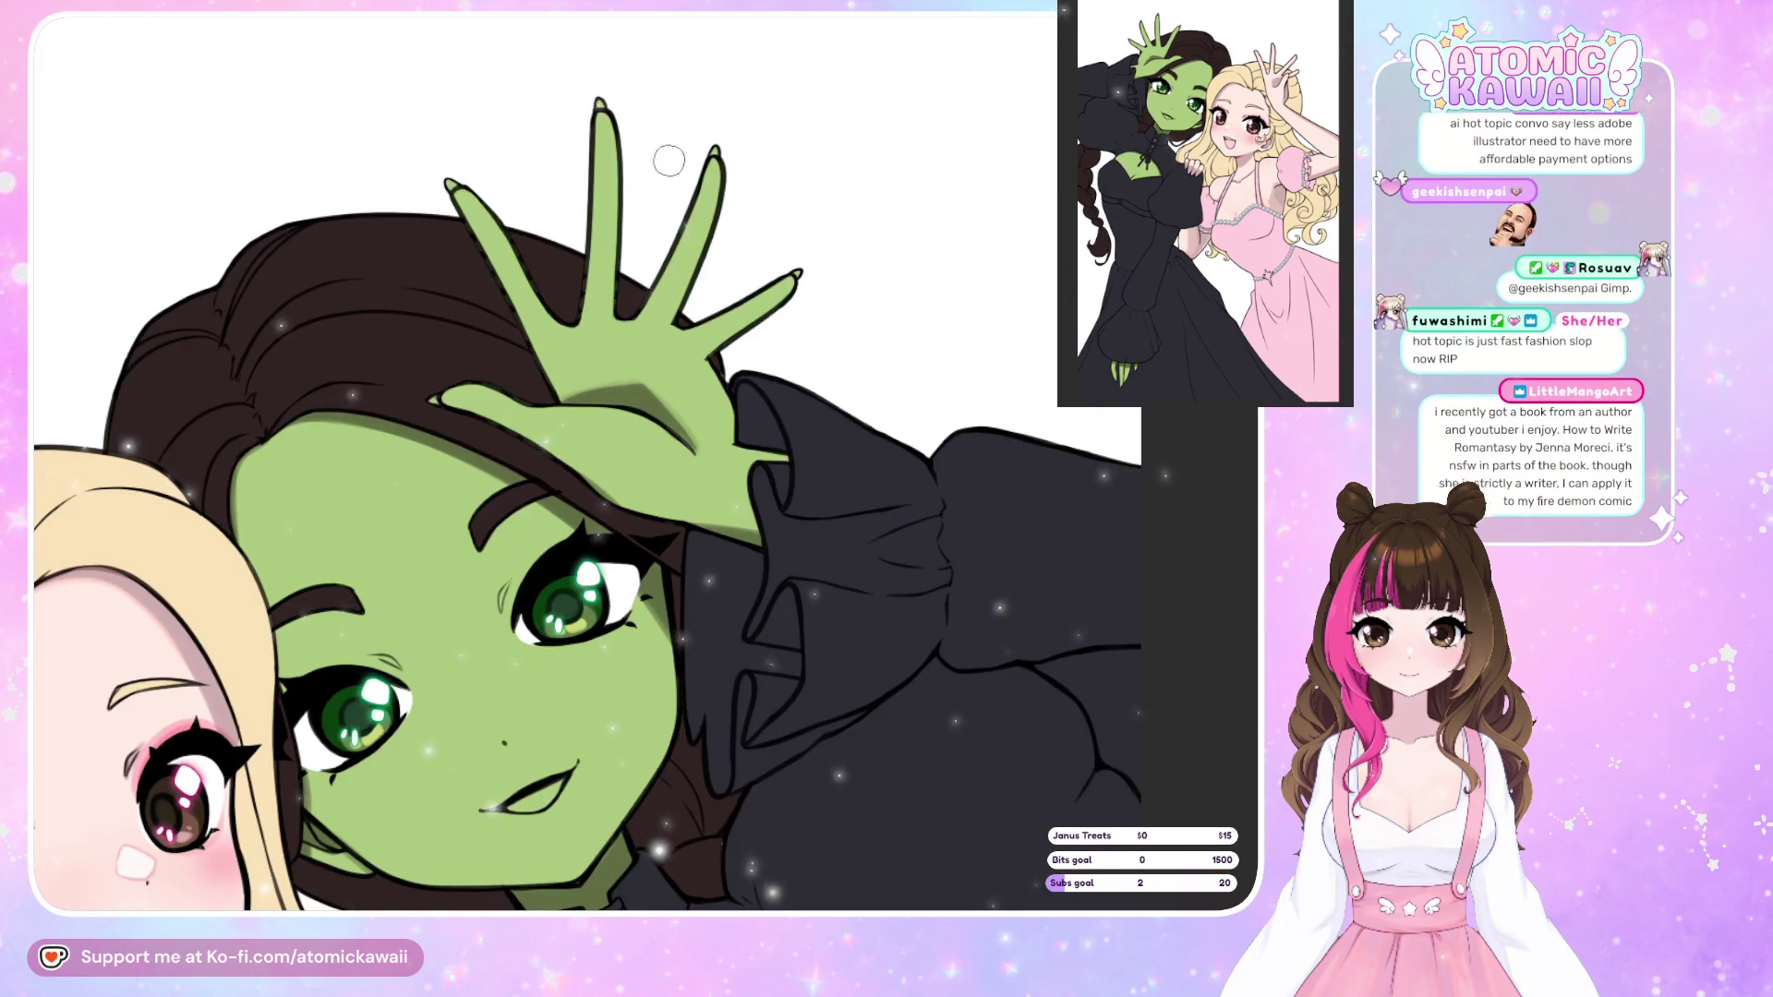
key("m")
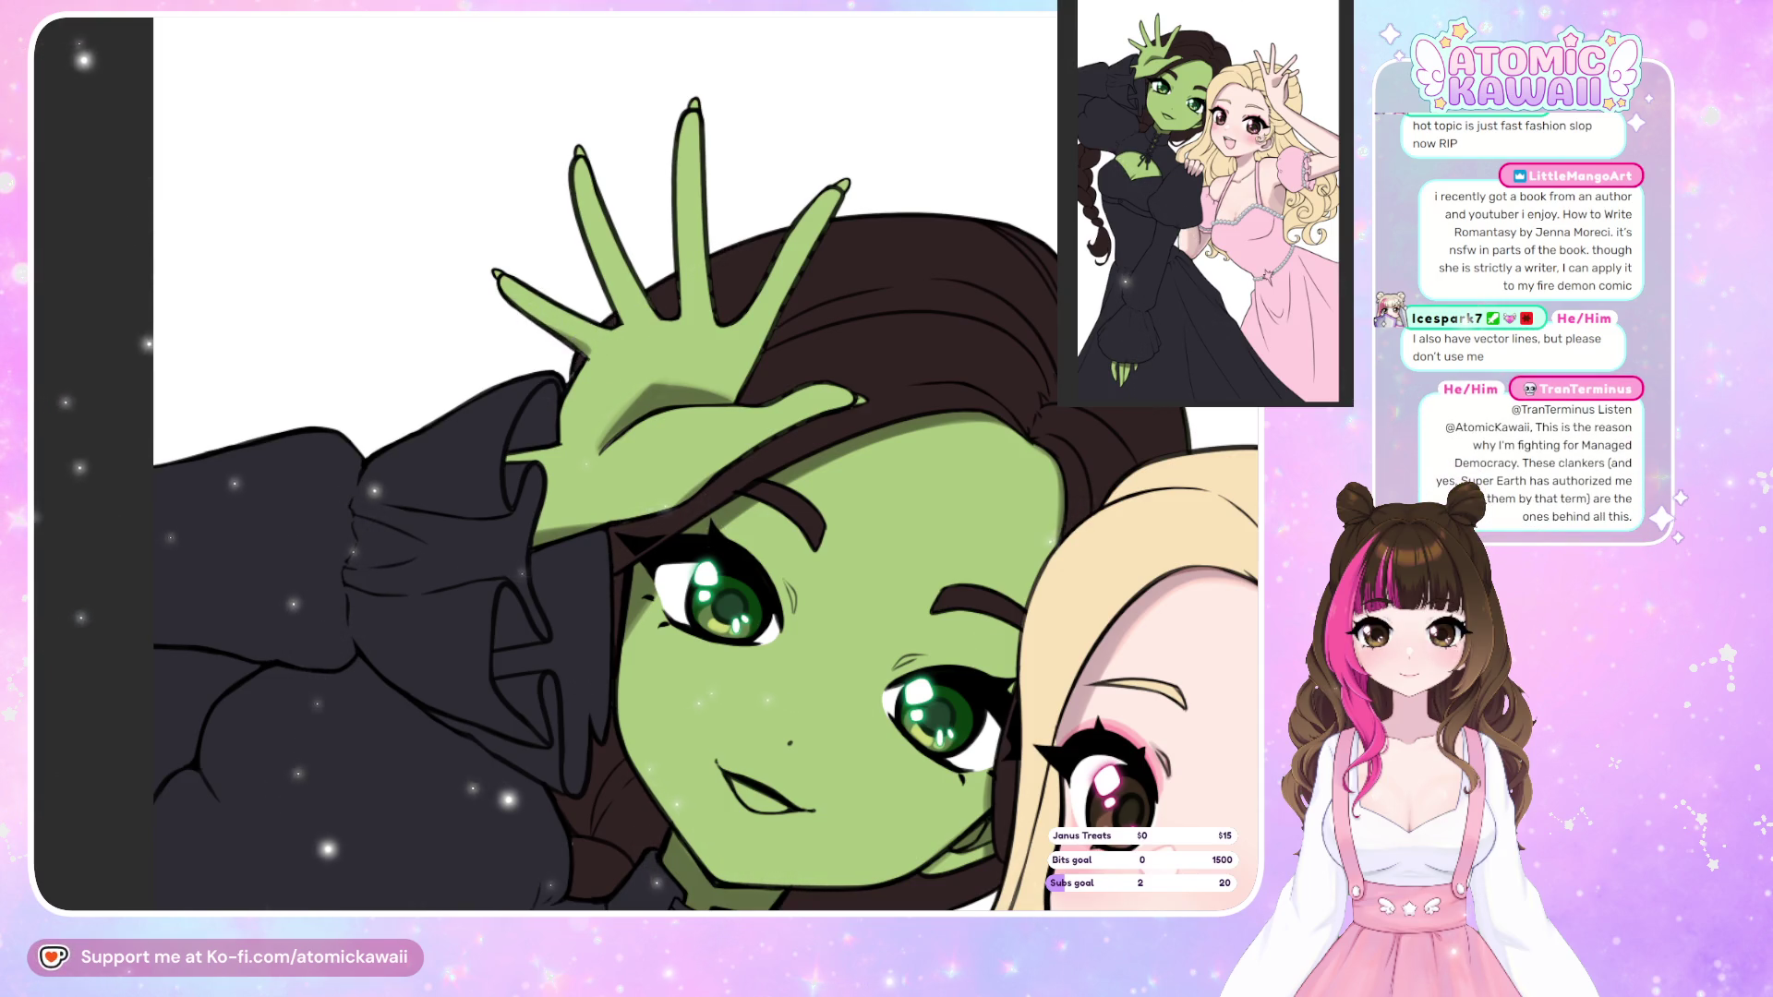
key("m")
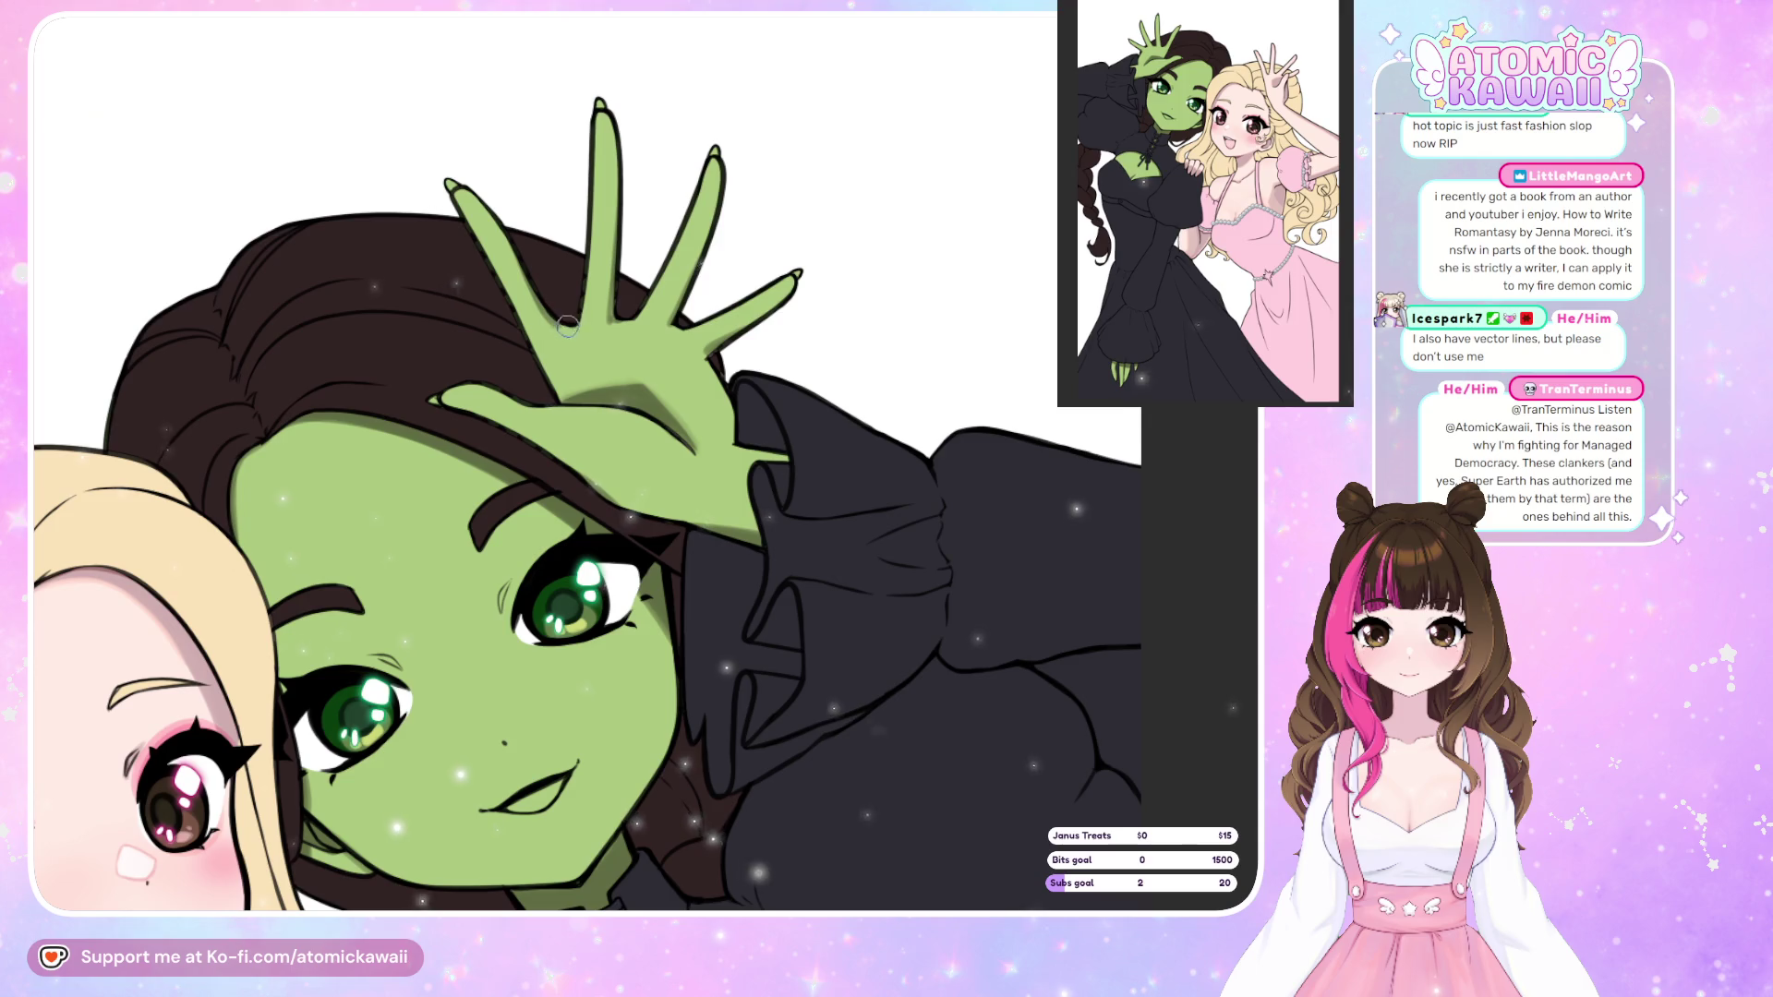
key("m")
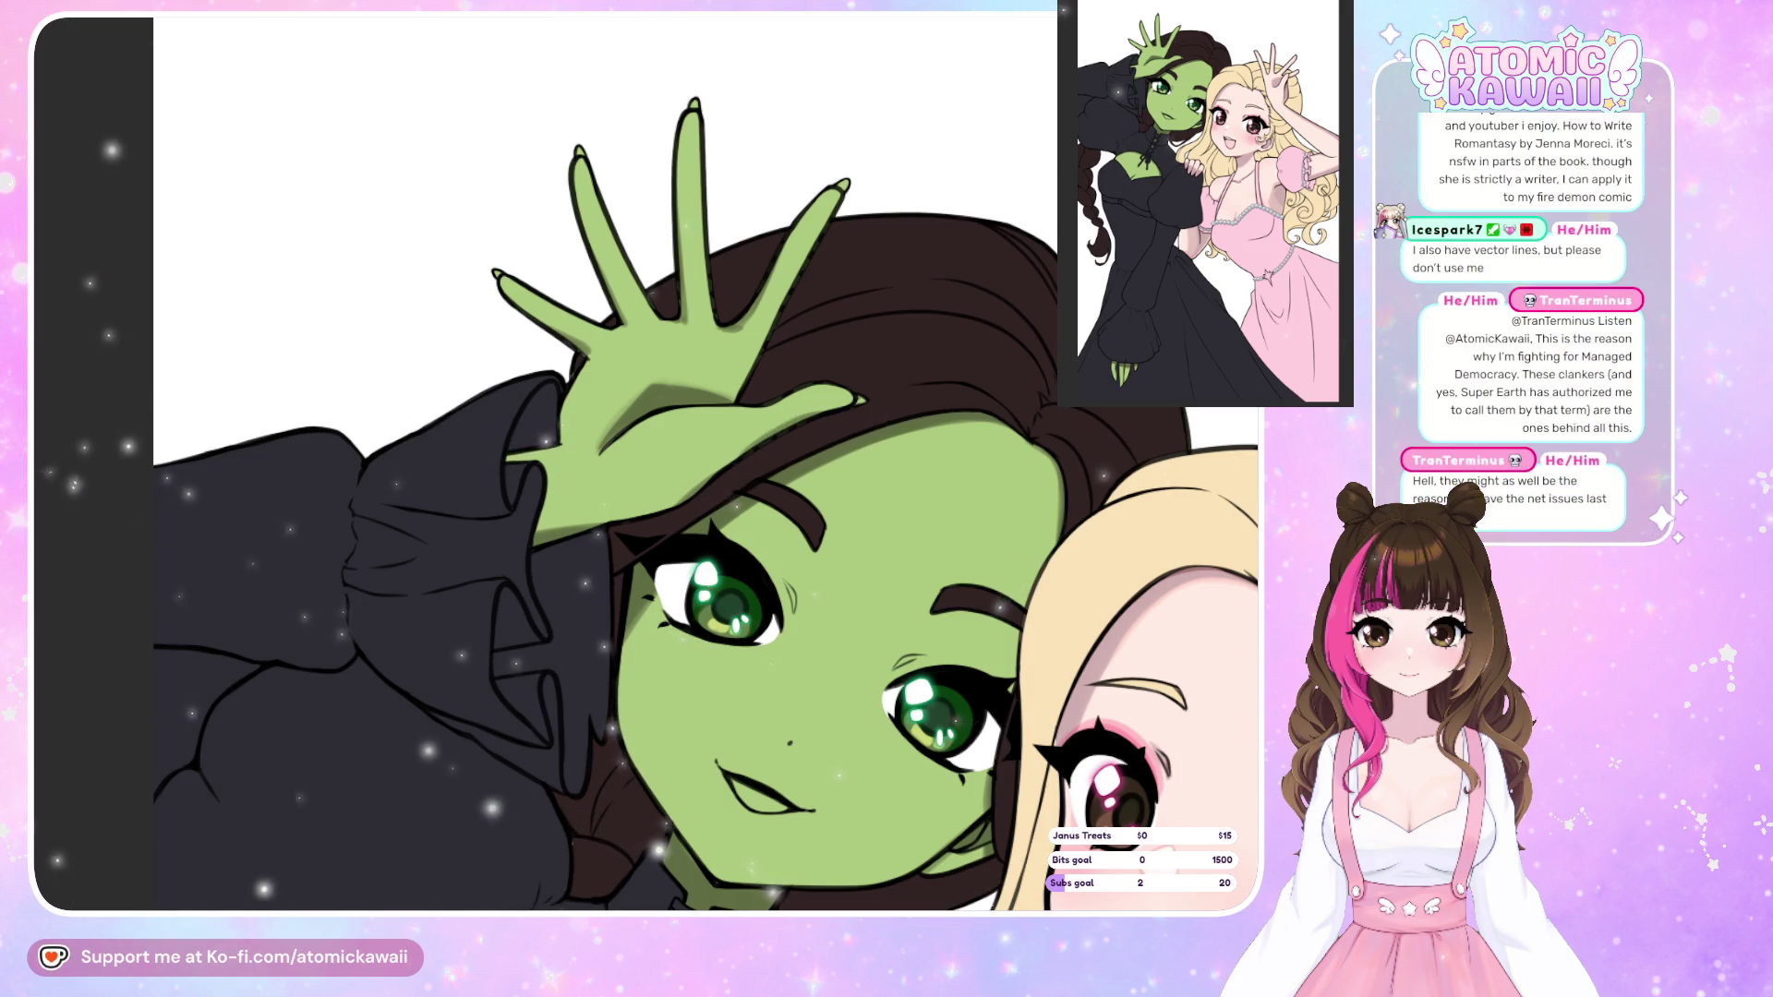
scroll(783, 439, "down", 3)
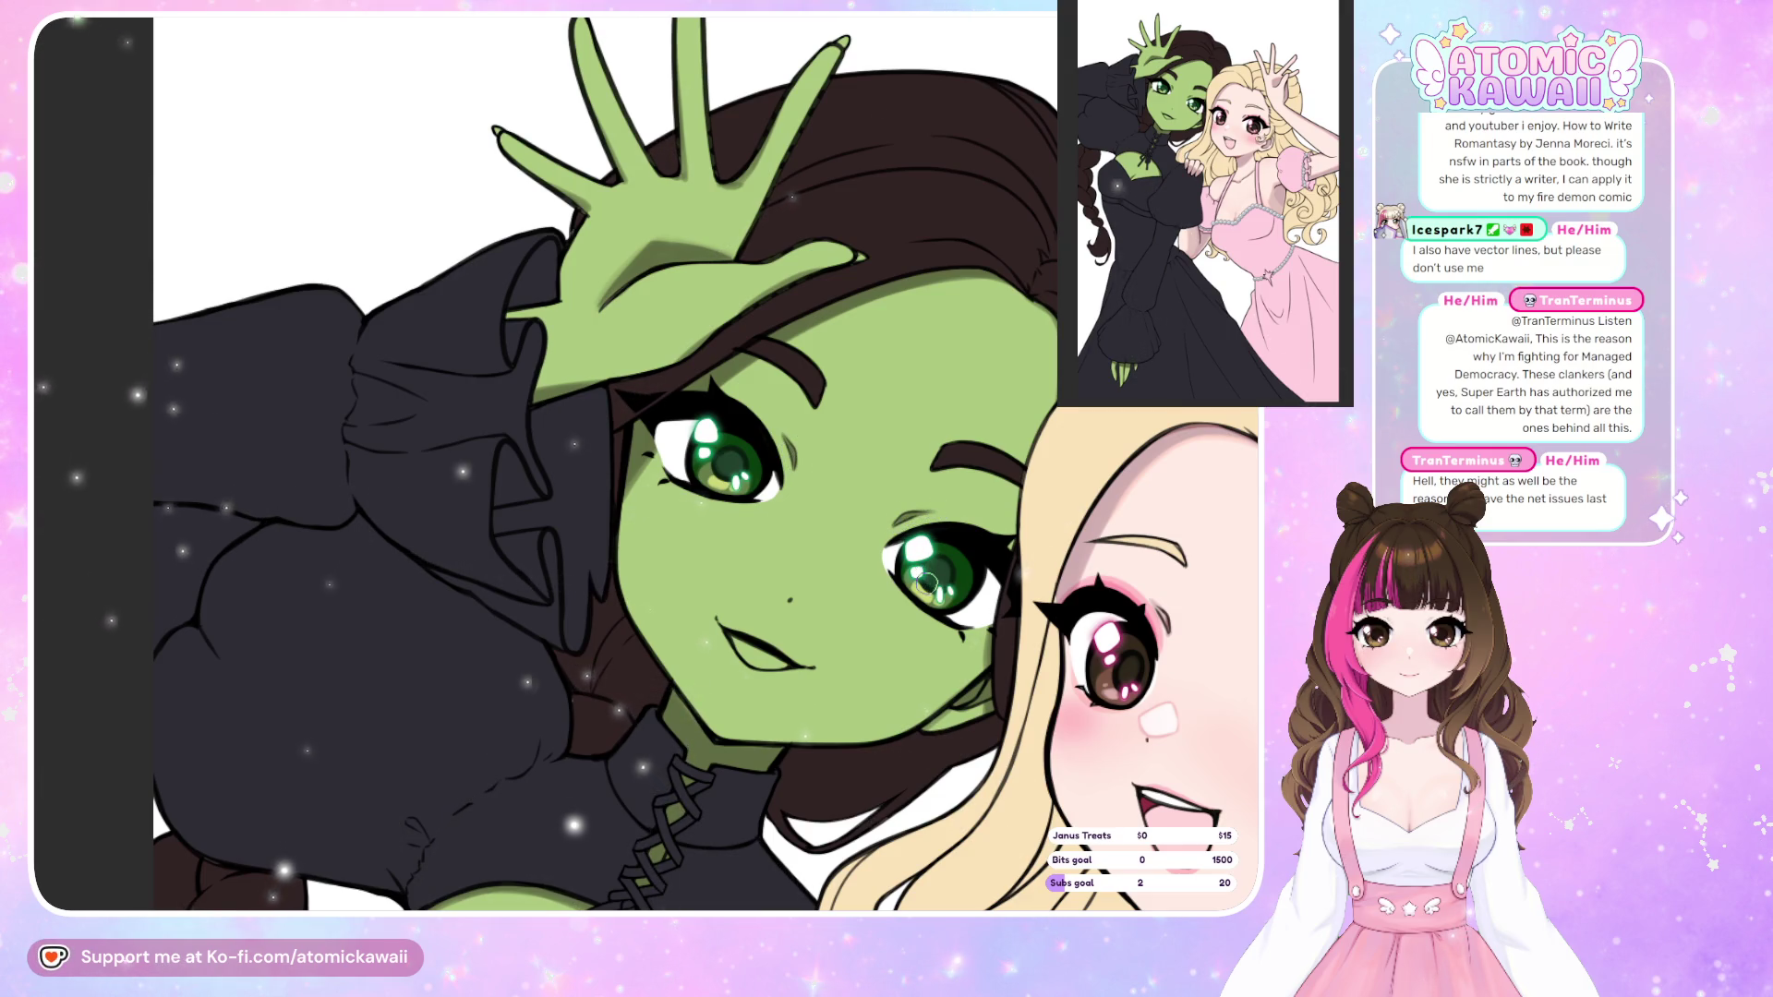
scroll(926, 581, "down", 5)
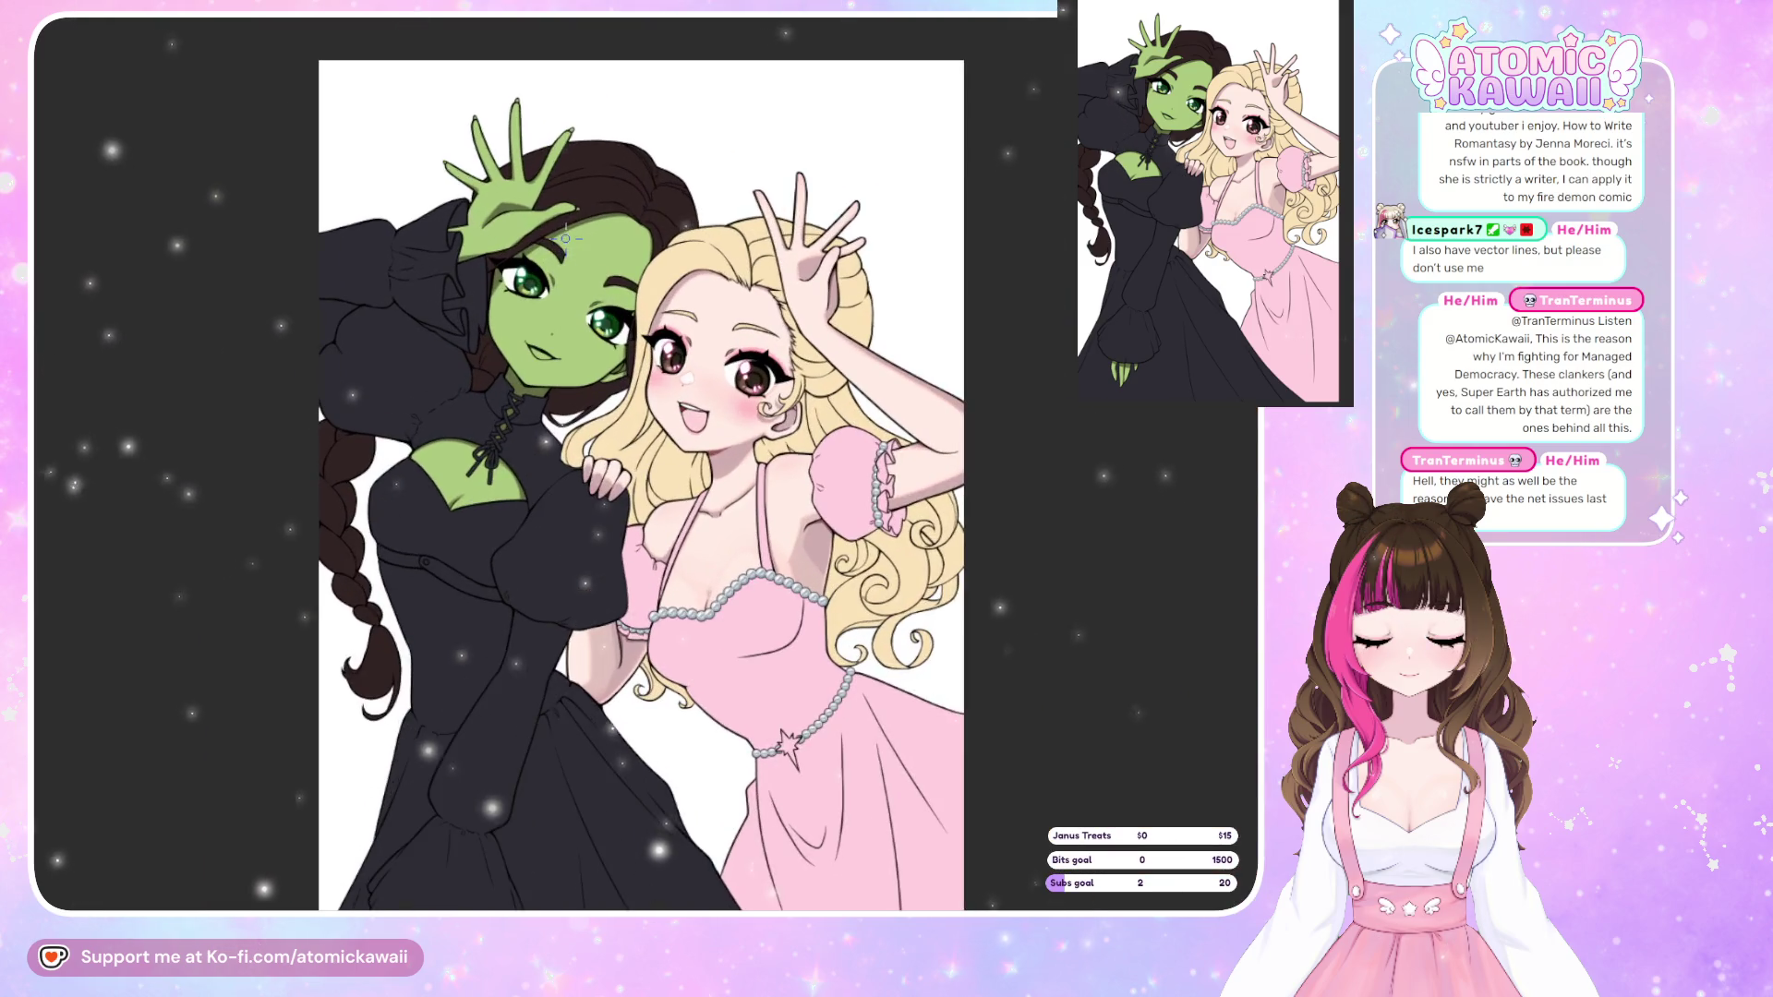
scroll(427, 291, "up", 3)
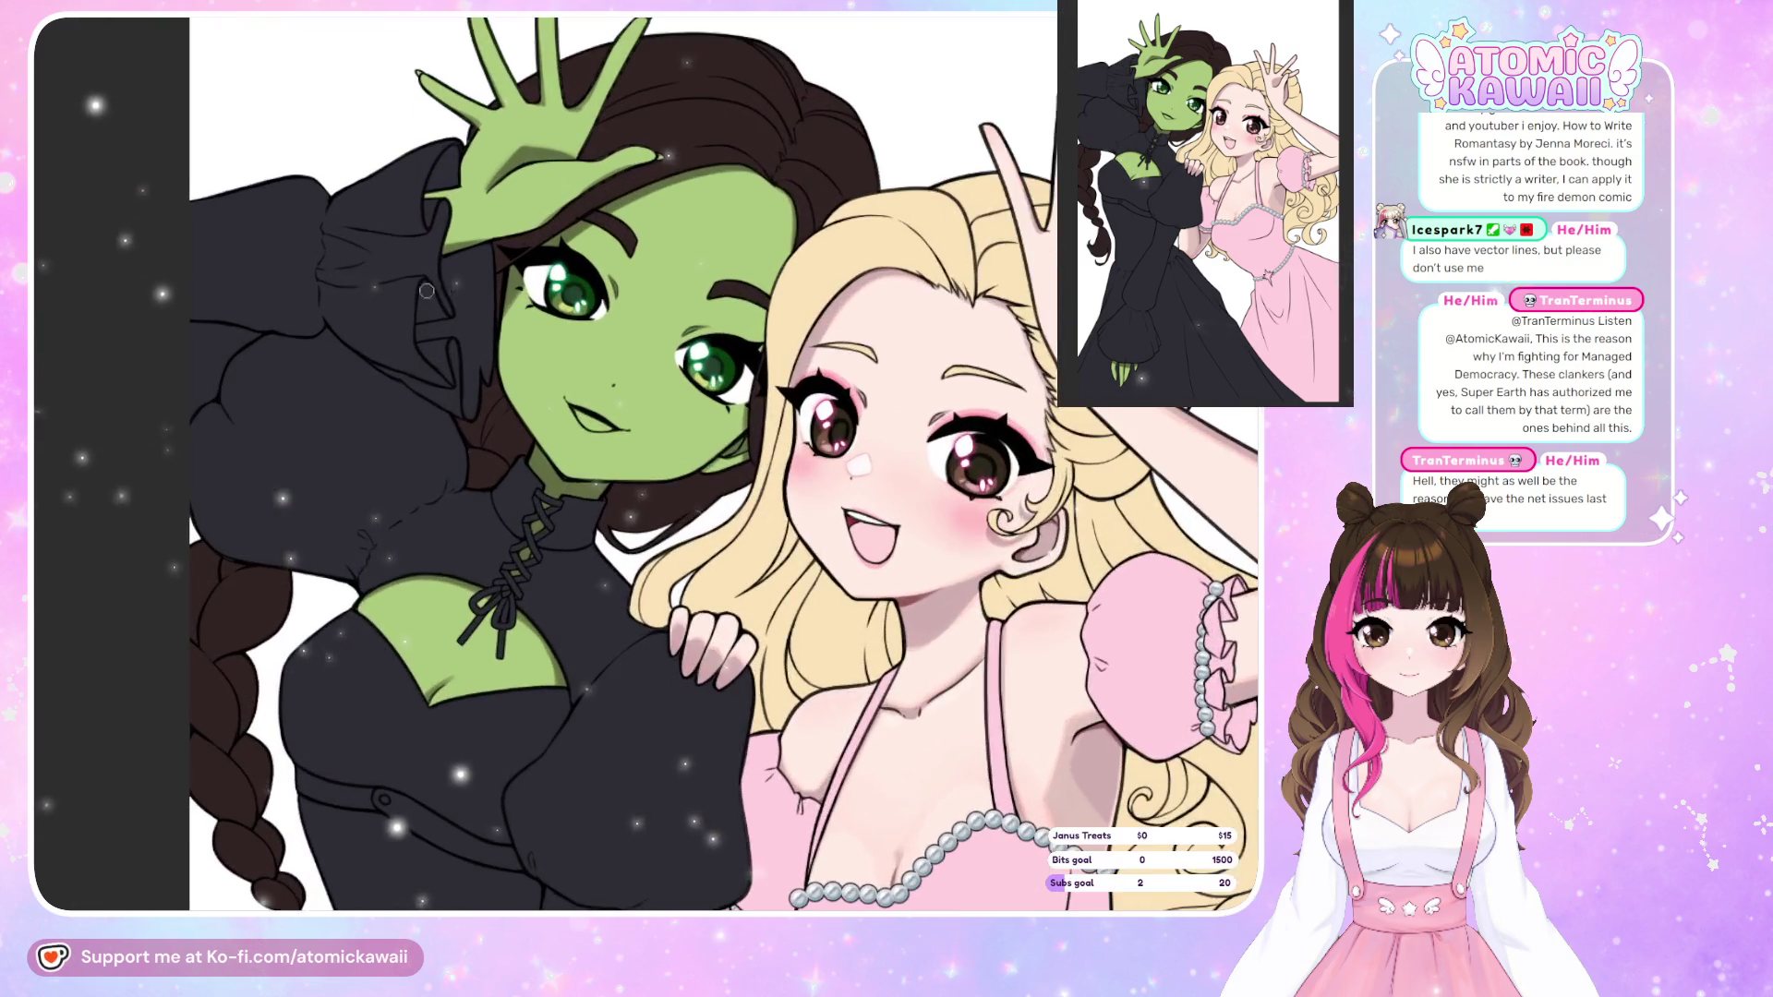
scroll(427, 291, "up", 1)
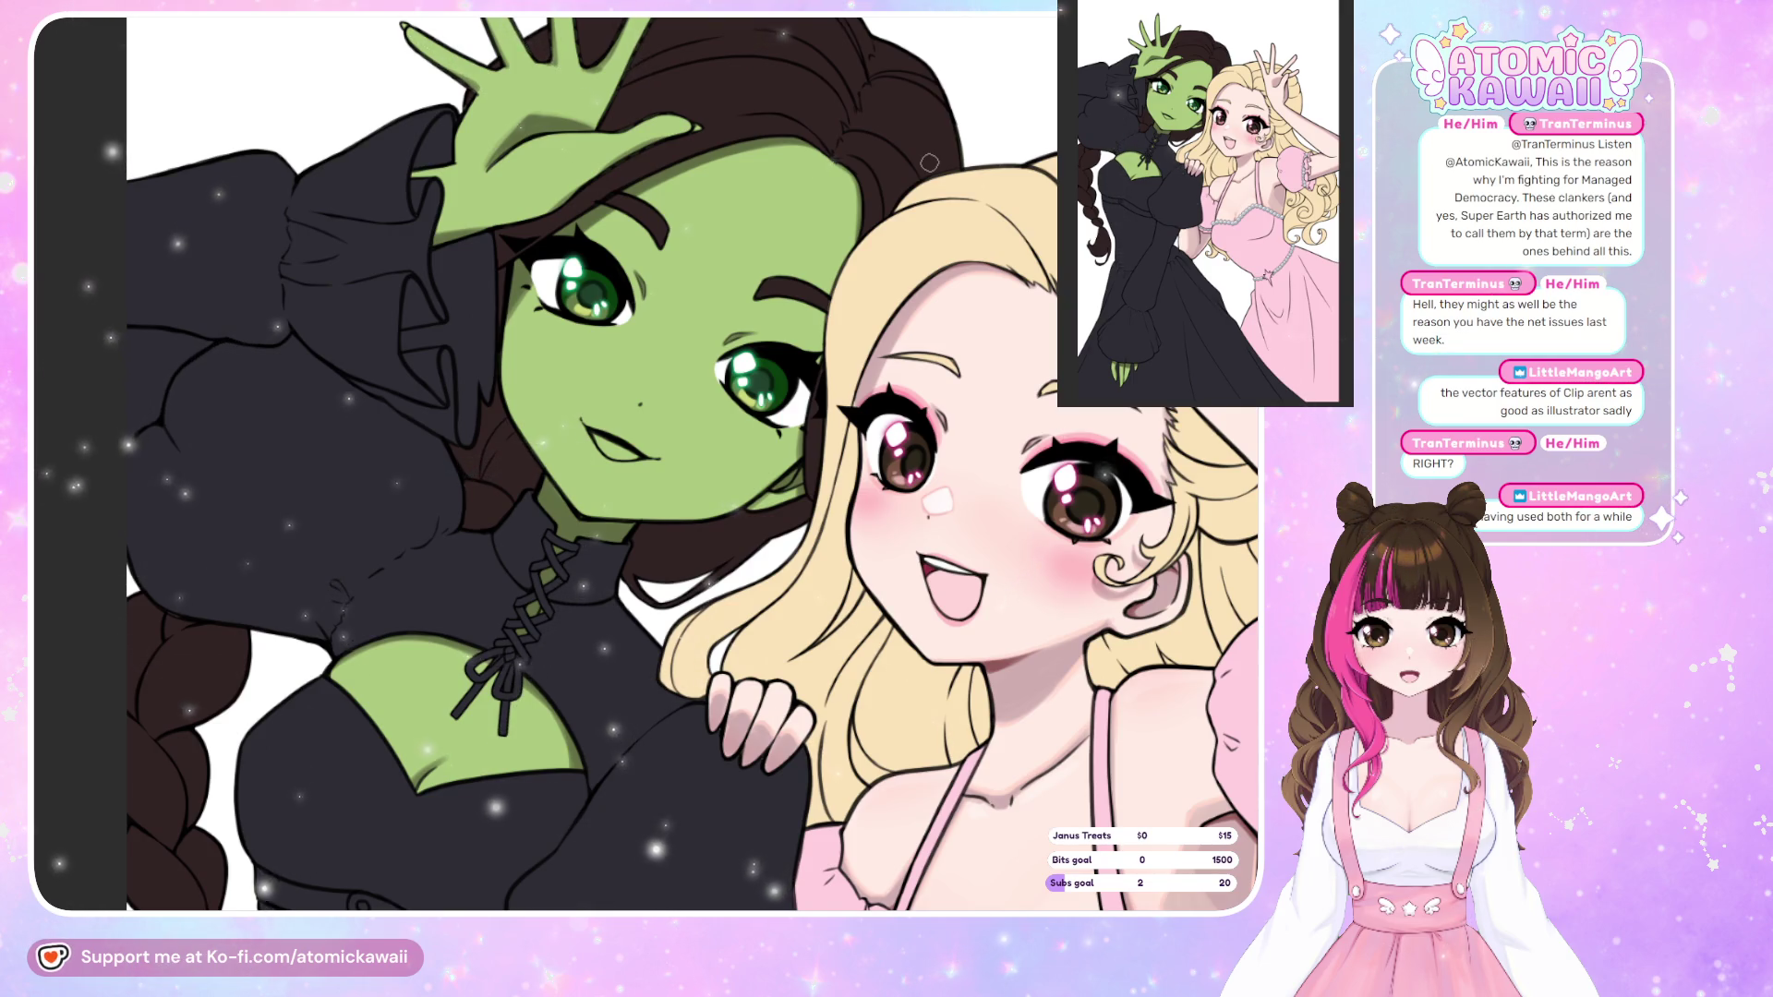
scroll(732, 217, "down", 3)
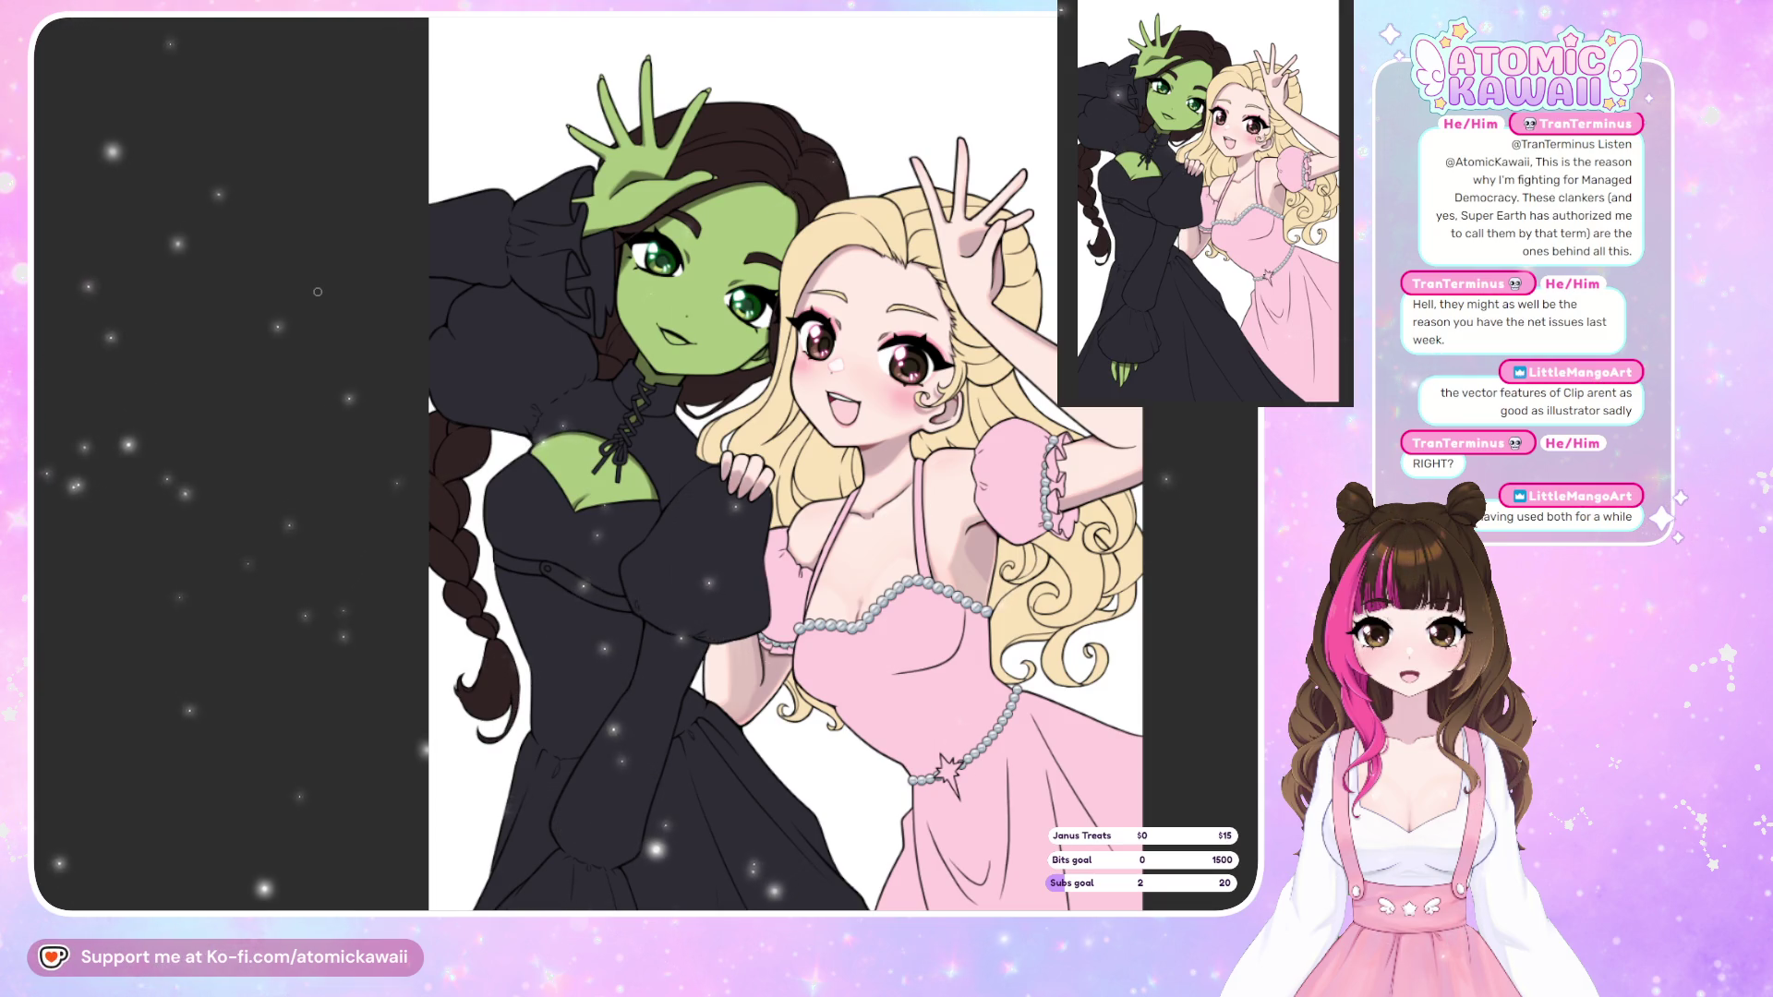
key("ctrl+minus")
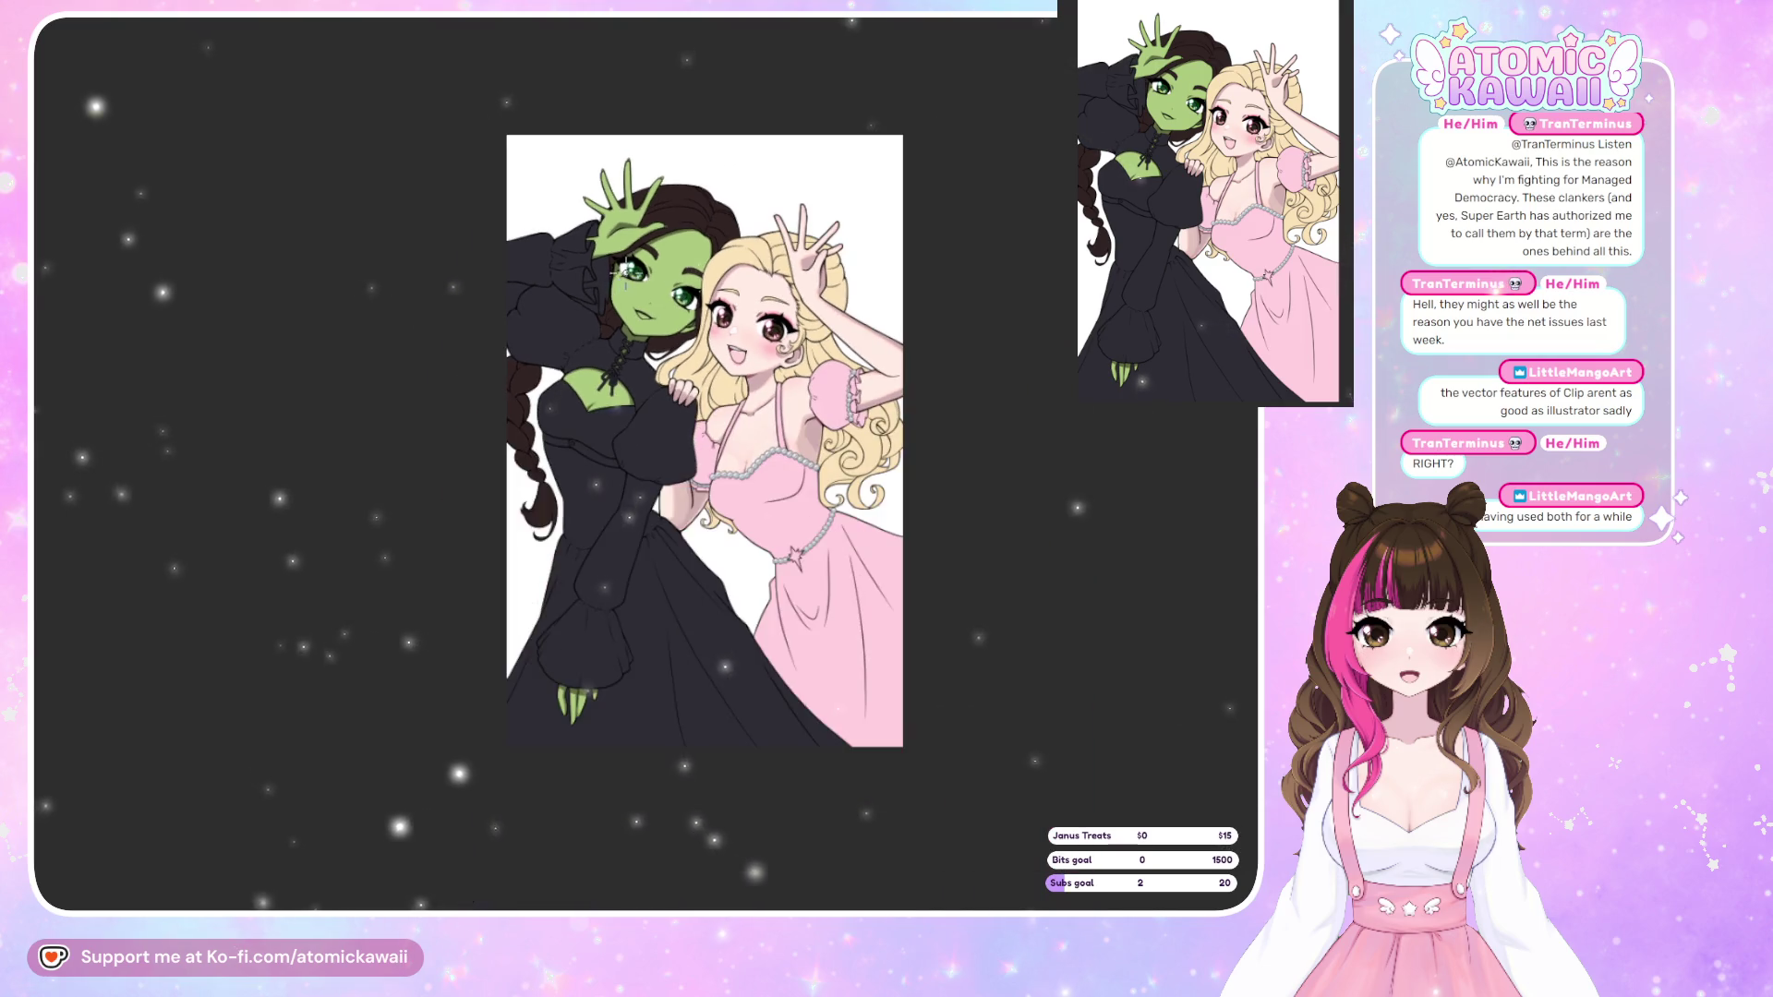
scroll(646, 266, "up", 1)
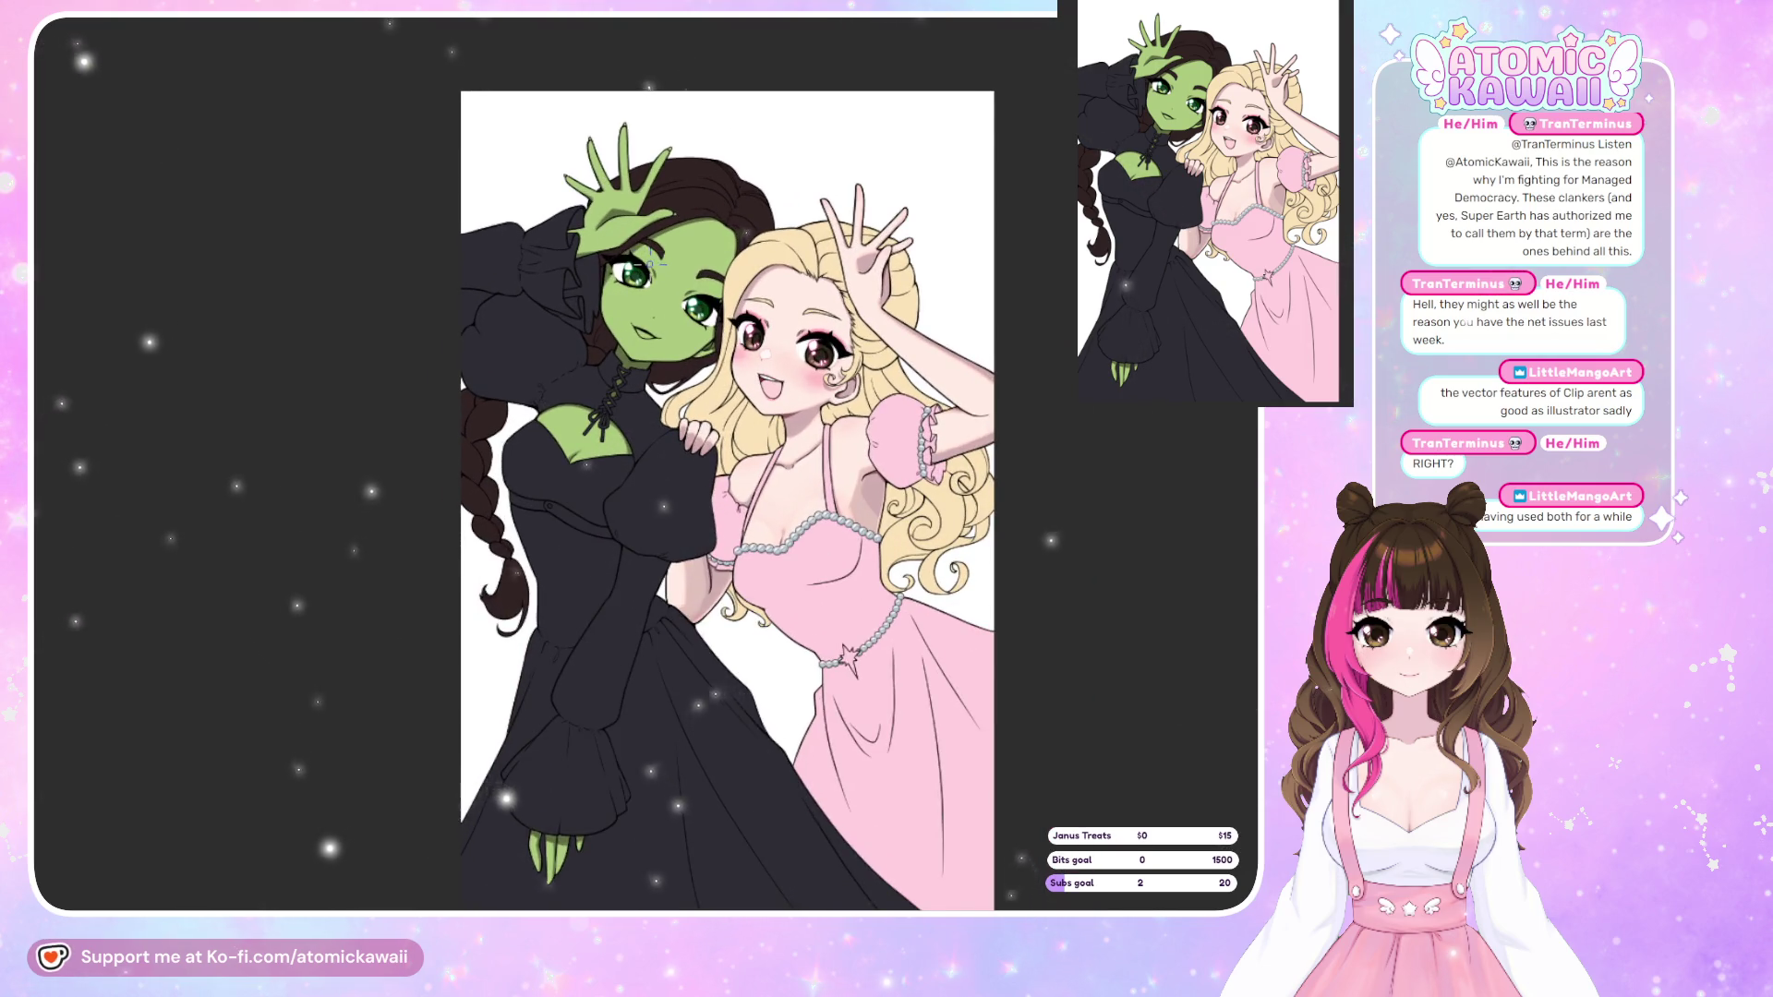
scroll(649, 263, "up", 1)
scroll(770, 359, "up", 1)
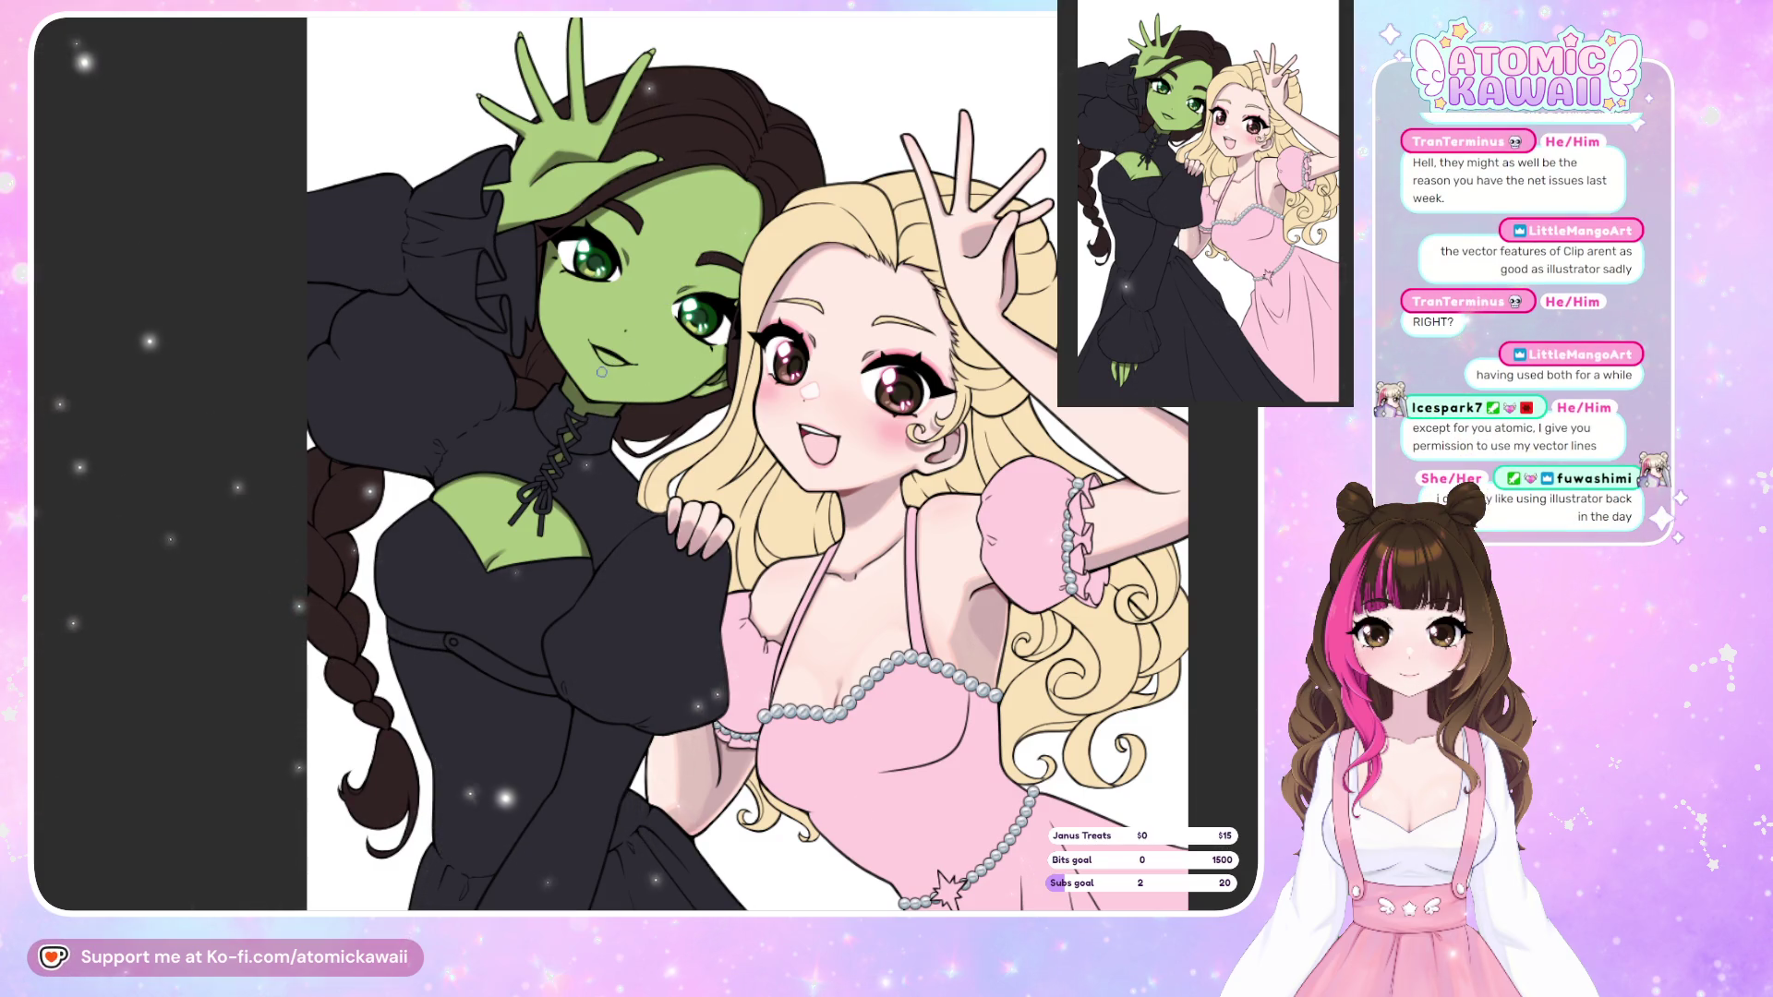
scroll(556, 308, "up", 1)
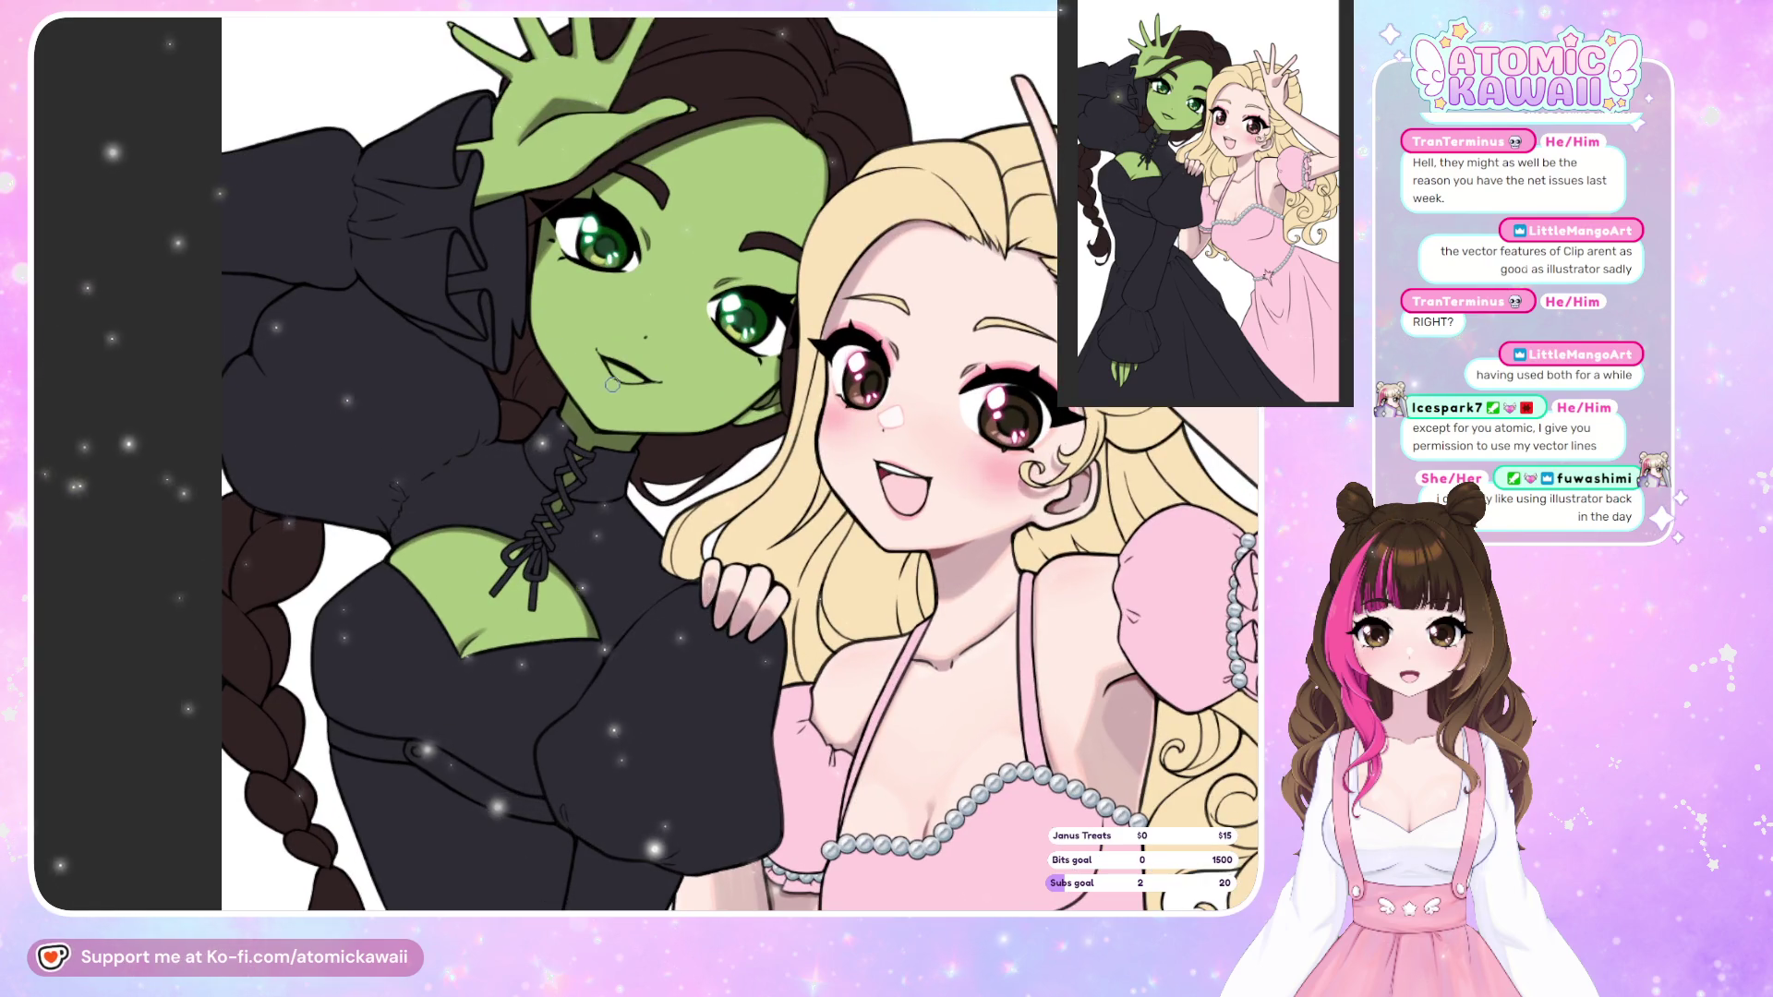
scroll(679, 395, "down", 1)
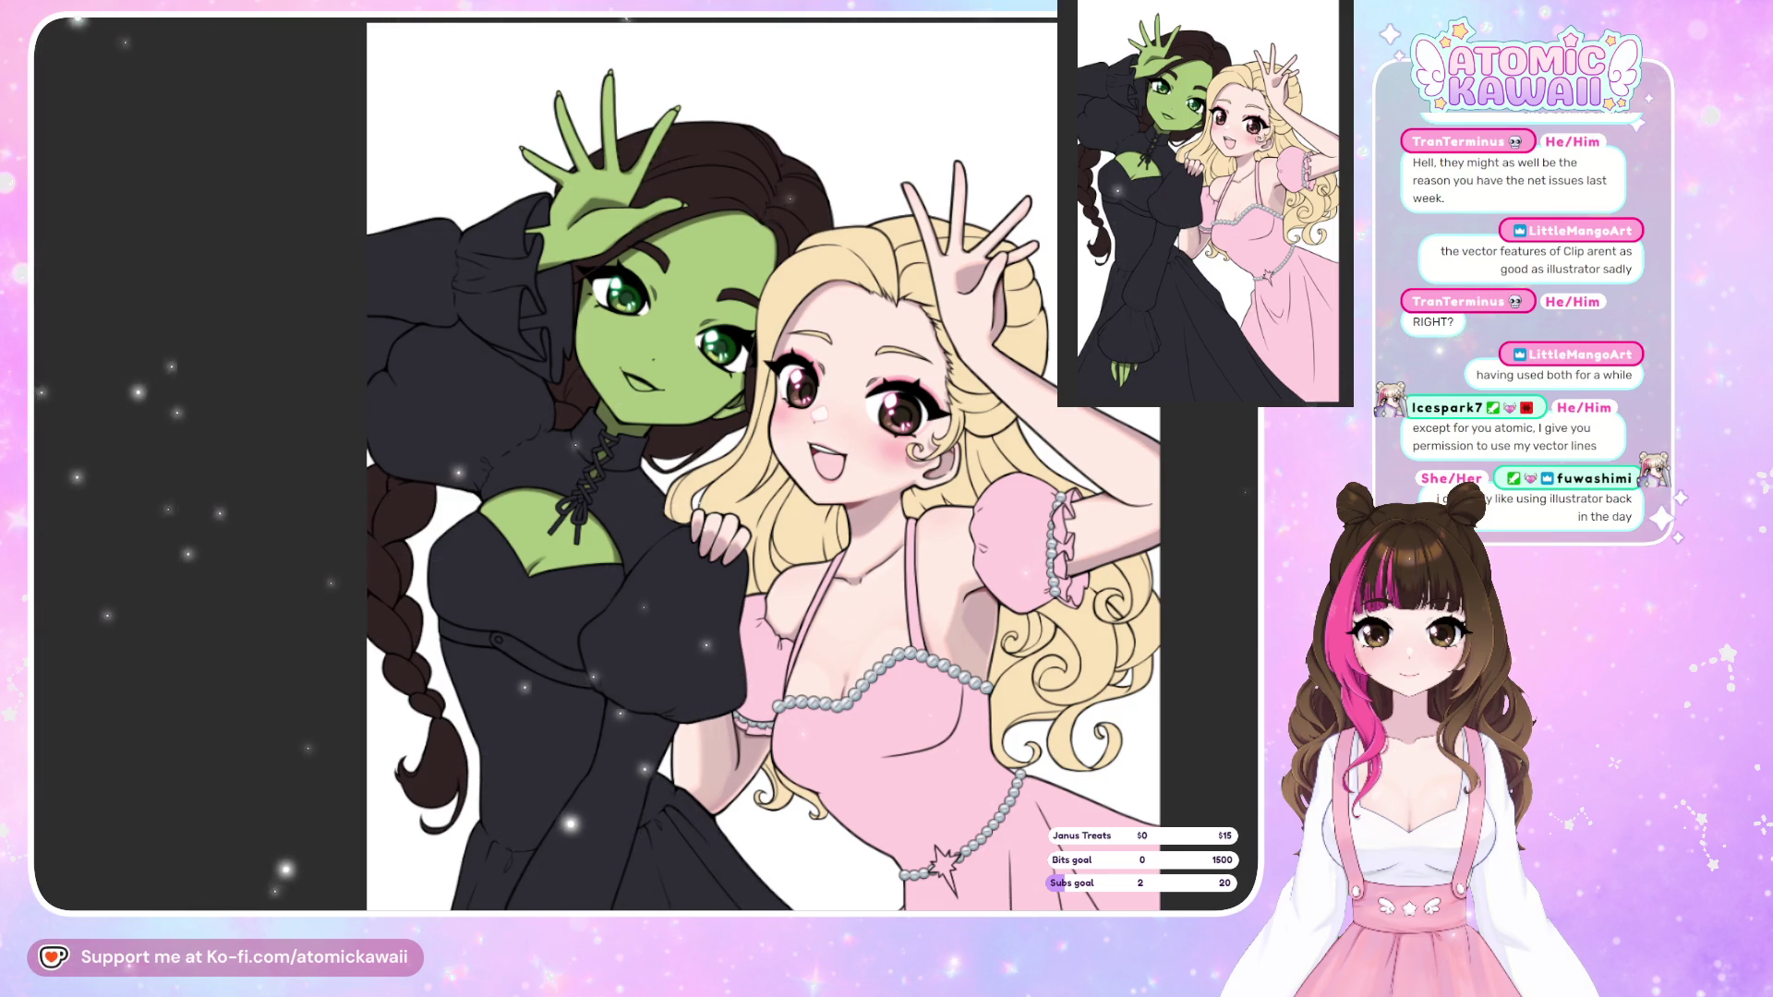
key("h")
key("h")
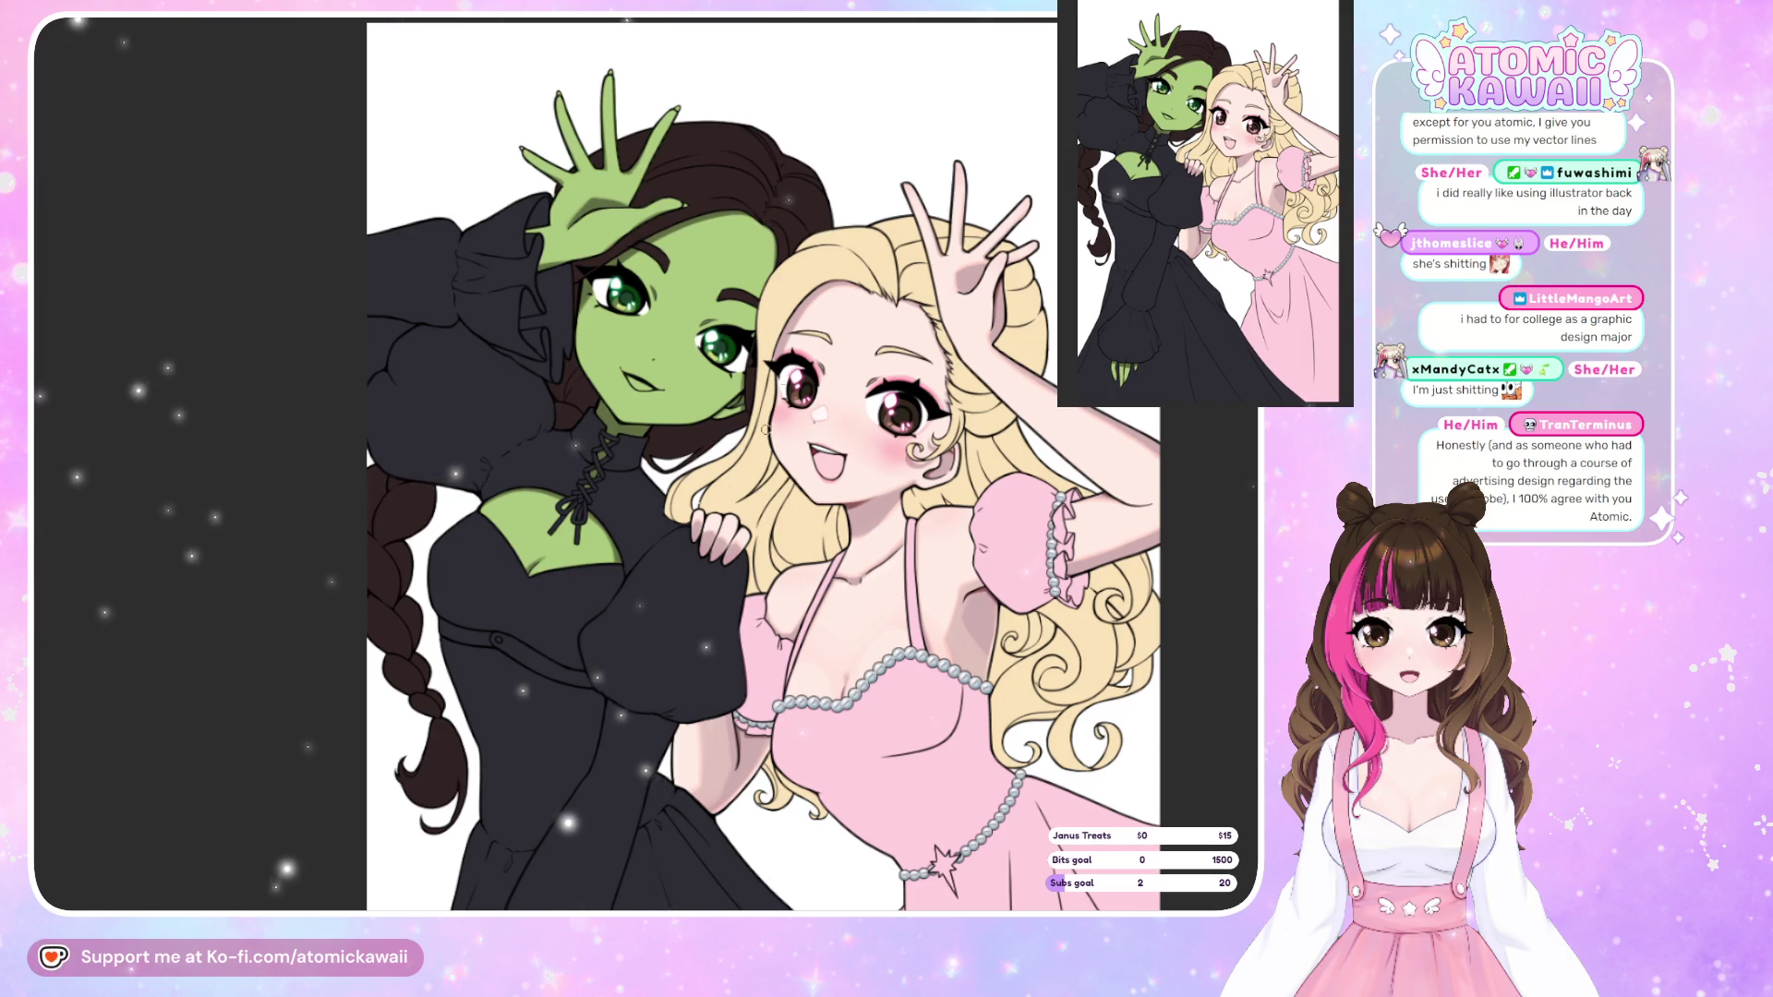
scroll(637, 351, "up", 5)
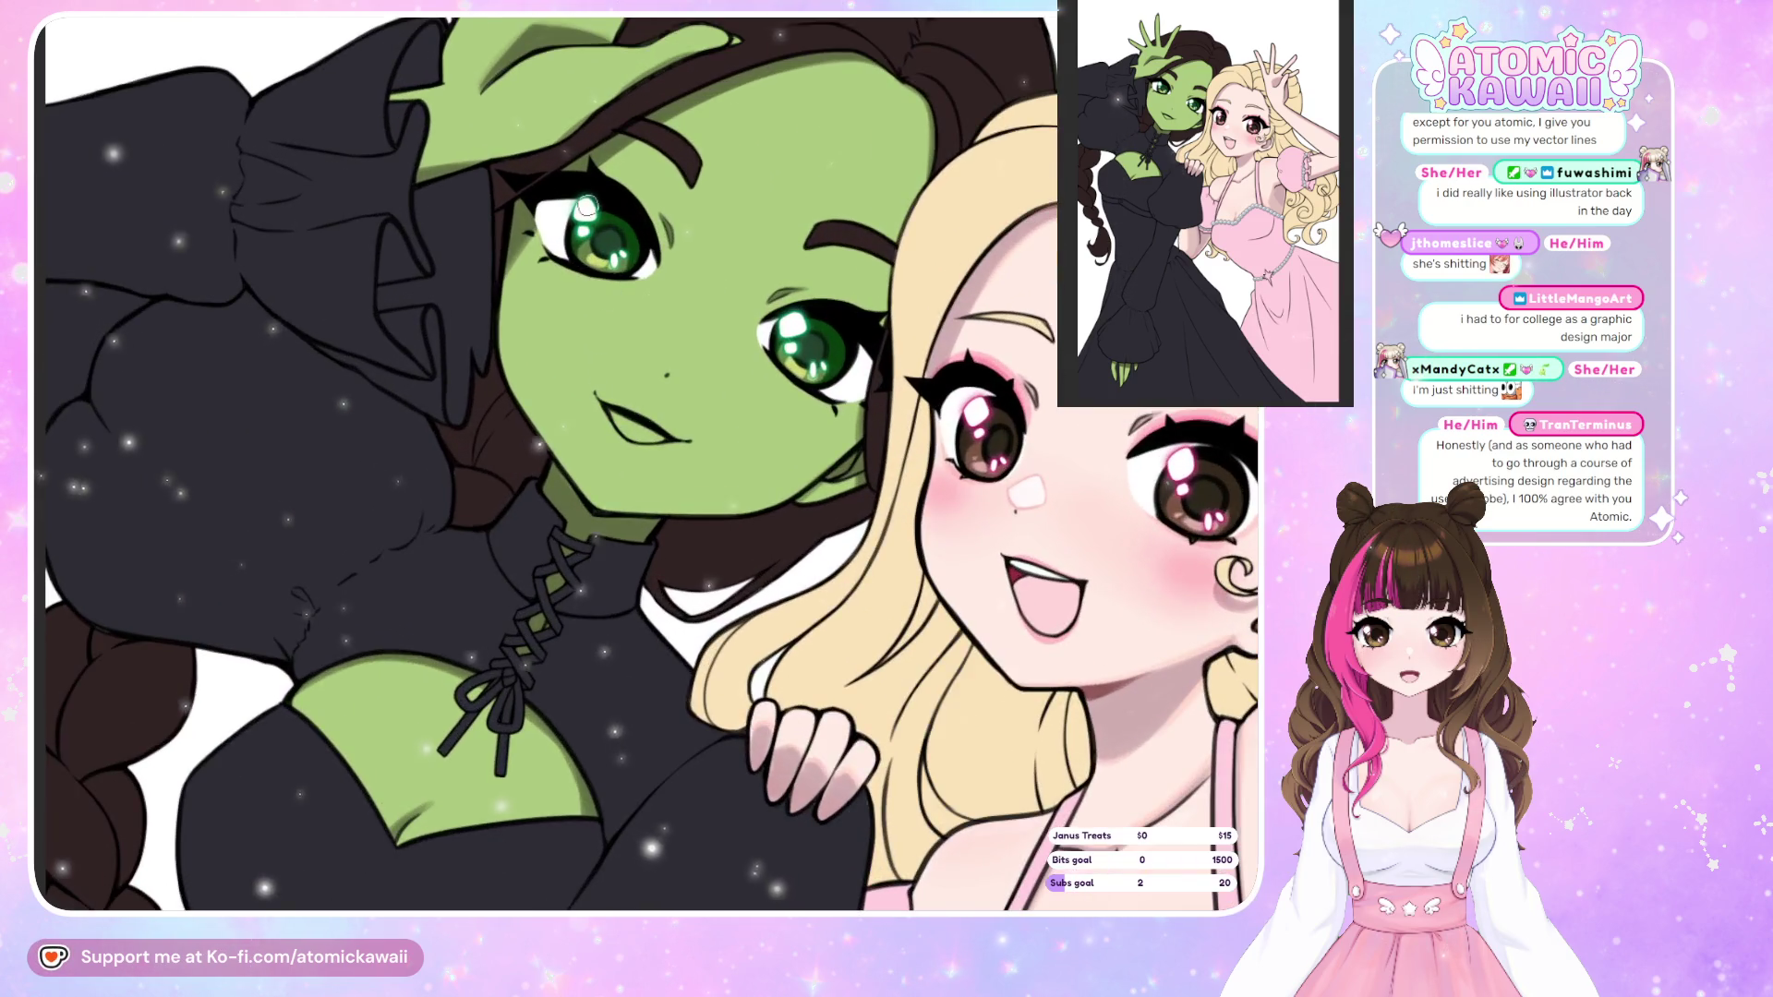
Paint a pale green highlight beside the nose and check it mirrored.
scroll(646, 461, "down", 2)
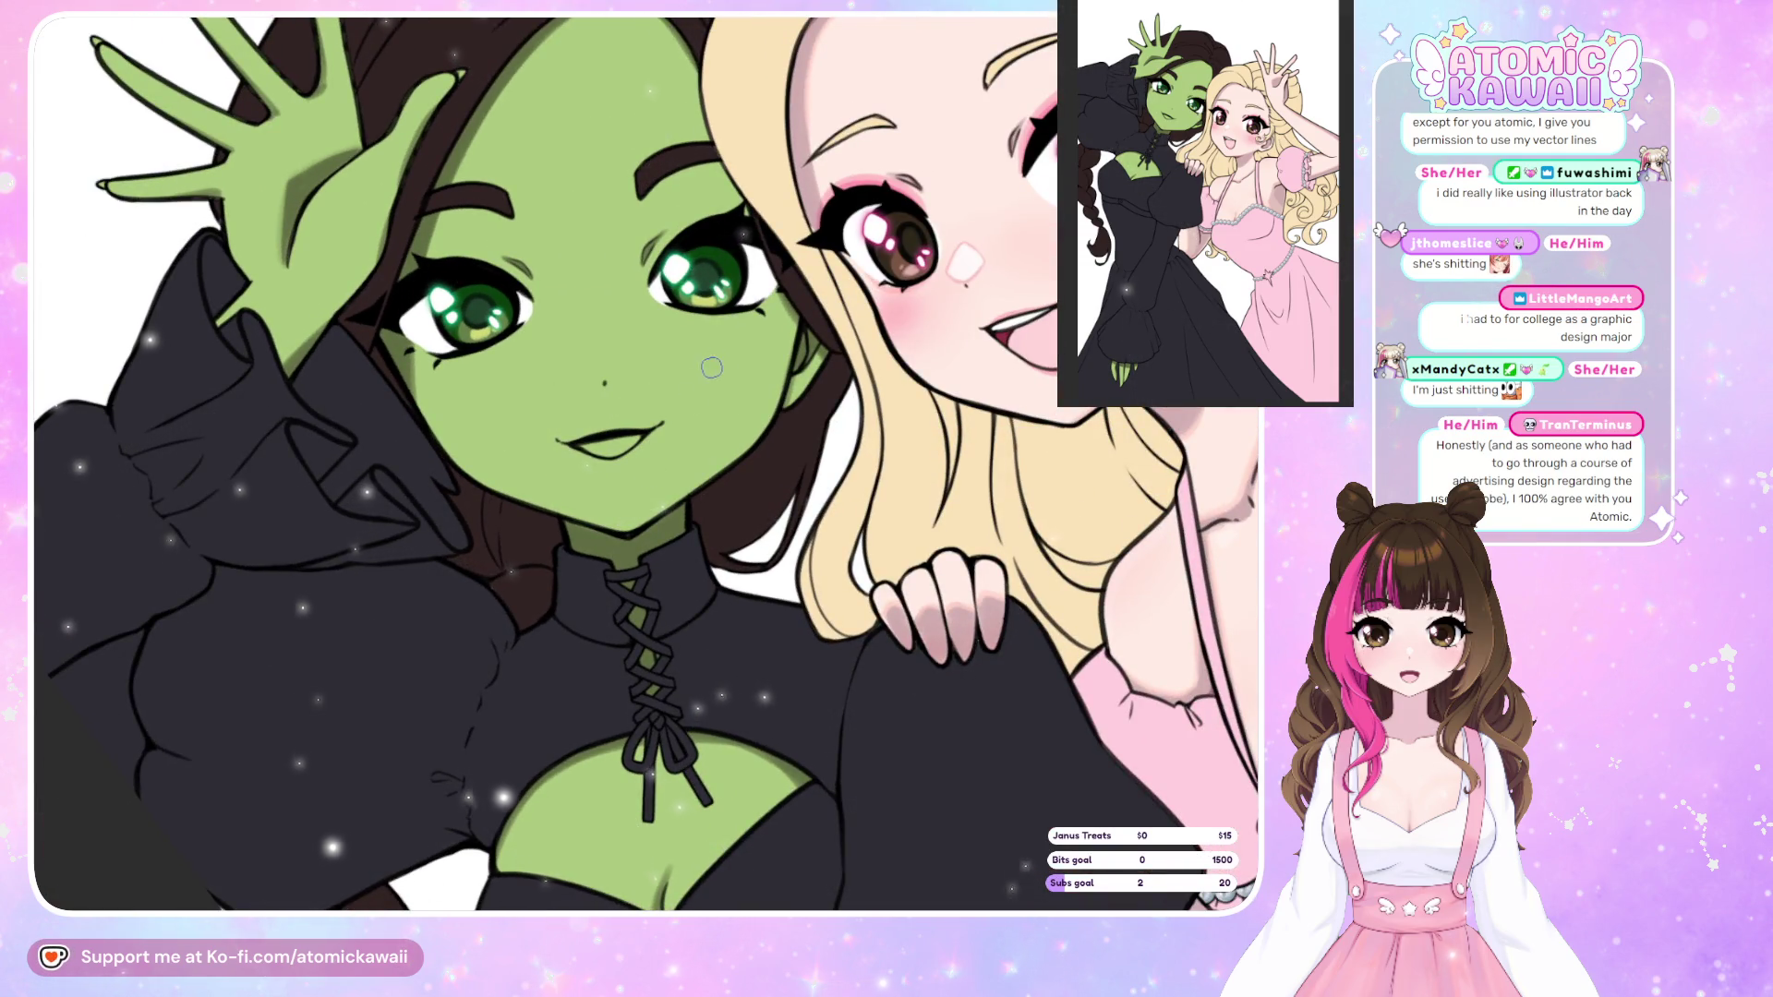
scroll(711, 368, "up", 3)
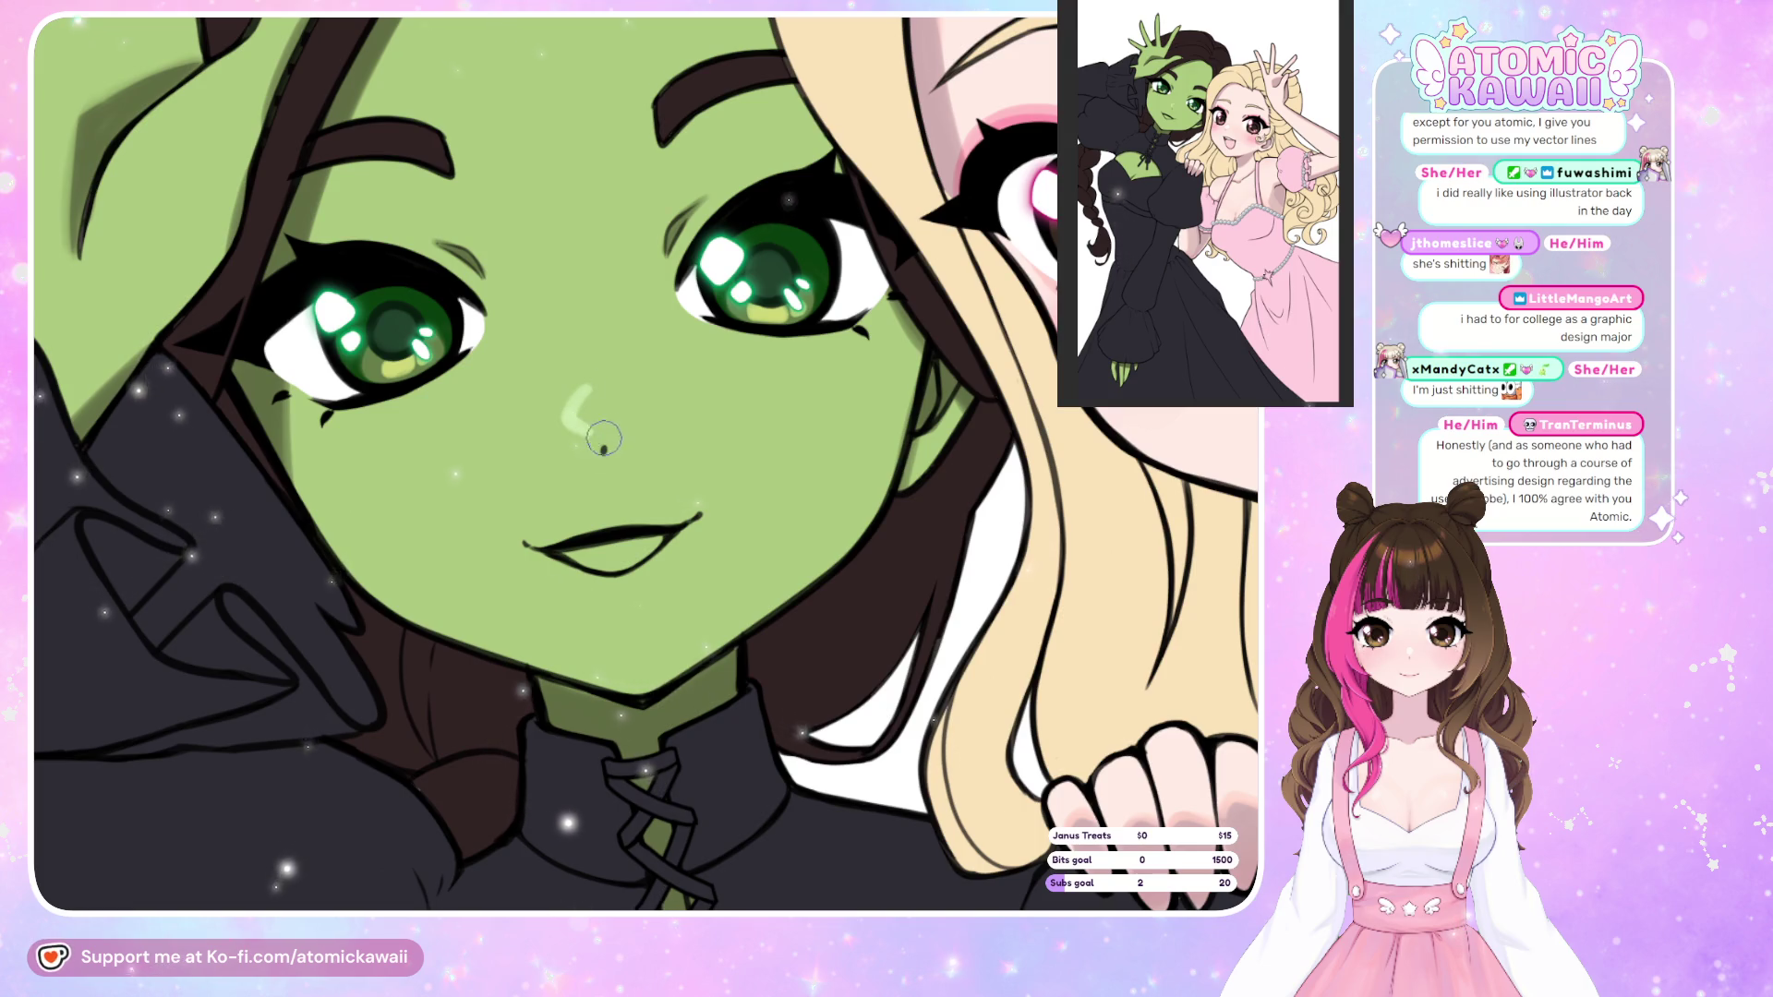
key("ctrl+z")
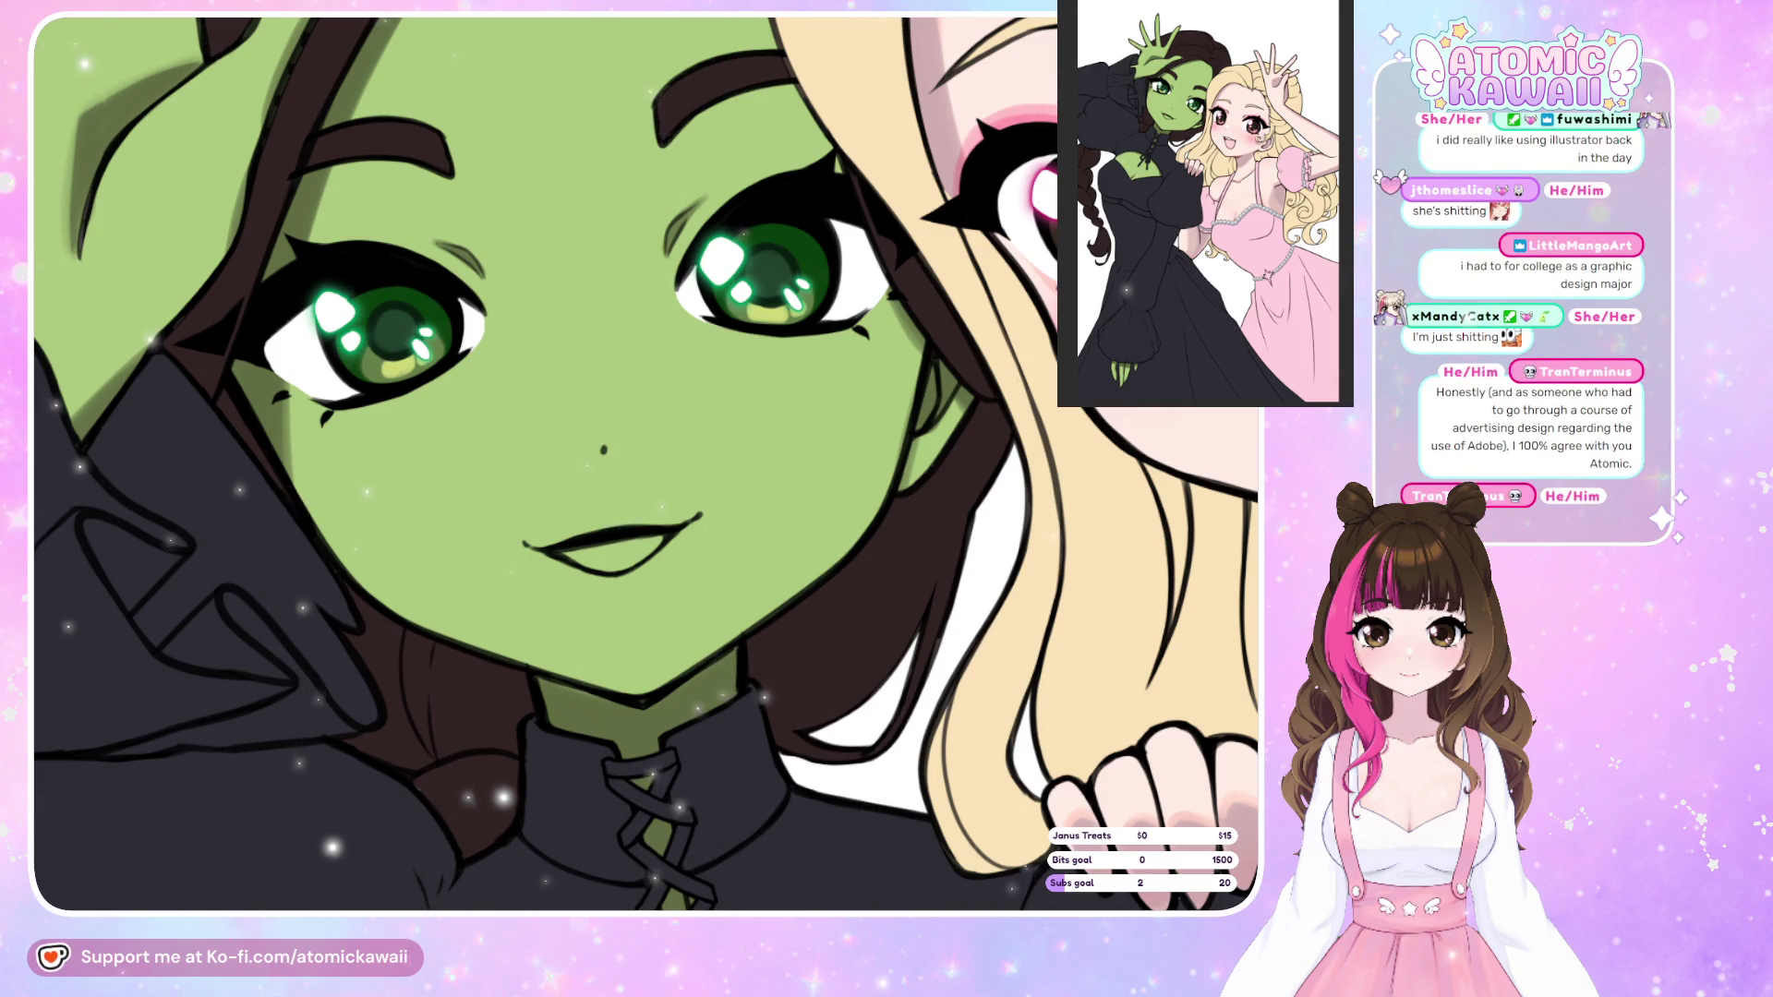
left_click_drag(592, 436, 602, 401)
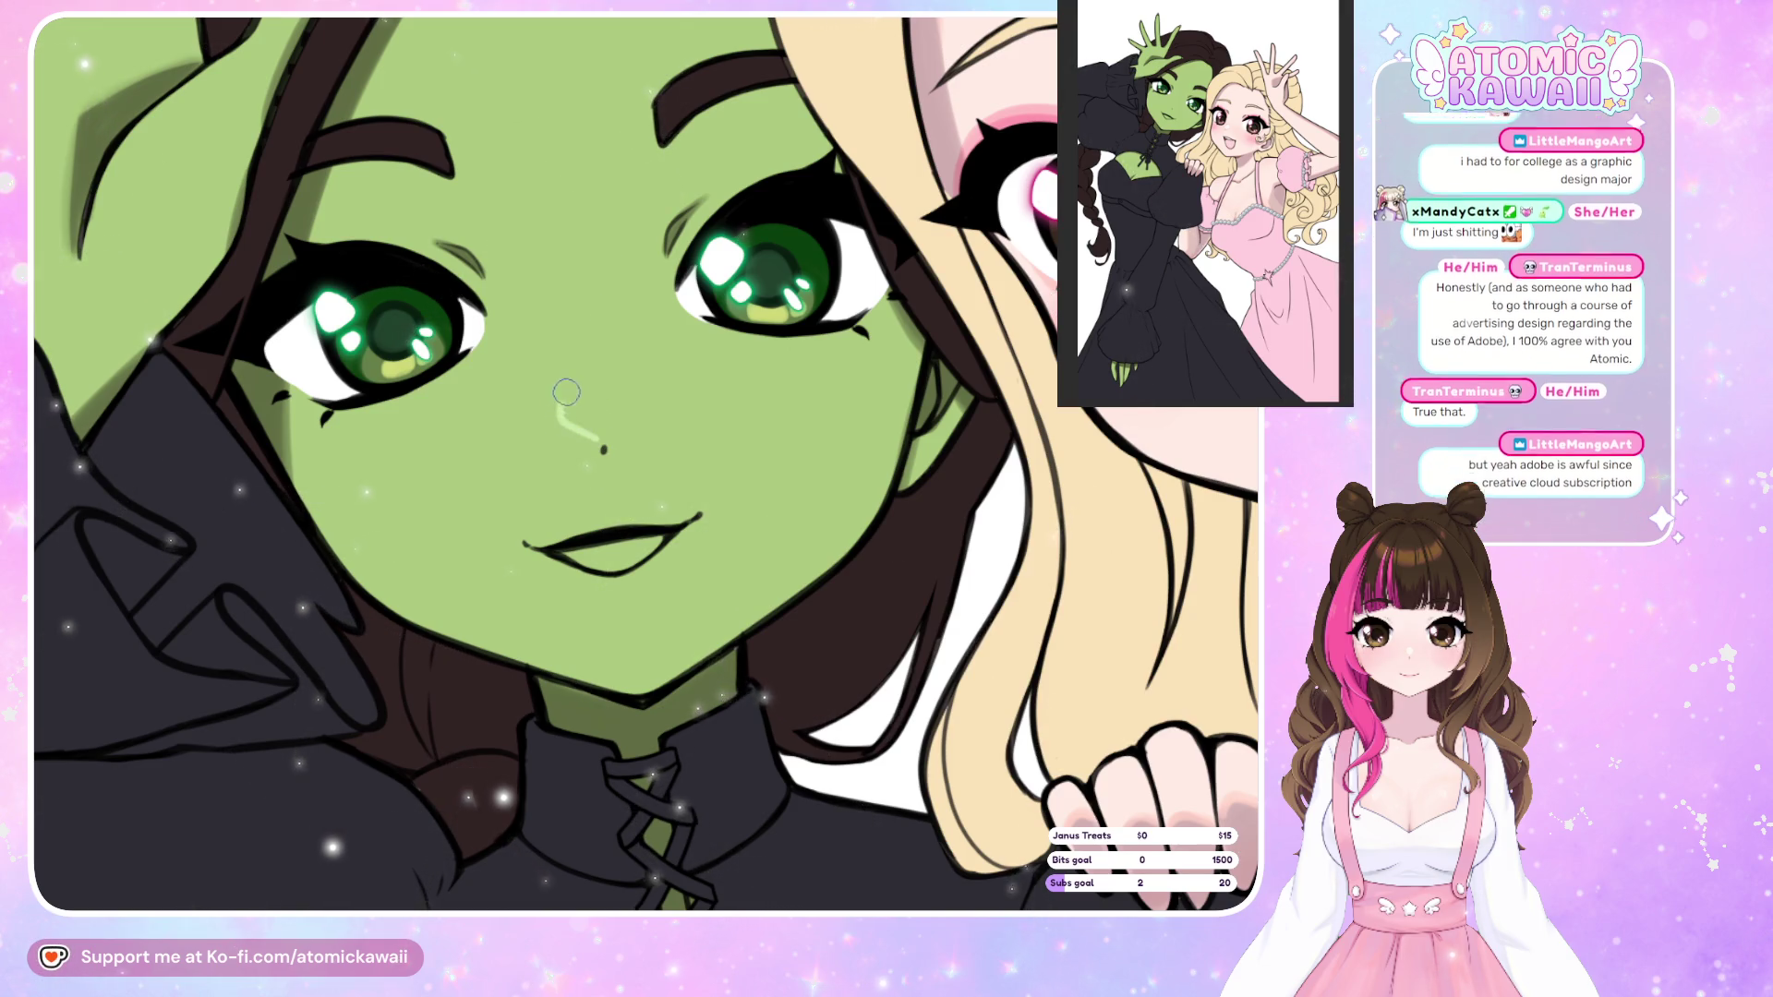
key("m")
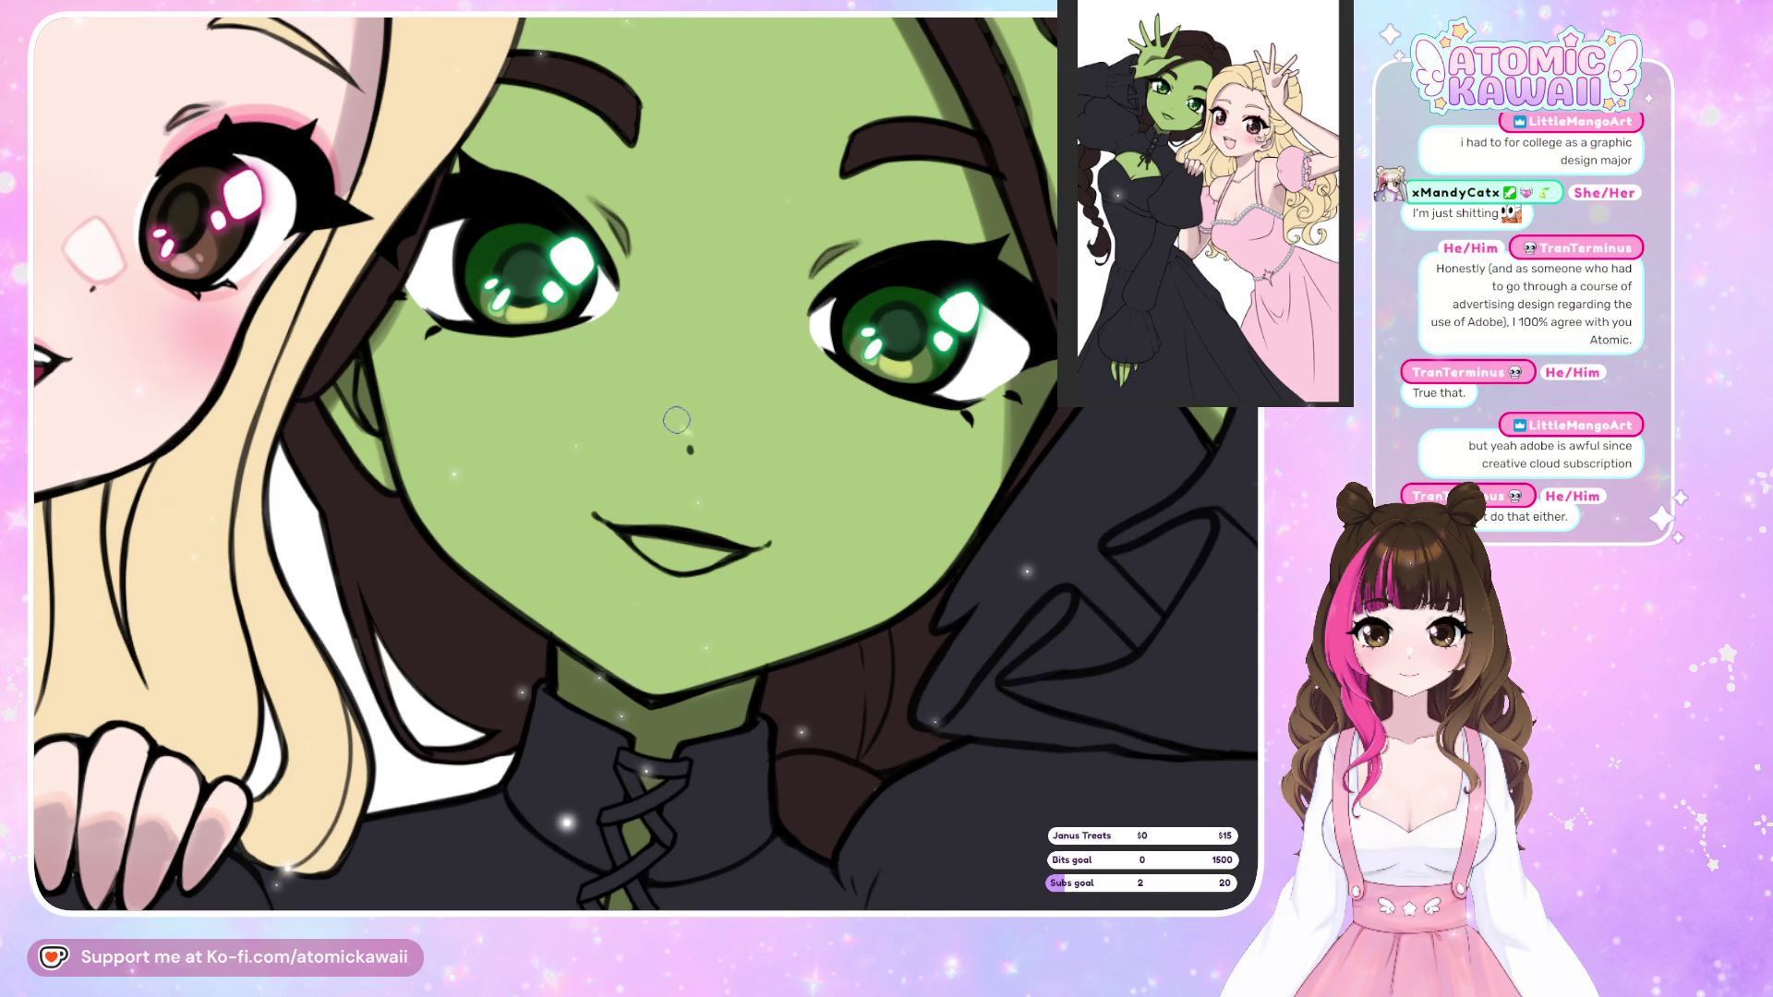
key("m")
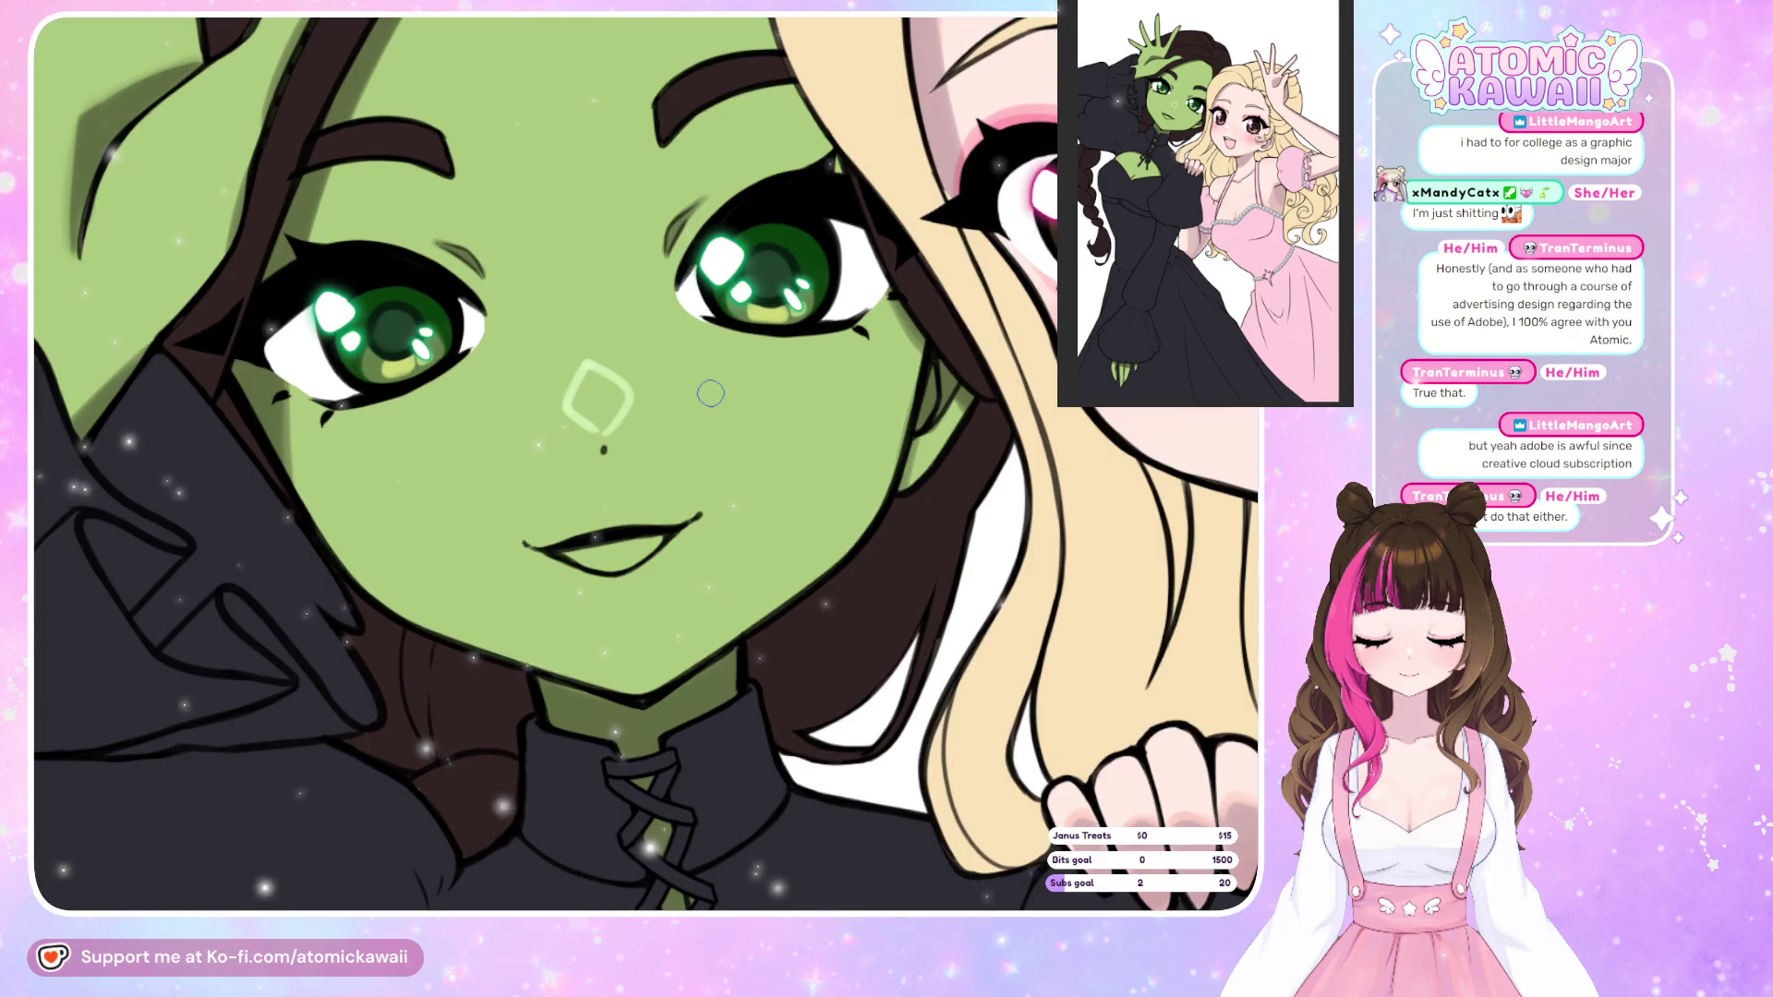
Redo the nose highlight as a closed pale diamond and check it flipped.
scroll(702, 397, "down", 2)
key("ctrl+z")
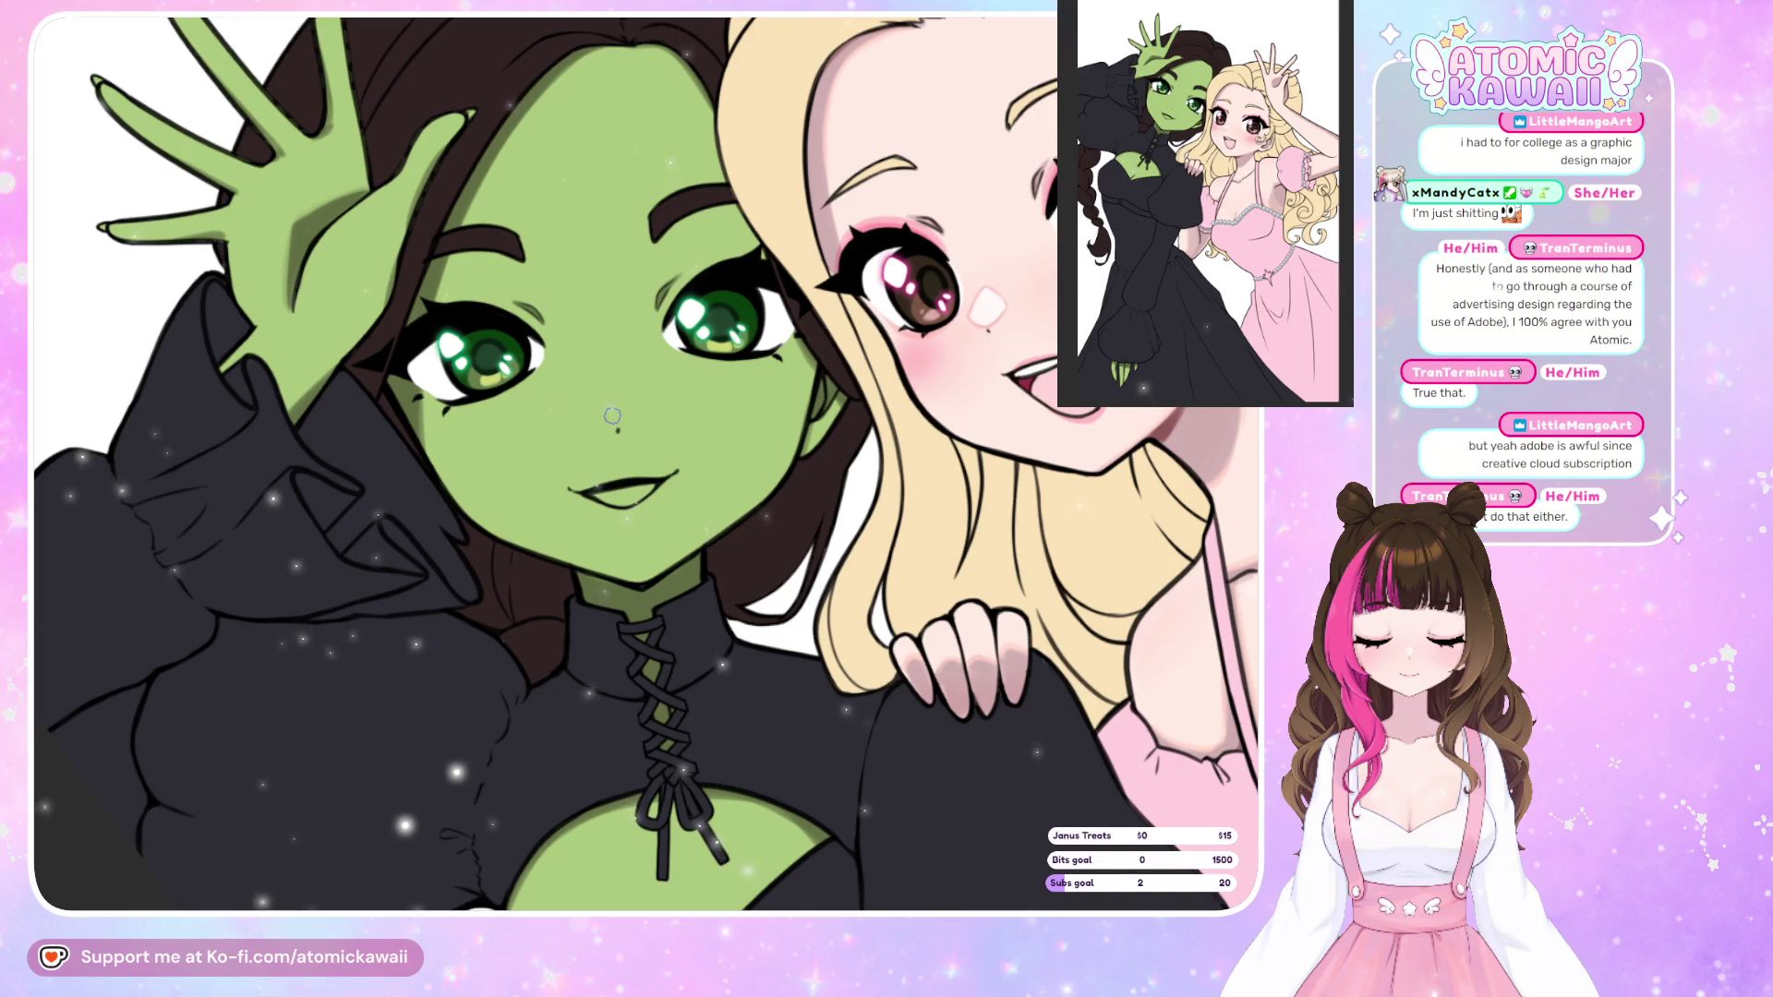
left_click_drag(626, 397, 600, 408)
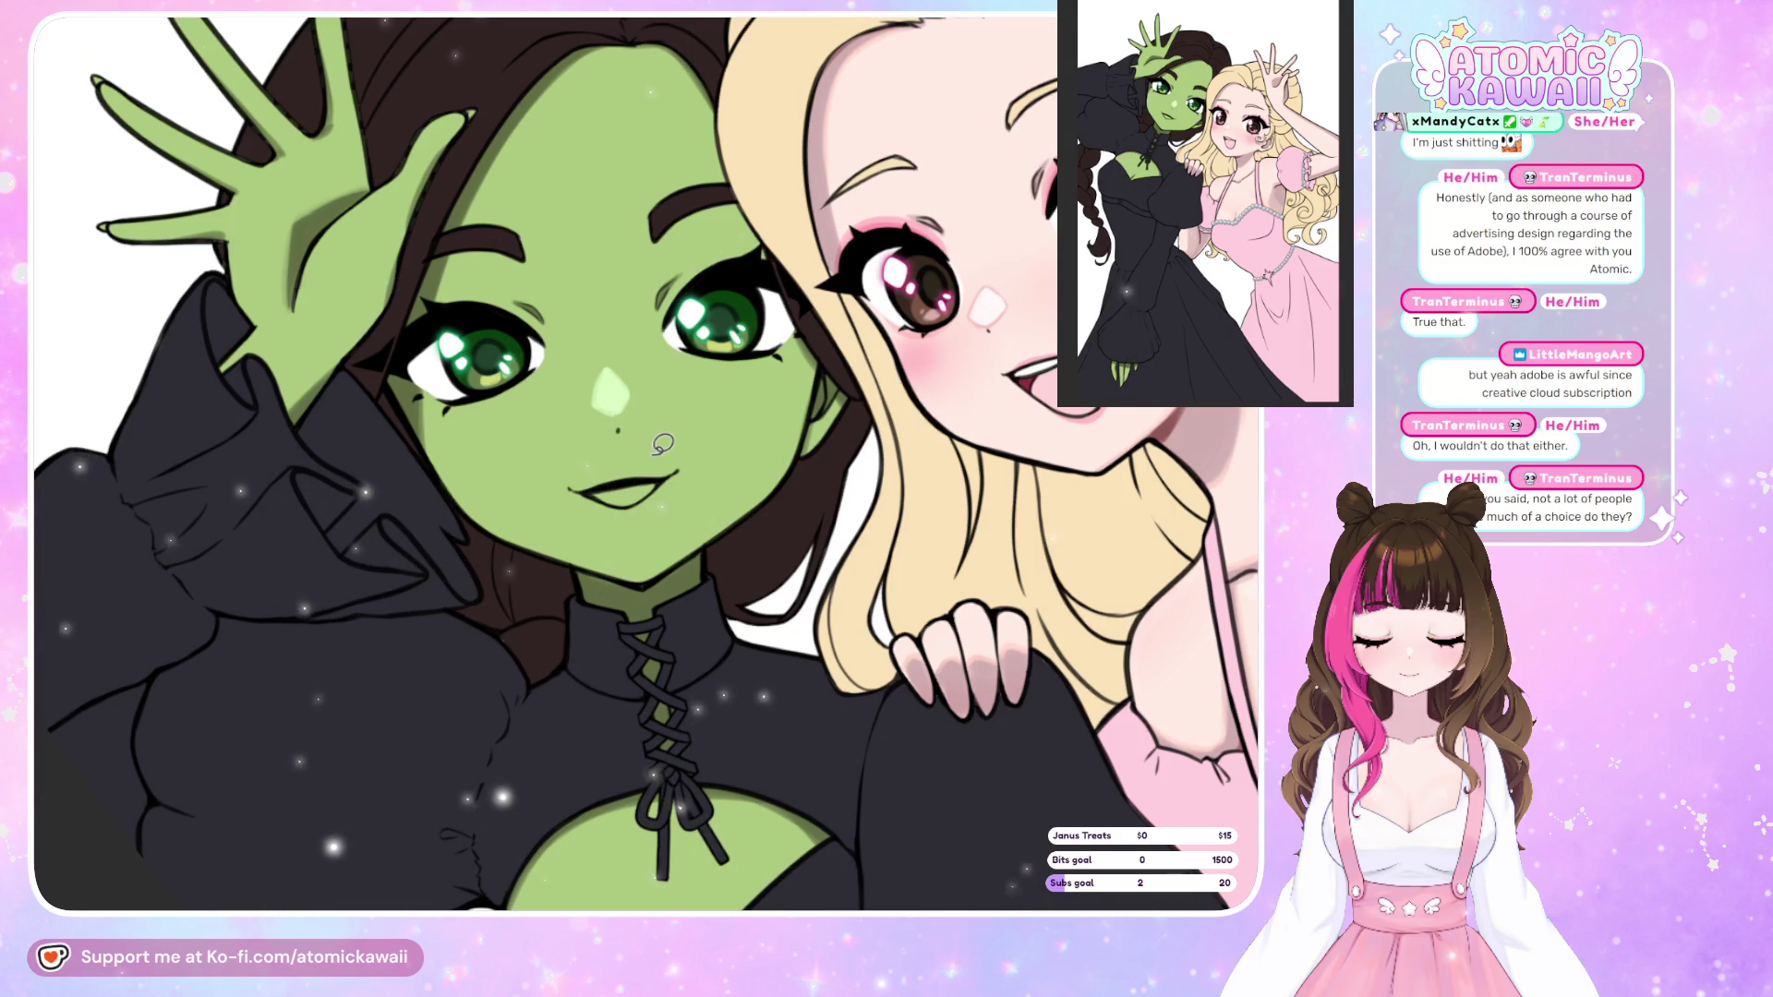
scroll(663, 444, "up", 3)
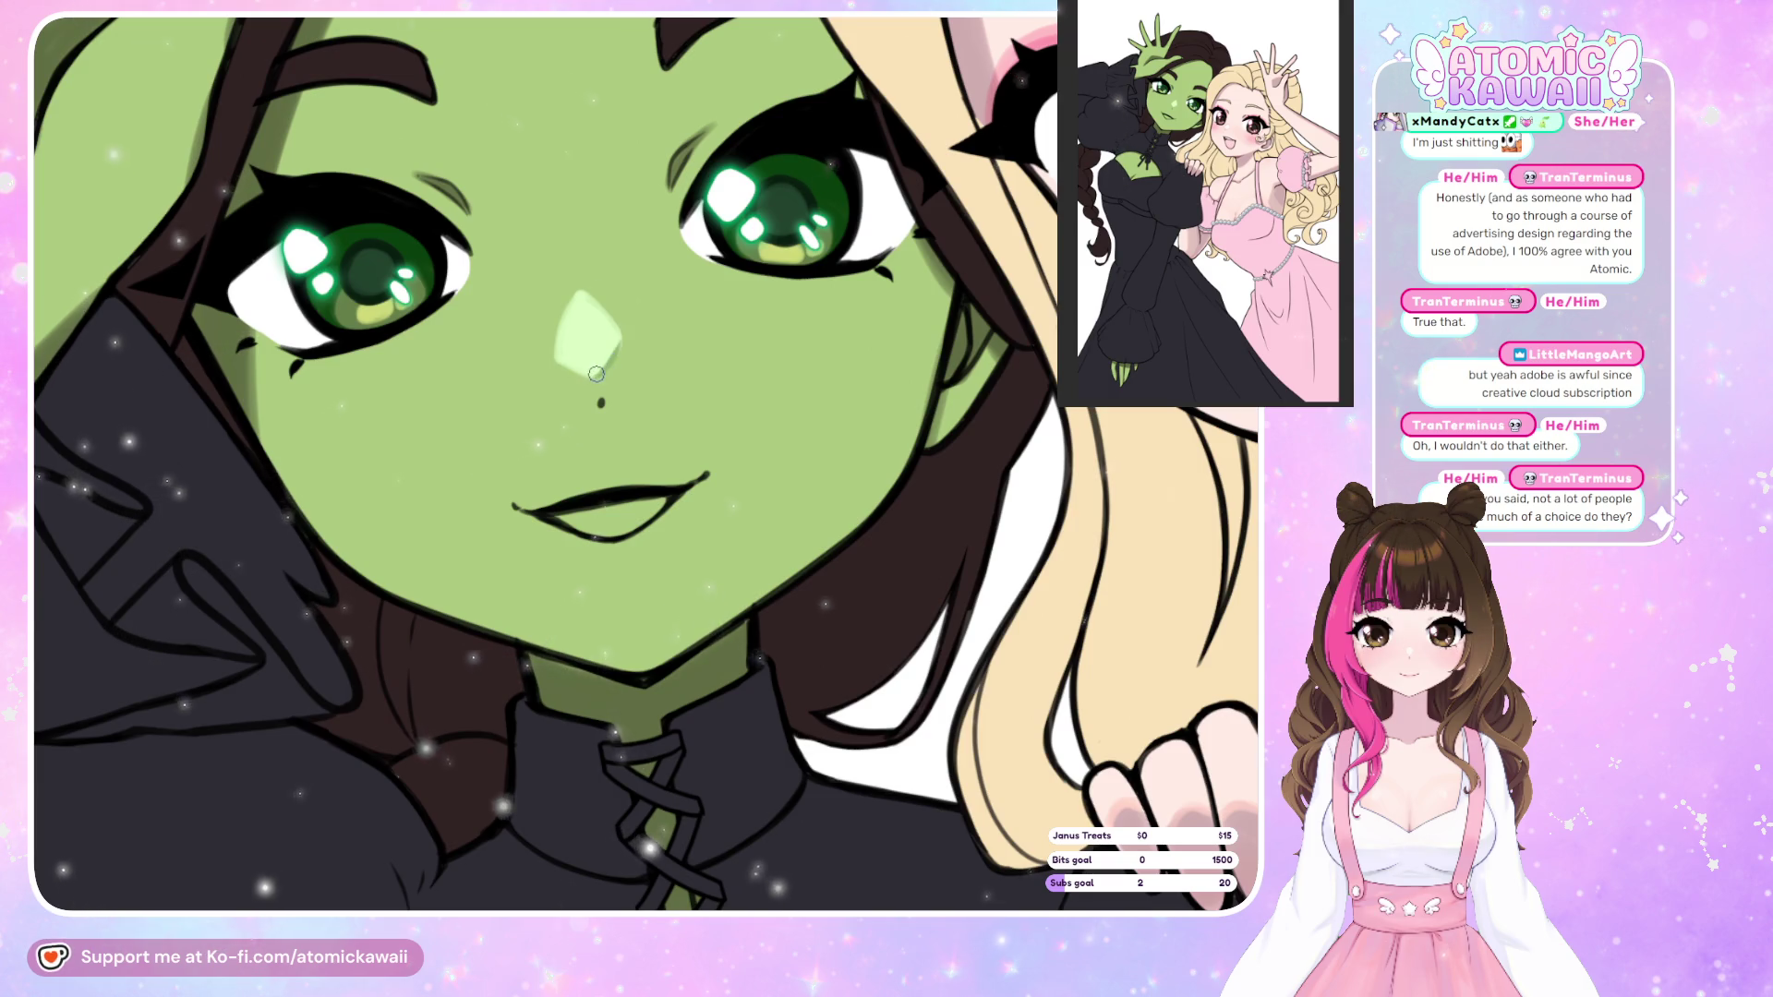
key("h")
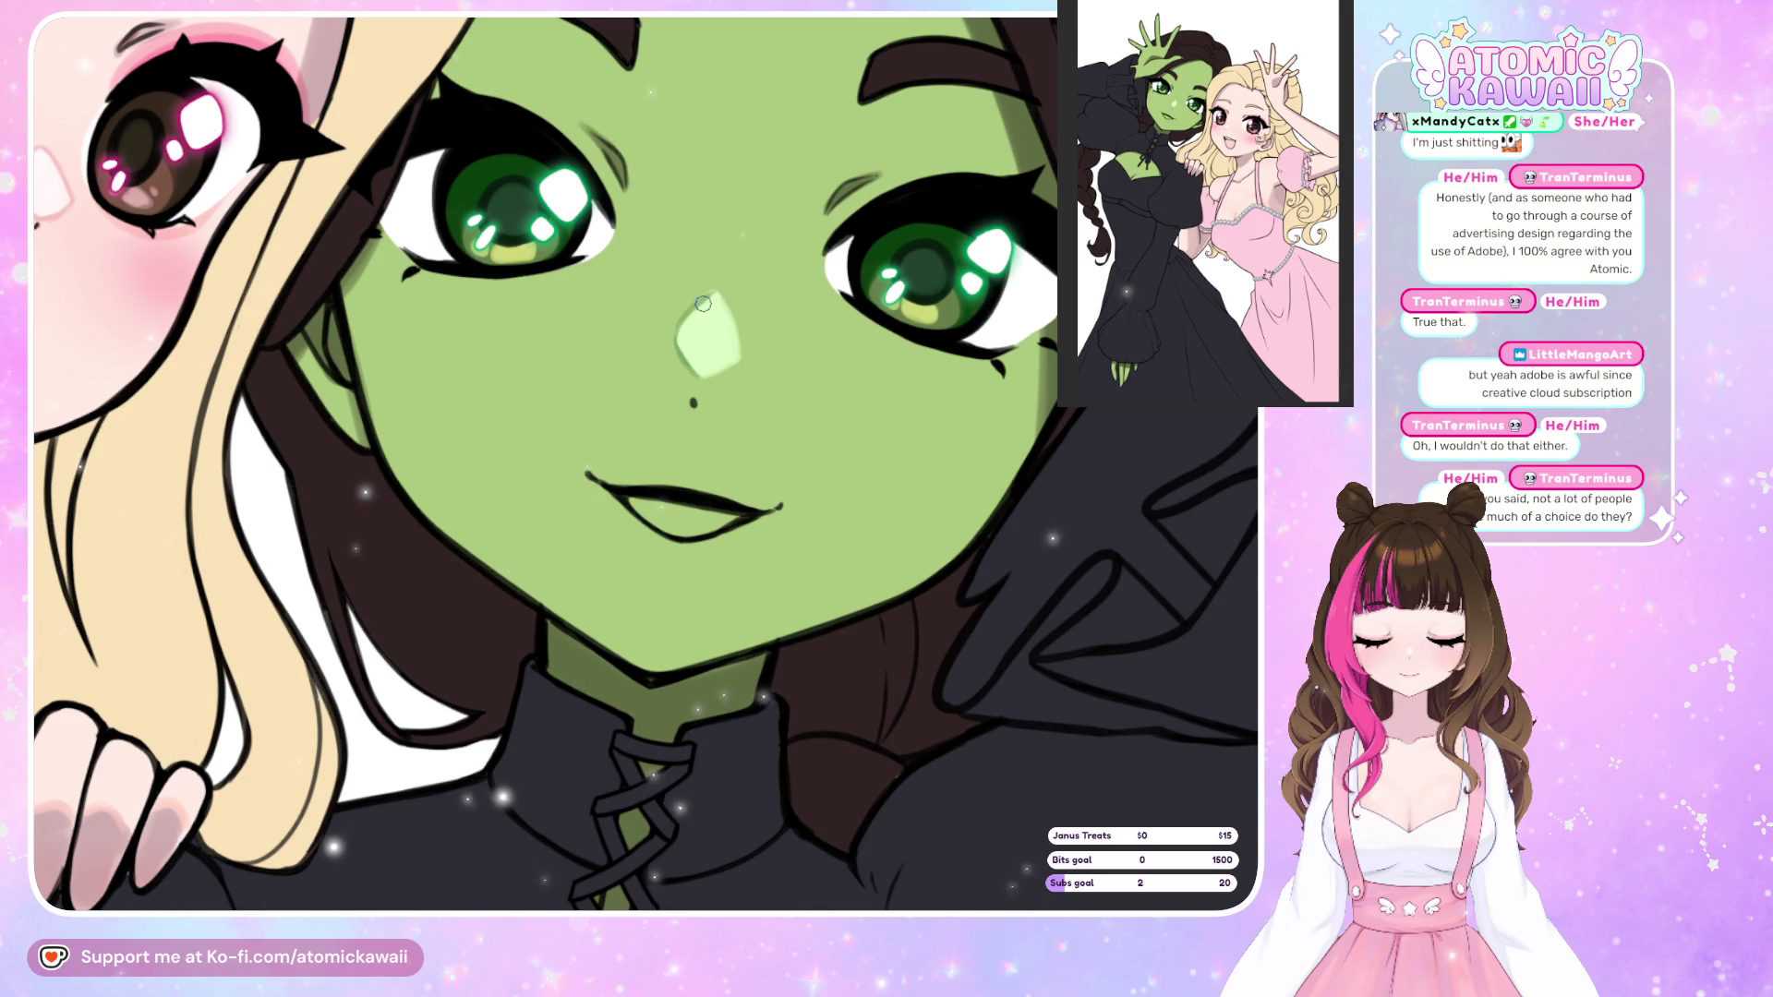
key("h")
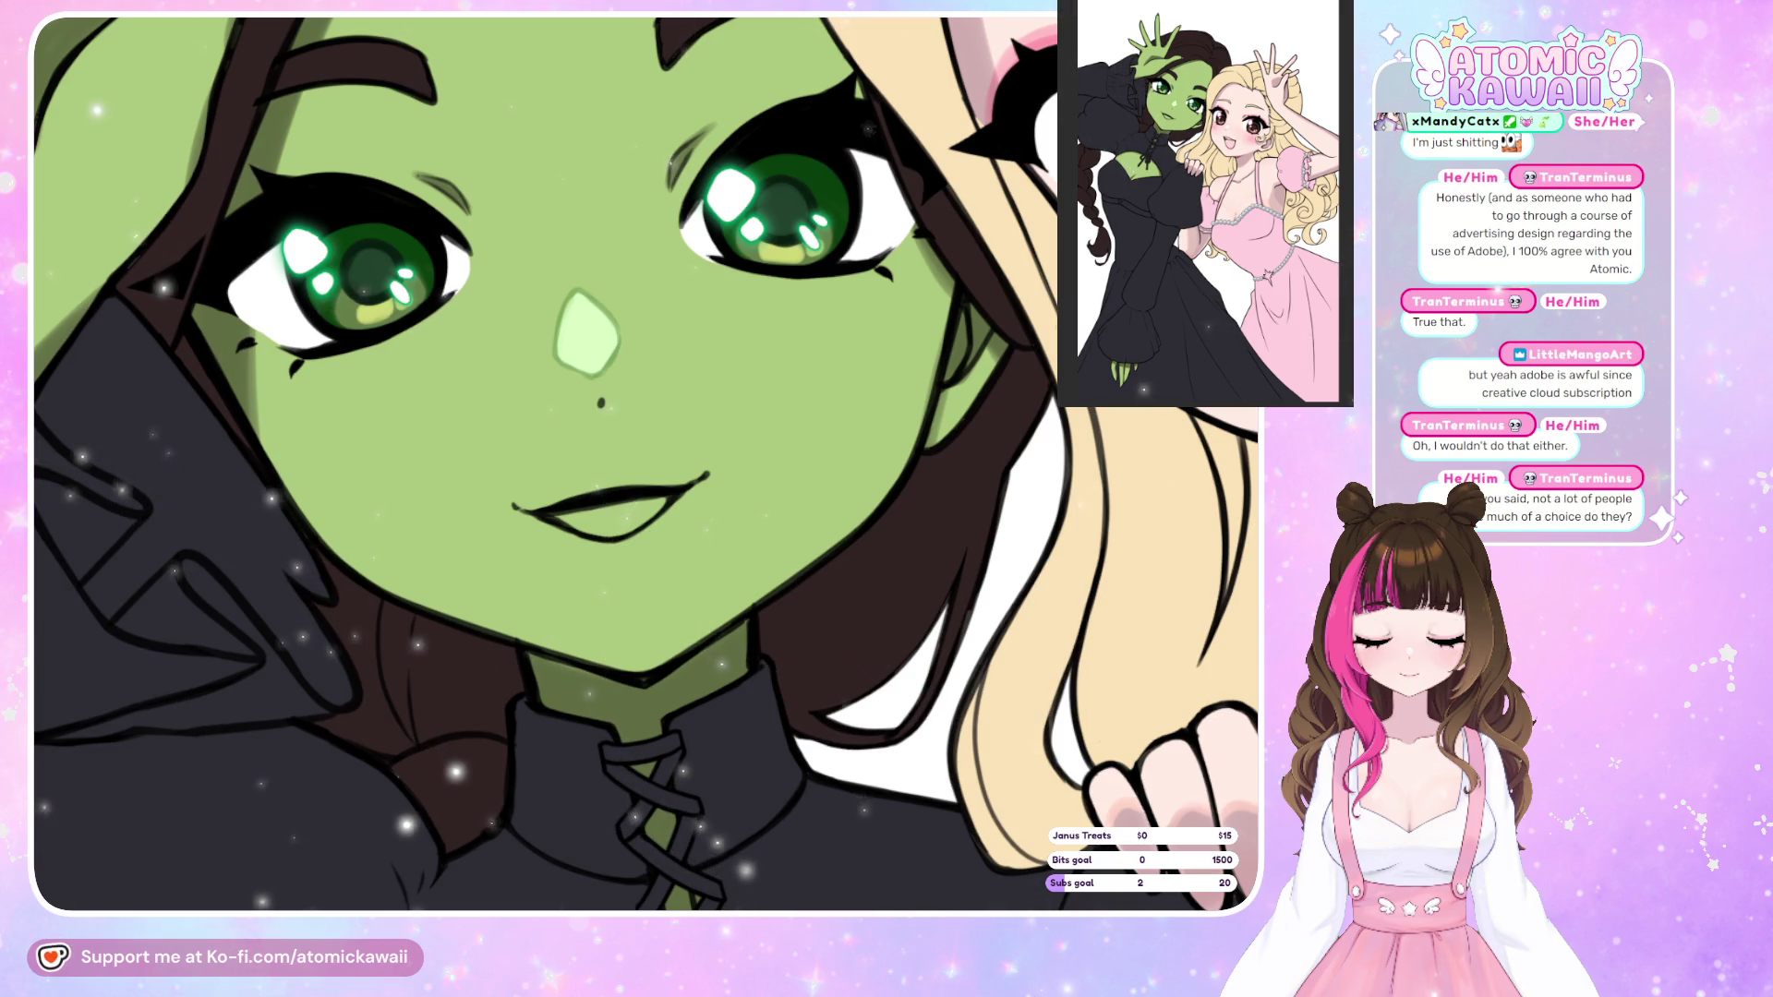
Add a small darker green shadow just beneath the lower lip.
left_click_drag(585, 545, 637, 543)
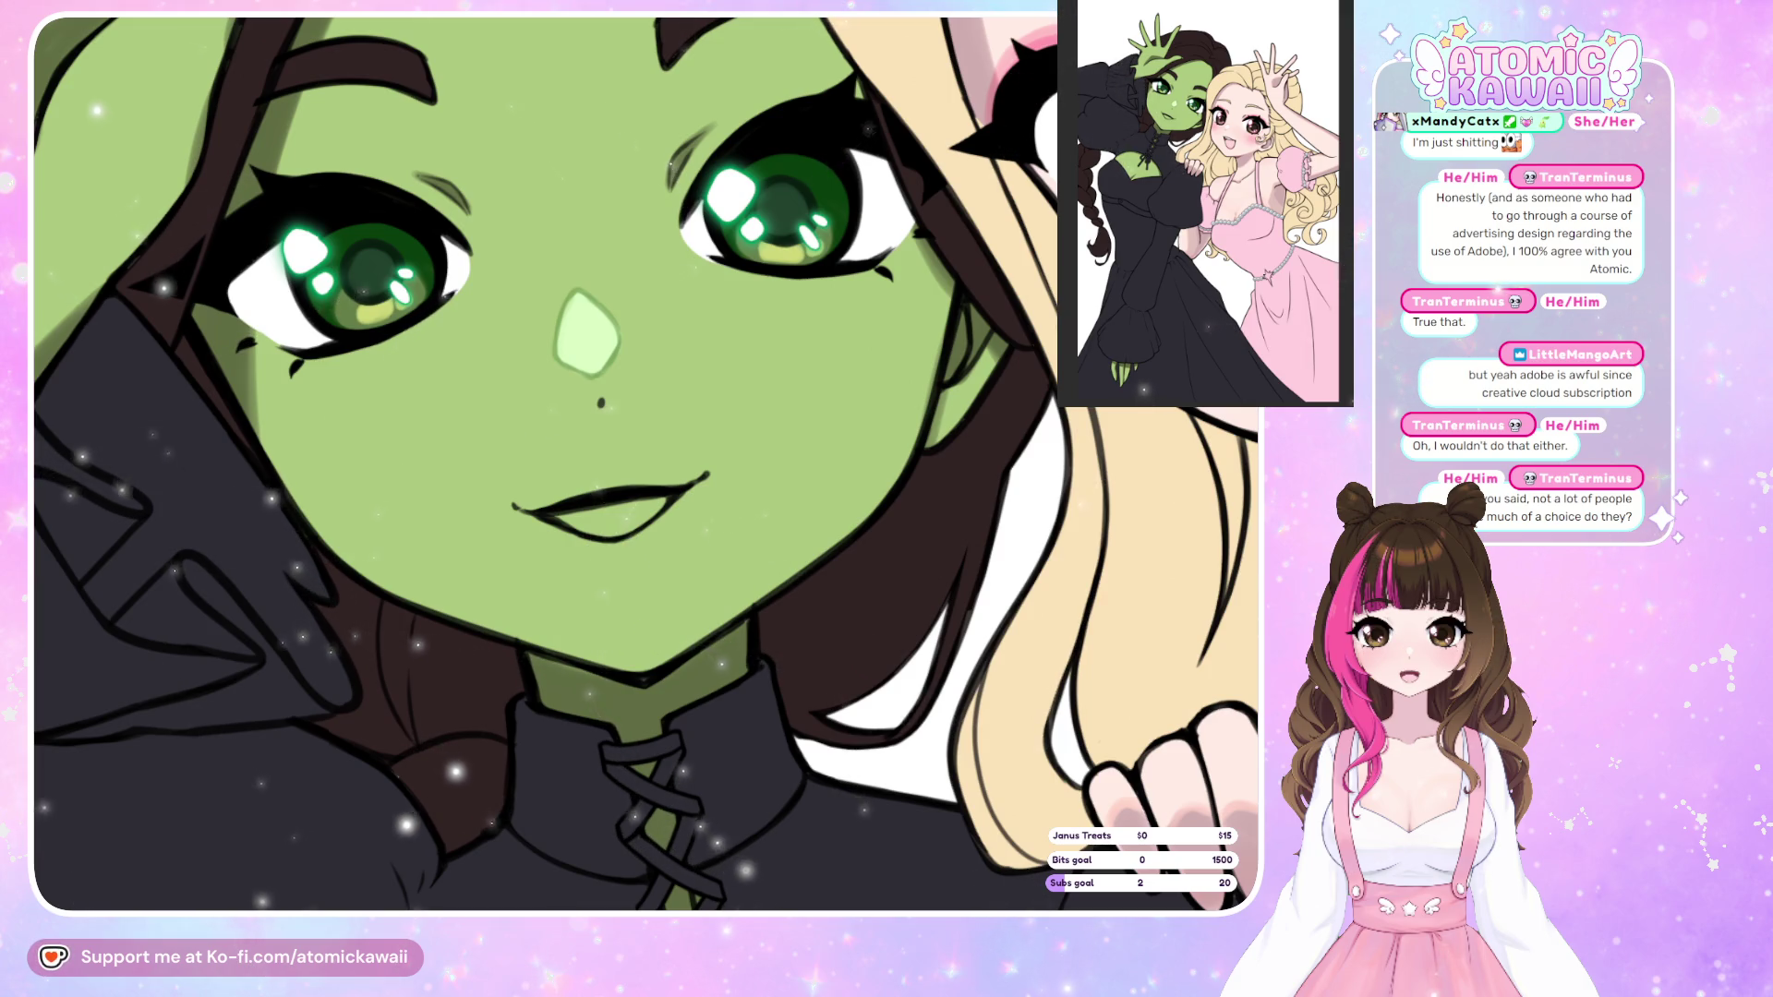
key("ctrl+z")
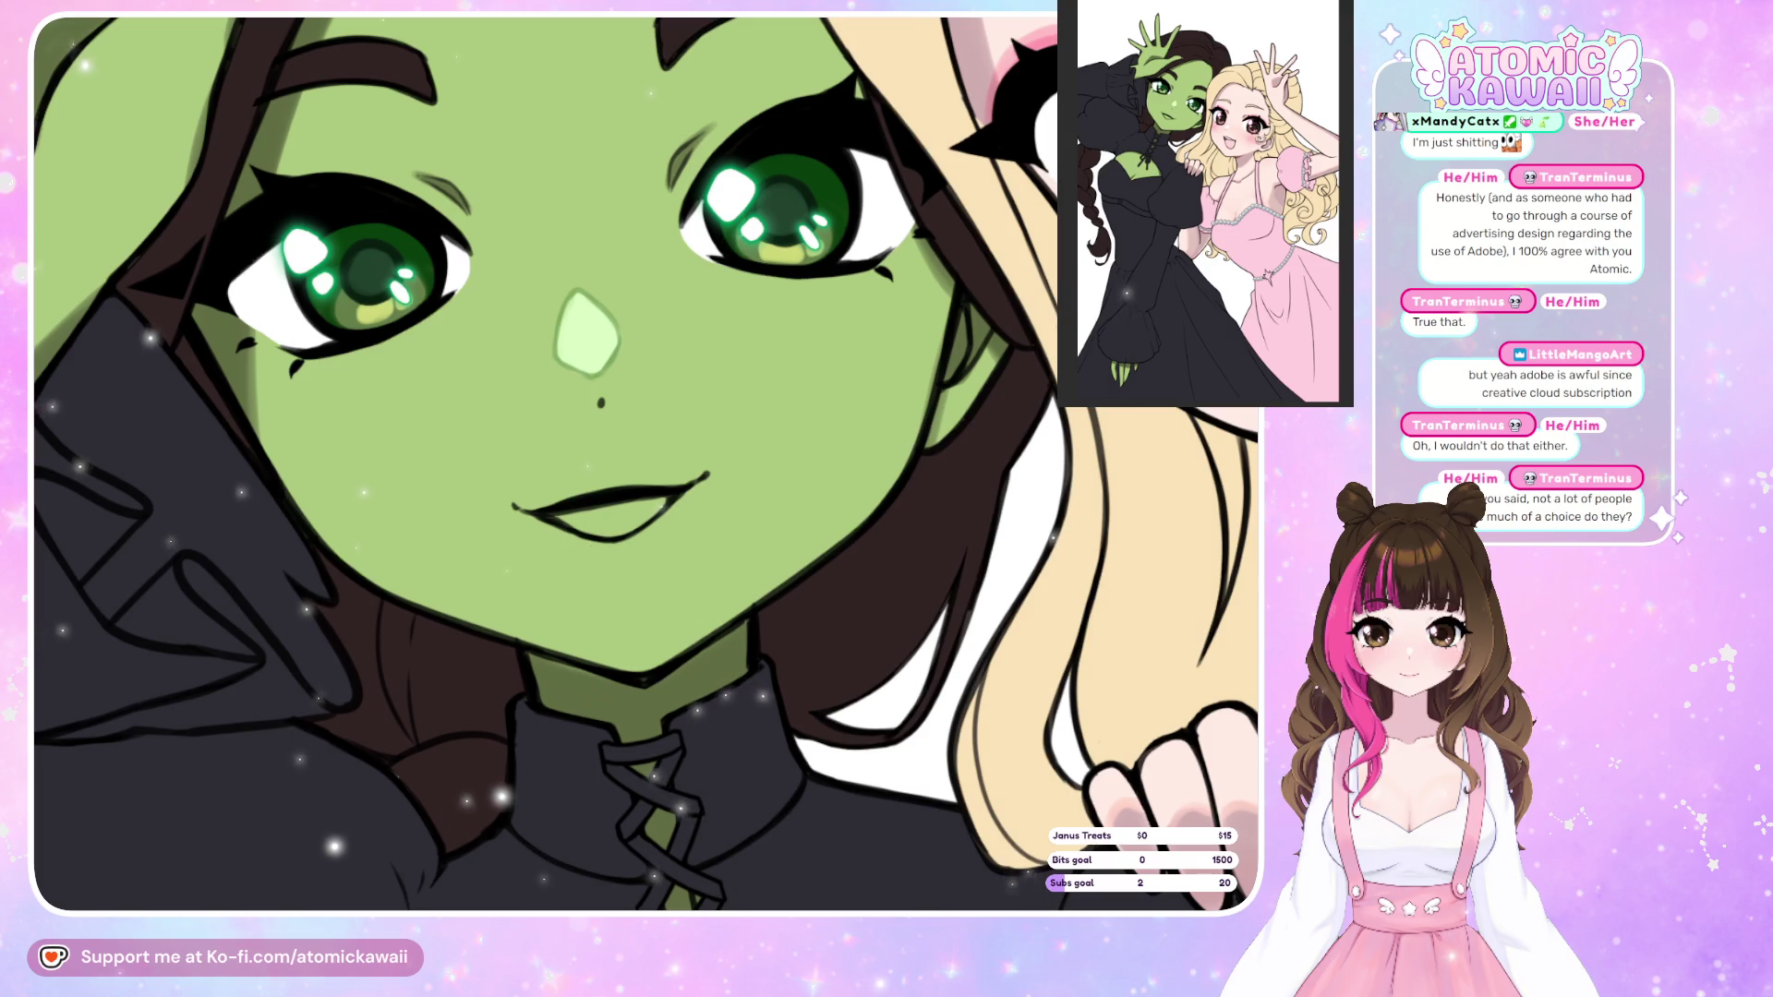
left_click_drag(580, 558, 615, 561)
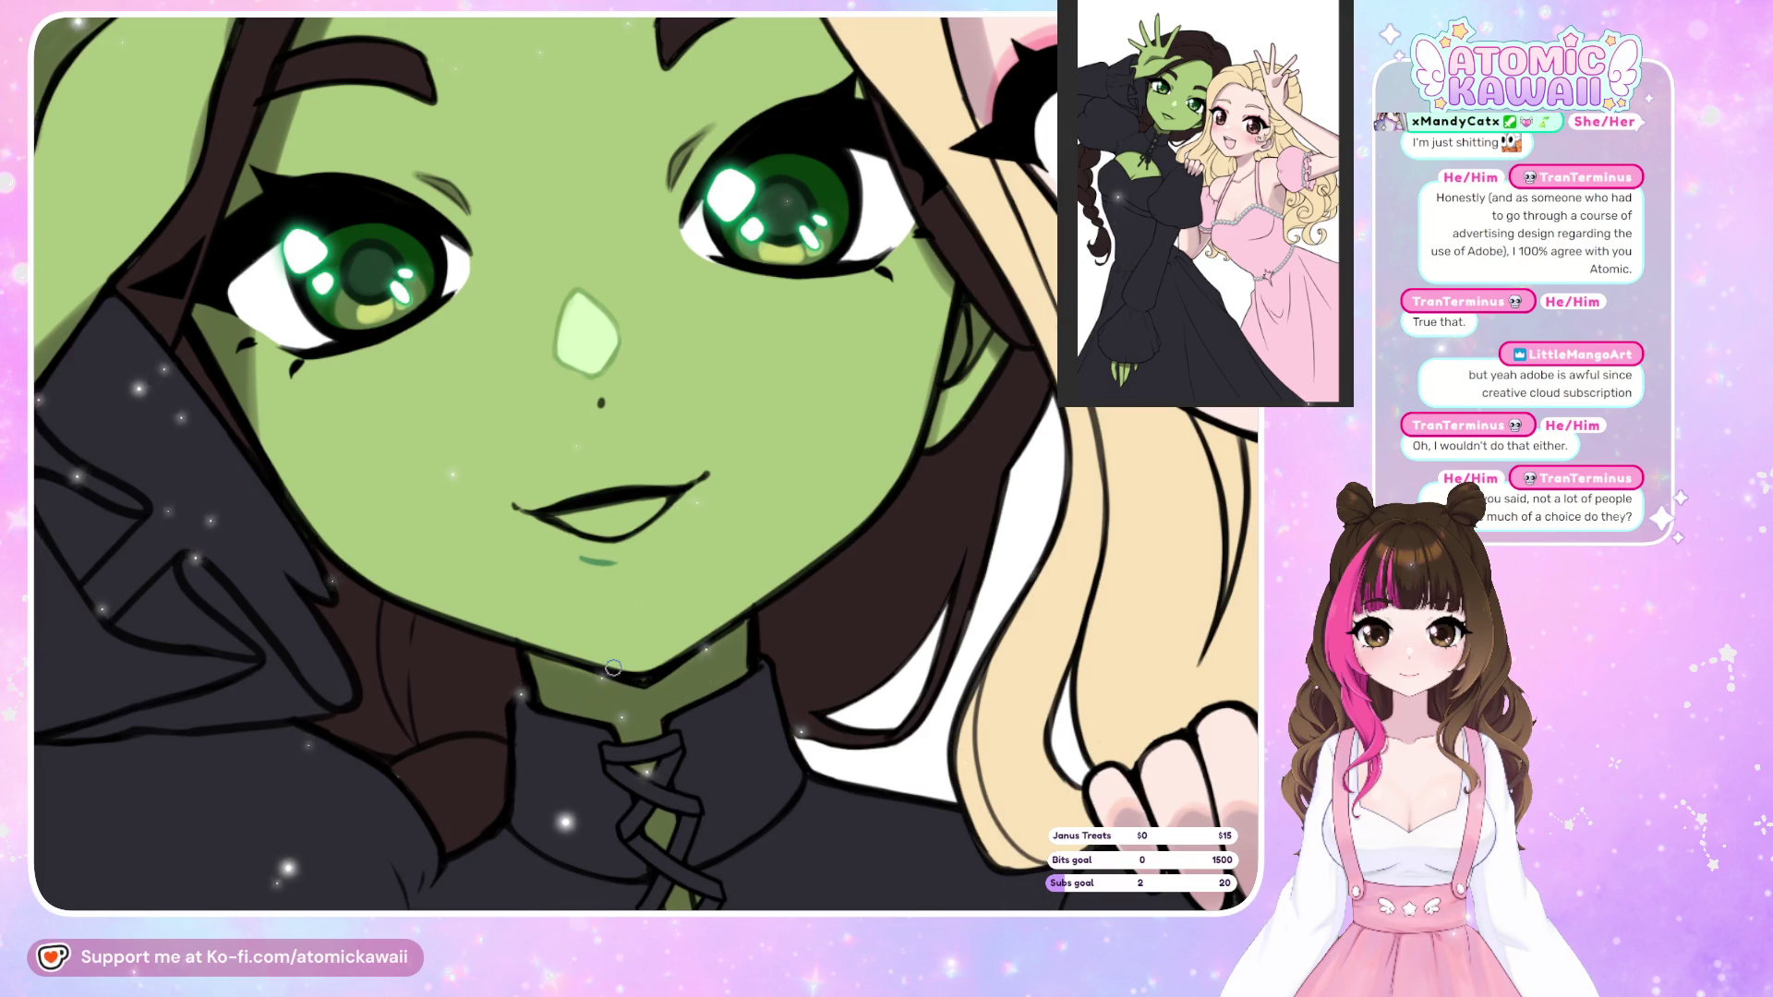
key("ctrl+z")
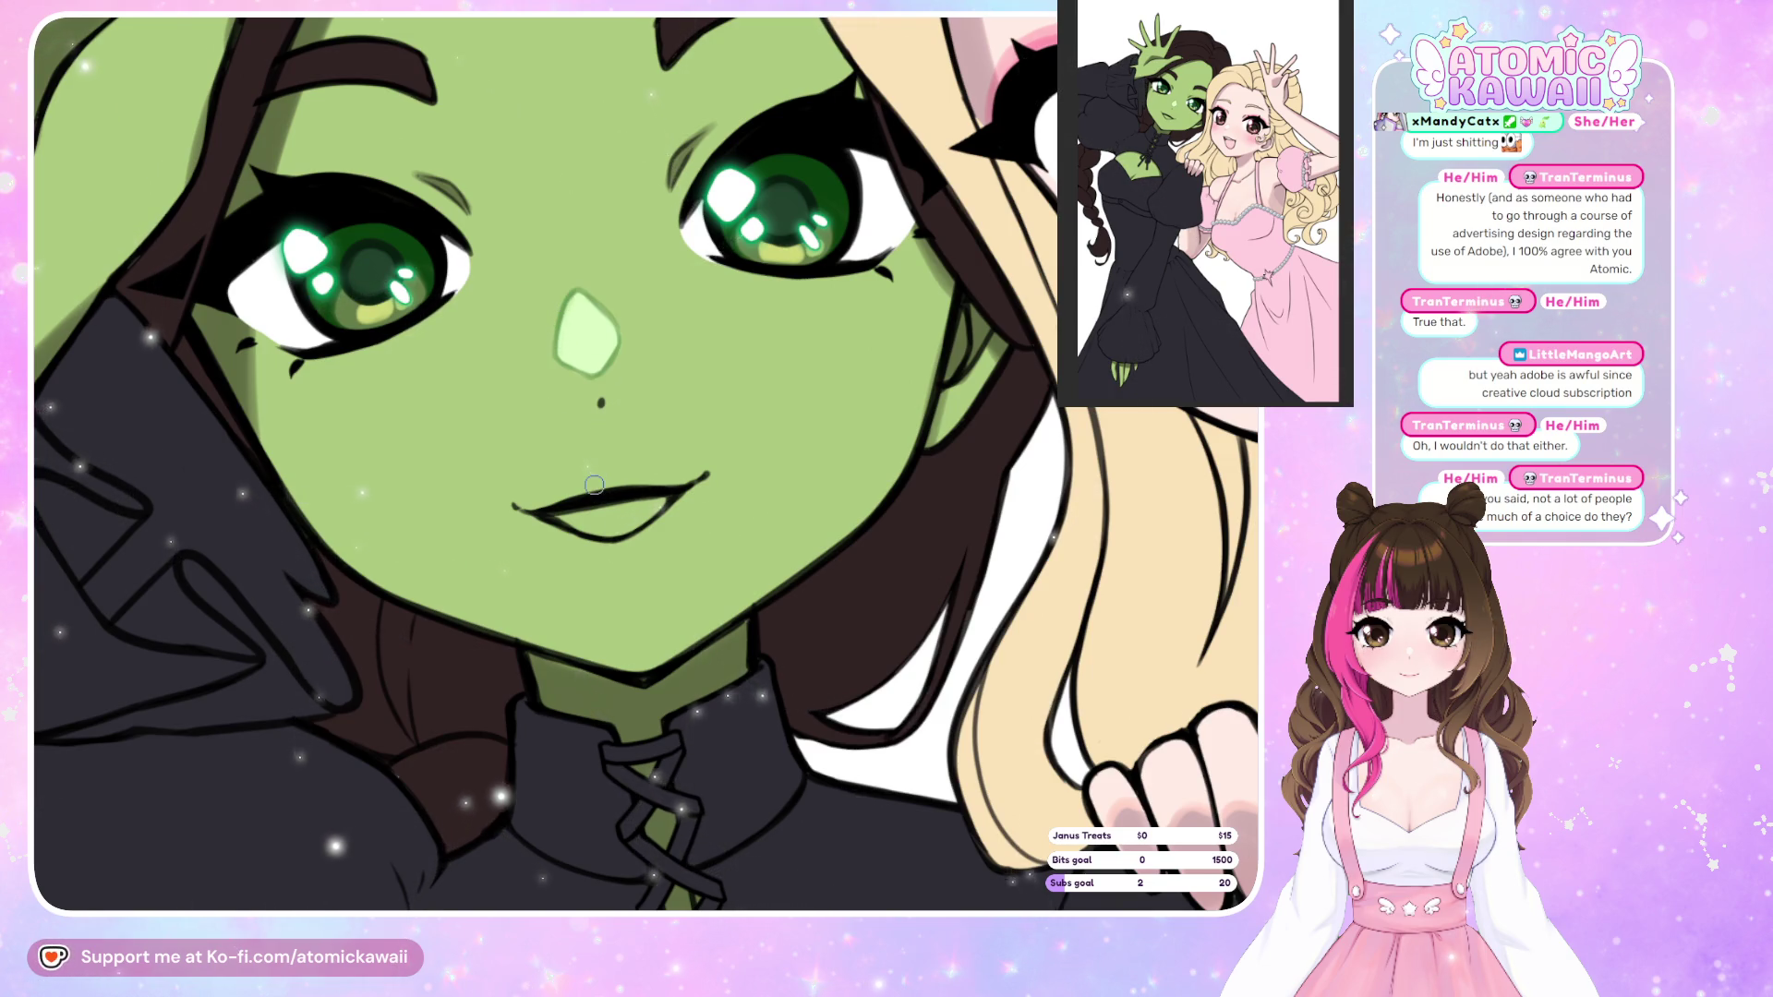
key("m")
key("m")
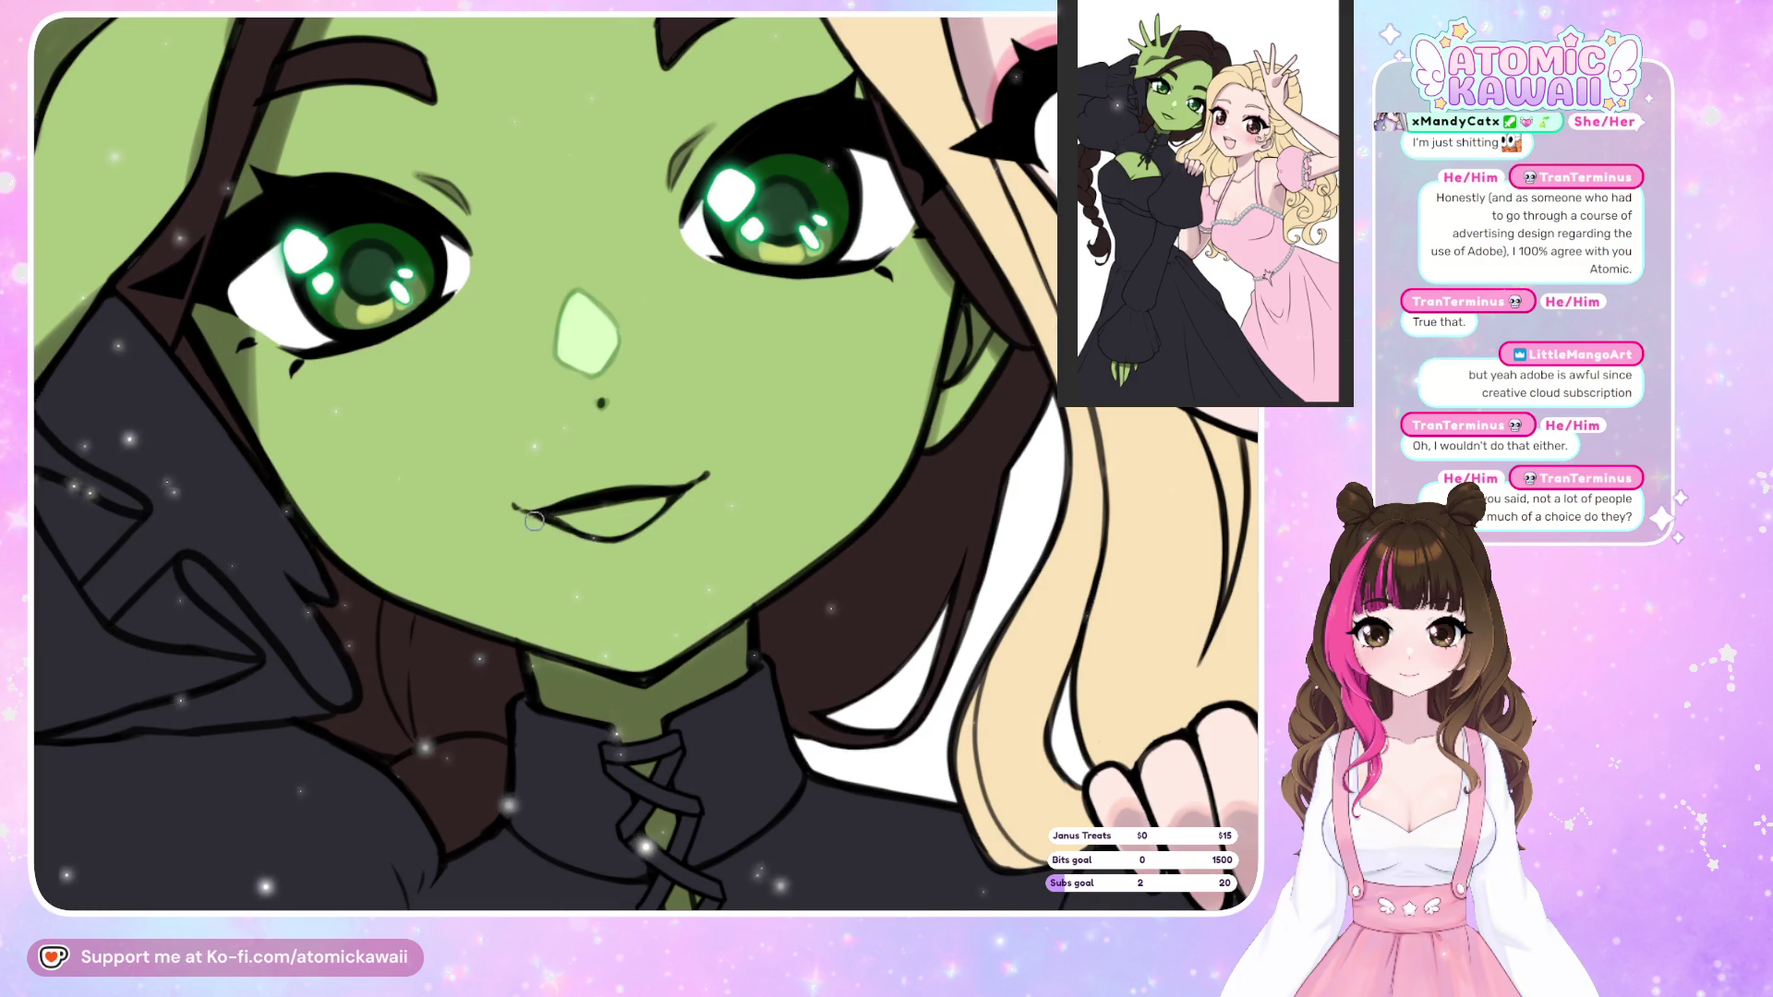
Shade the lower lip dark teal-green, undoing part and comparing it repeatedly in mirrored view.
mouse_move(607, 550)
left_mouse_down()
mouse_move(539, 526)
mouse_move(607, 556)
mouse_move(672, 510)
mouse_move(631, 546)
left_mouse_up()
key("h")
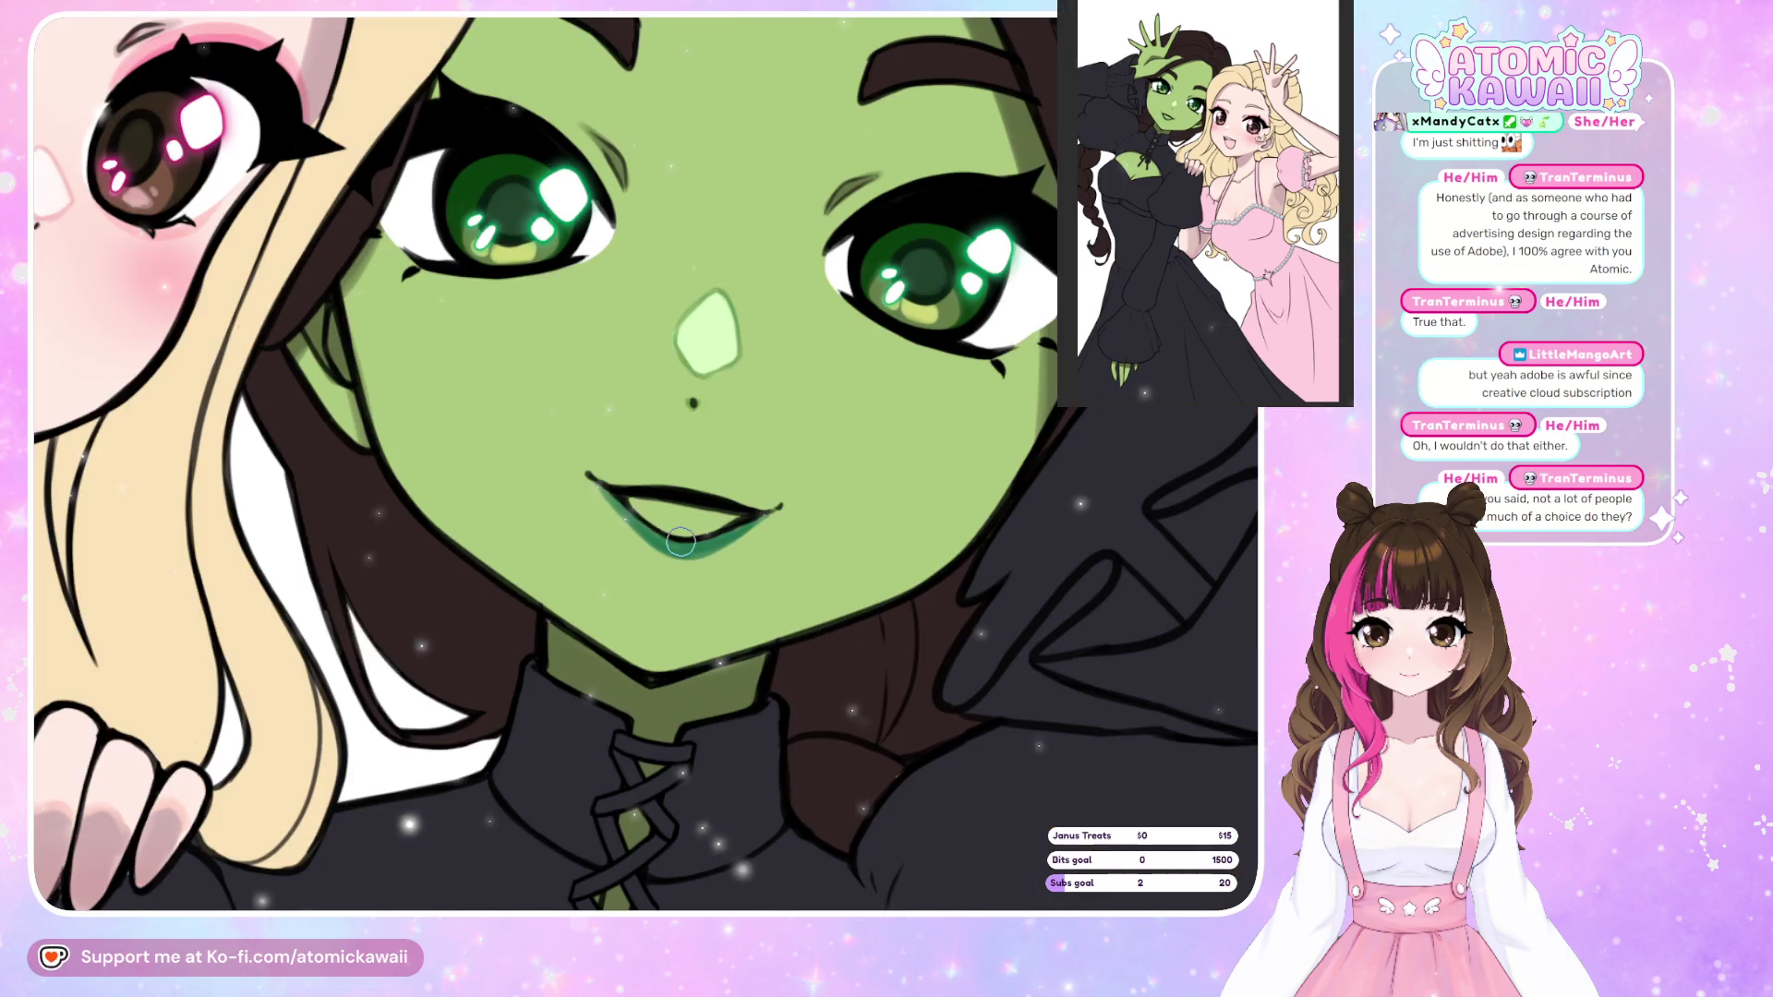
key("ctrl+z")
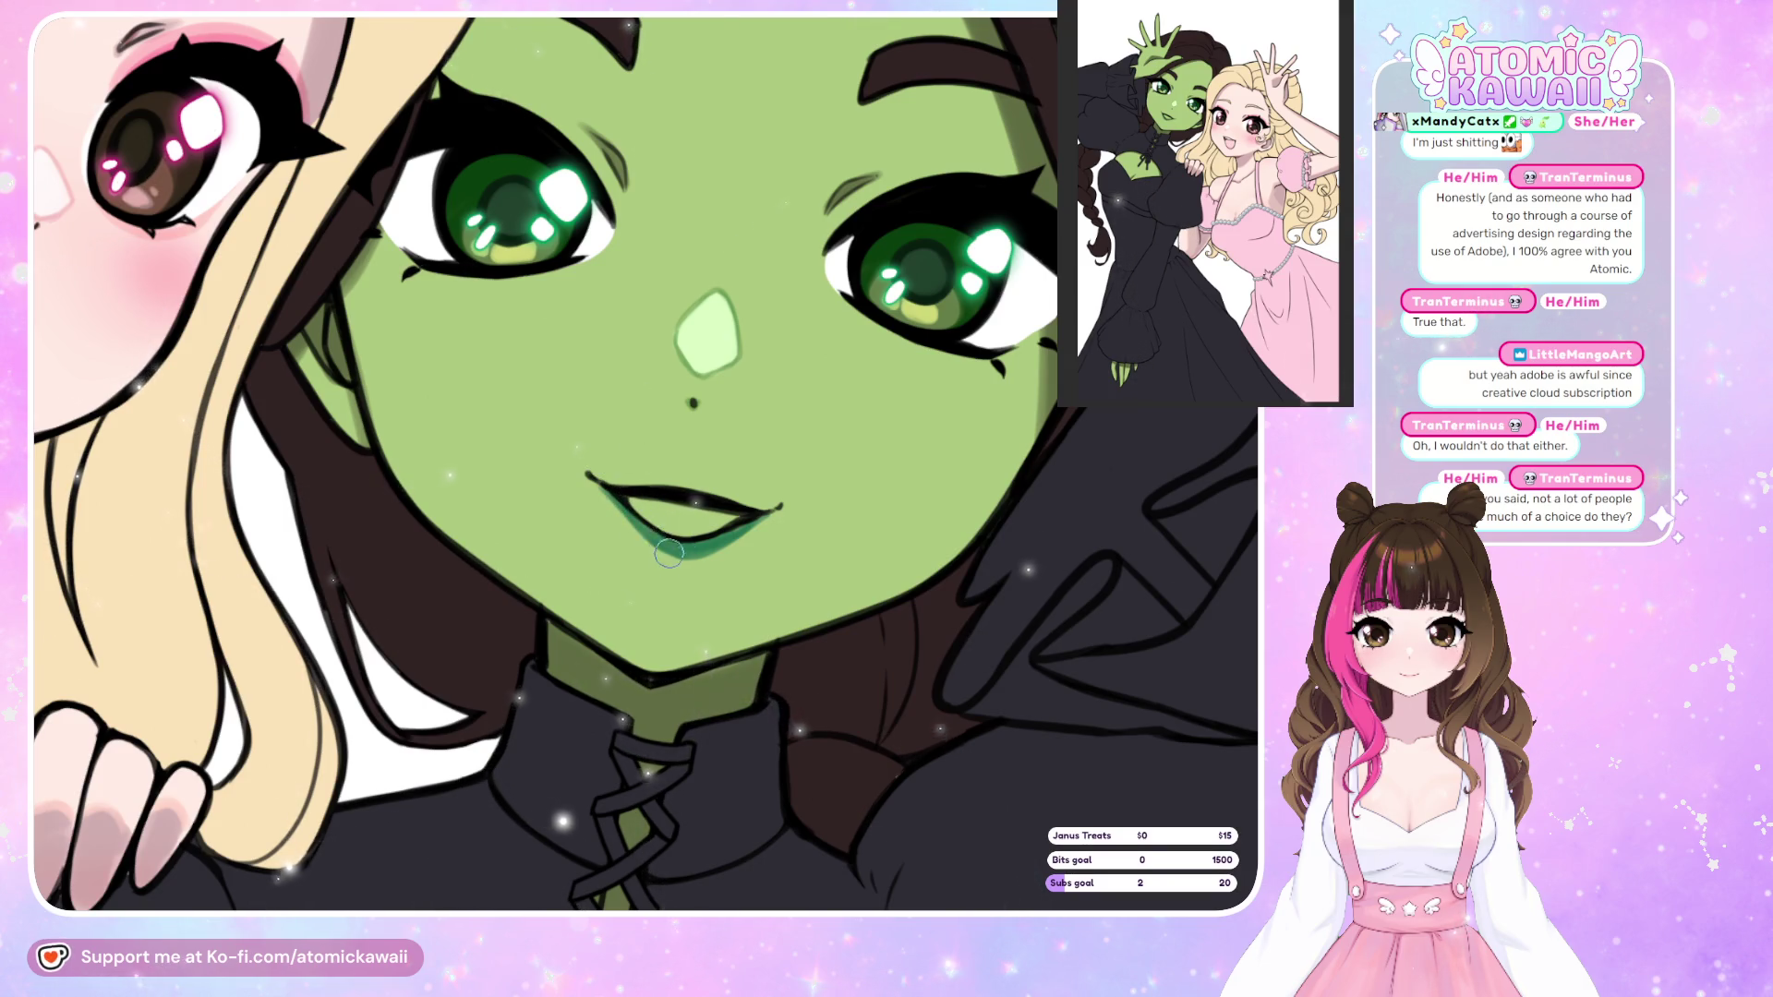
key("h")
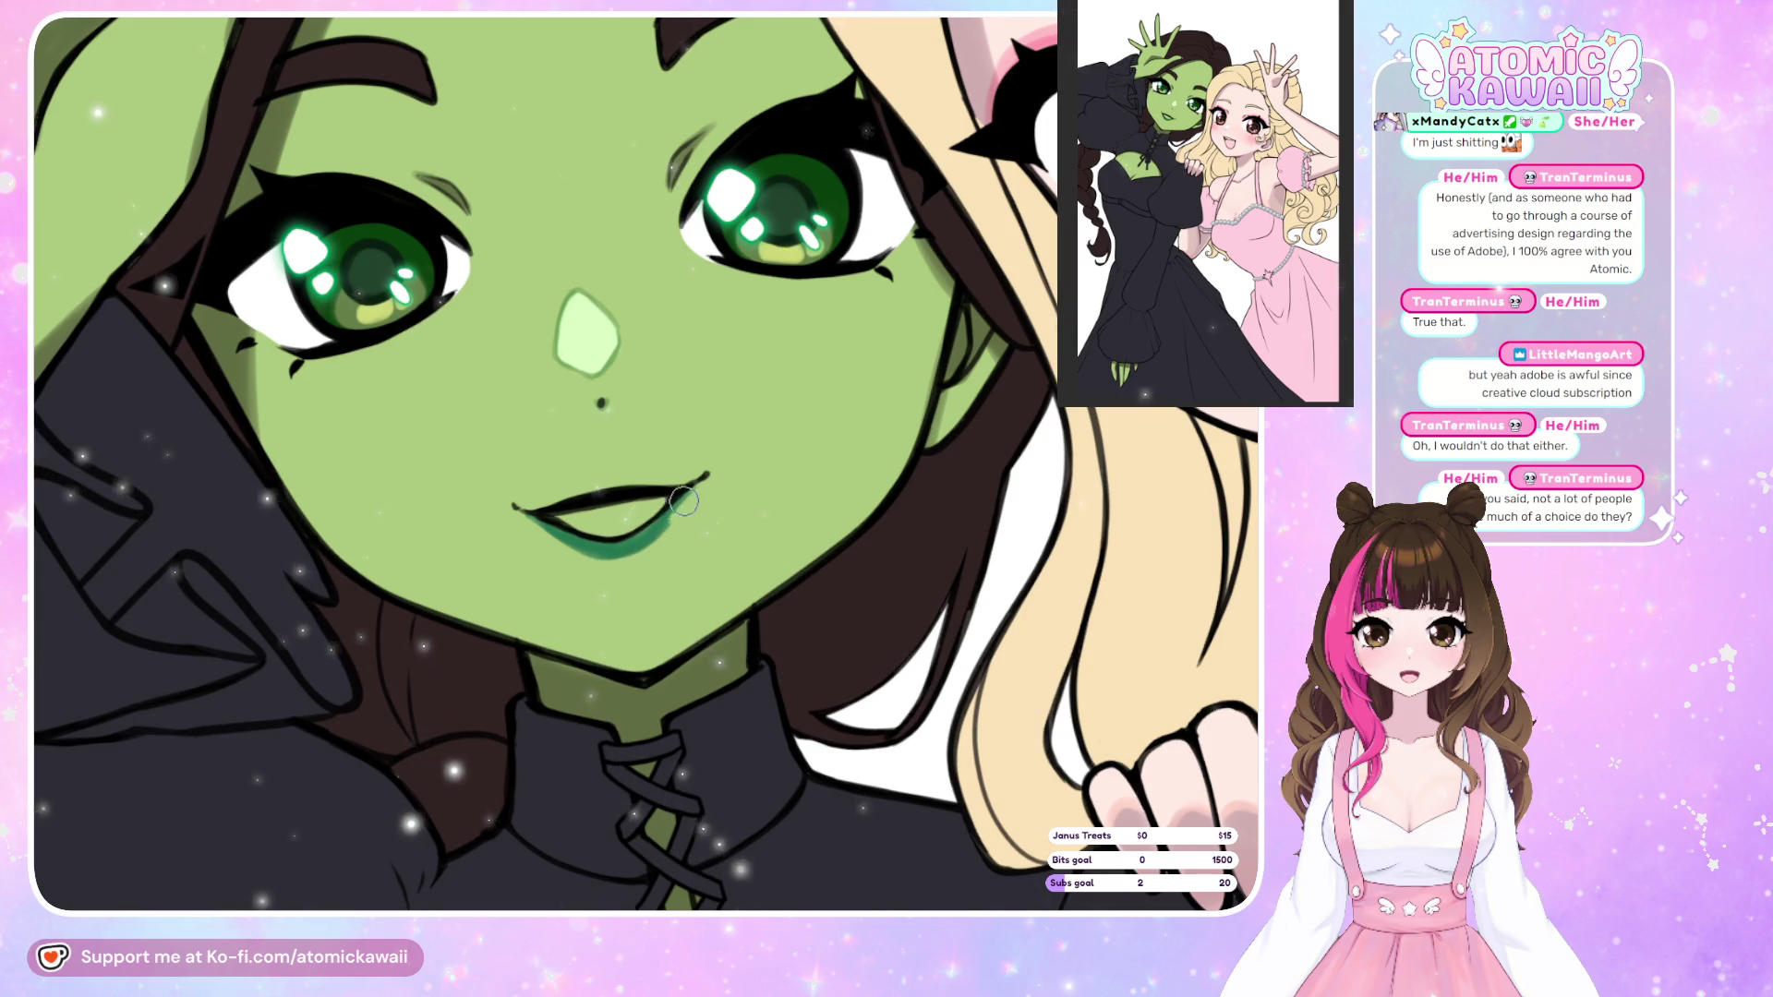
key("h")
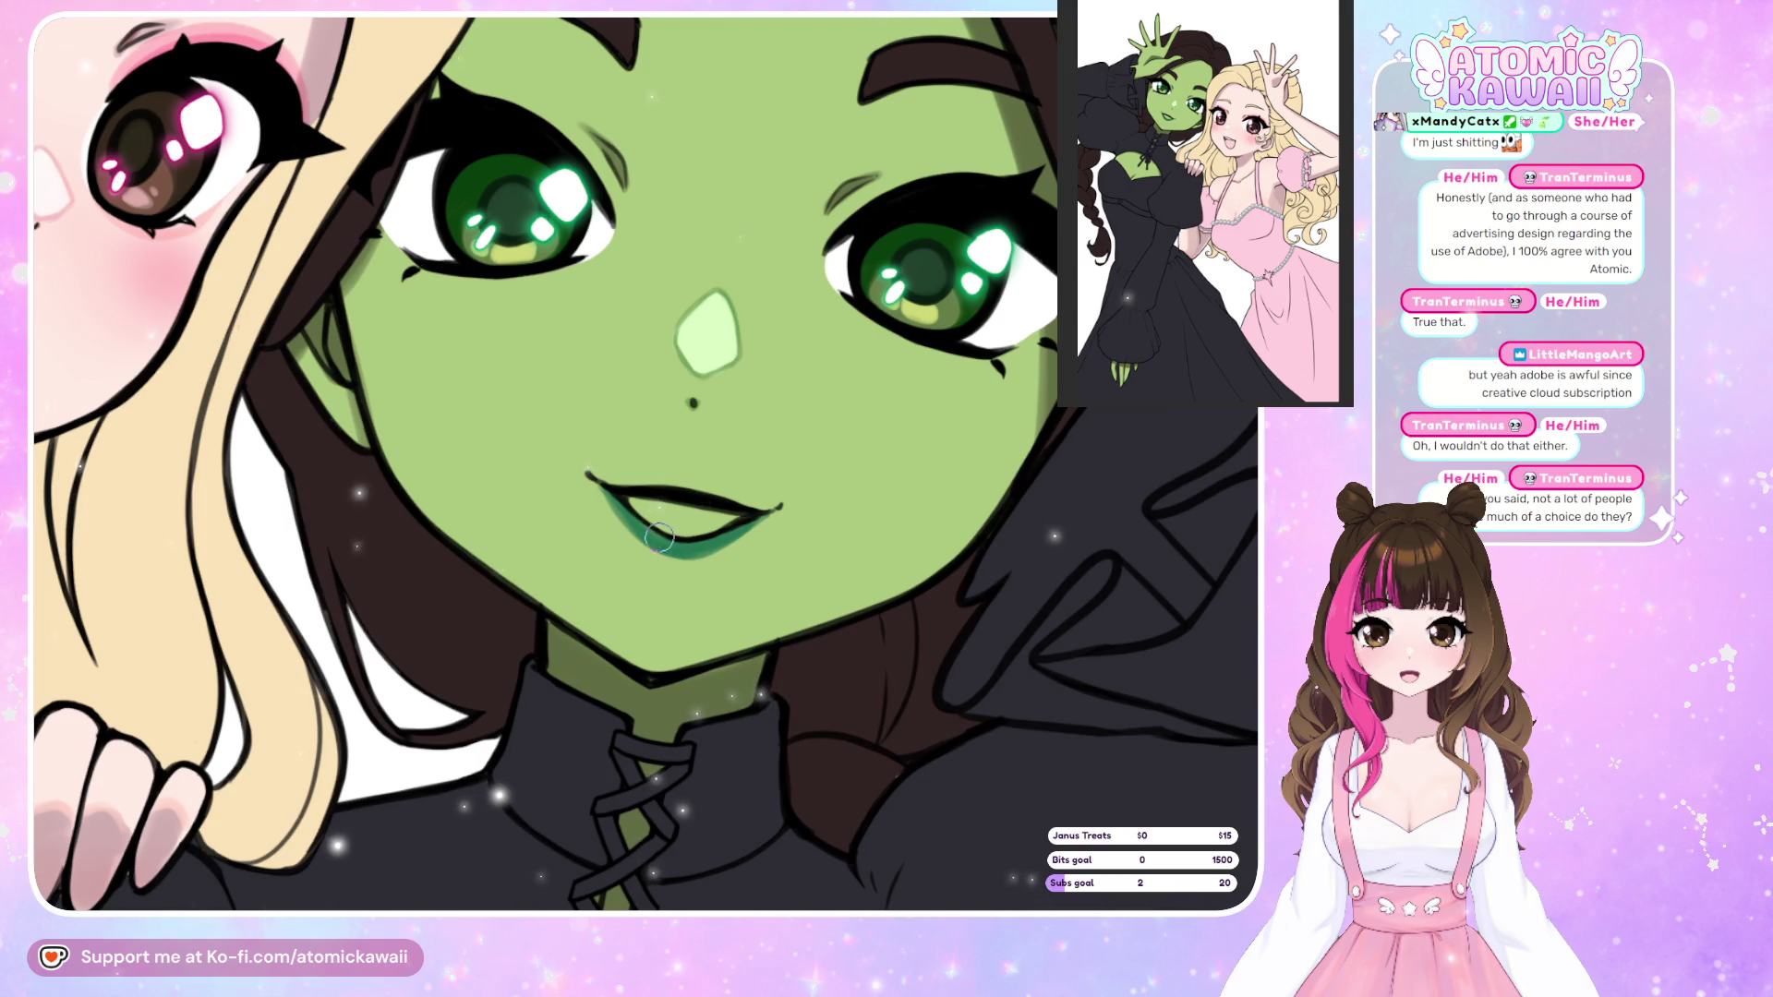
key("h")
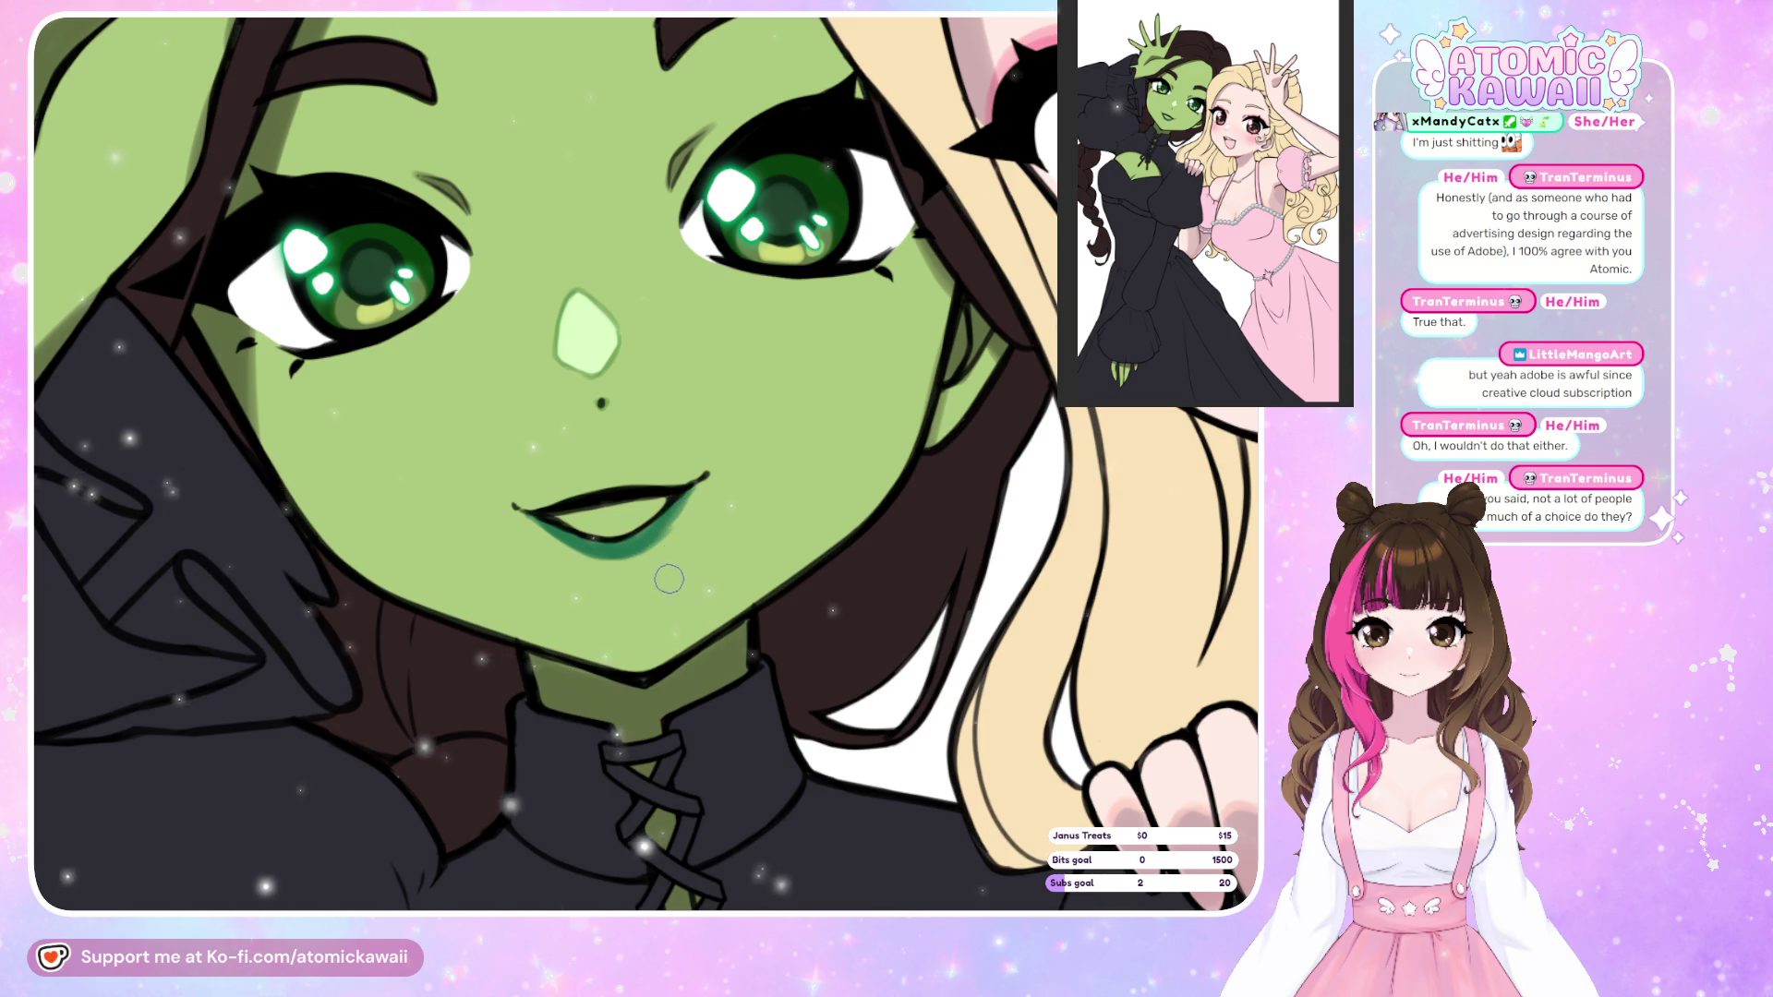
key("h")
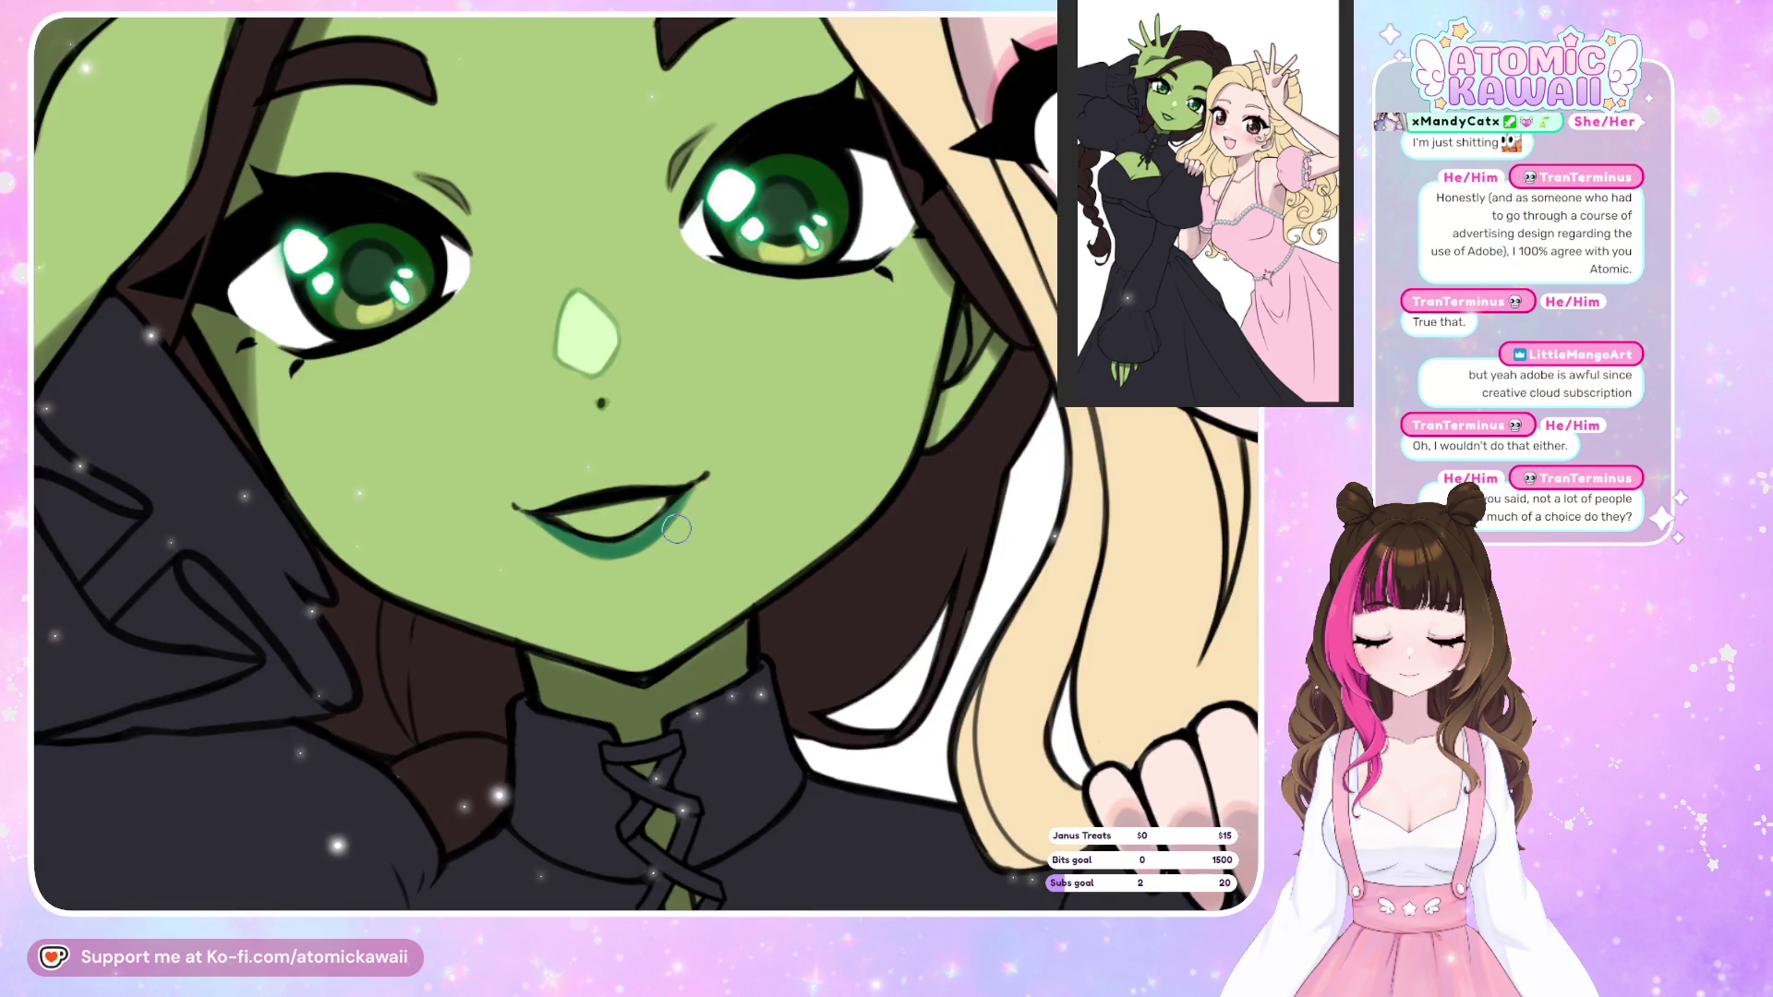
key("h")
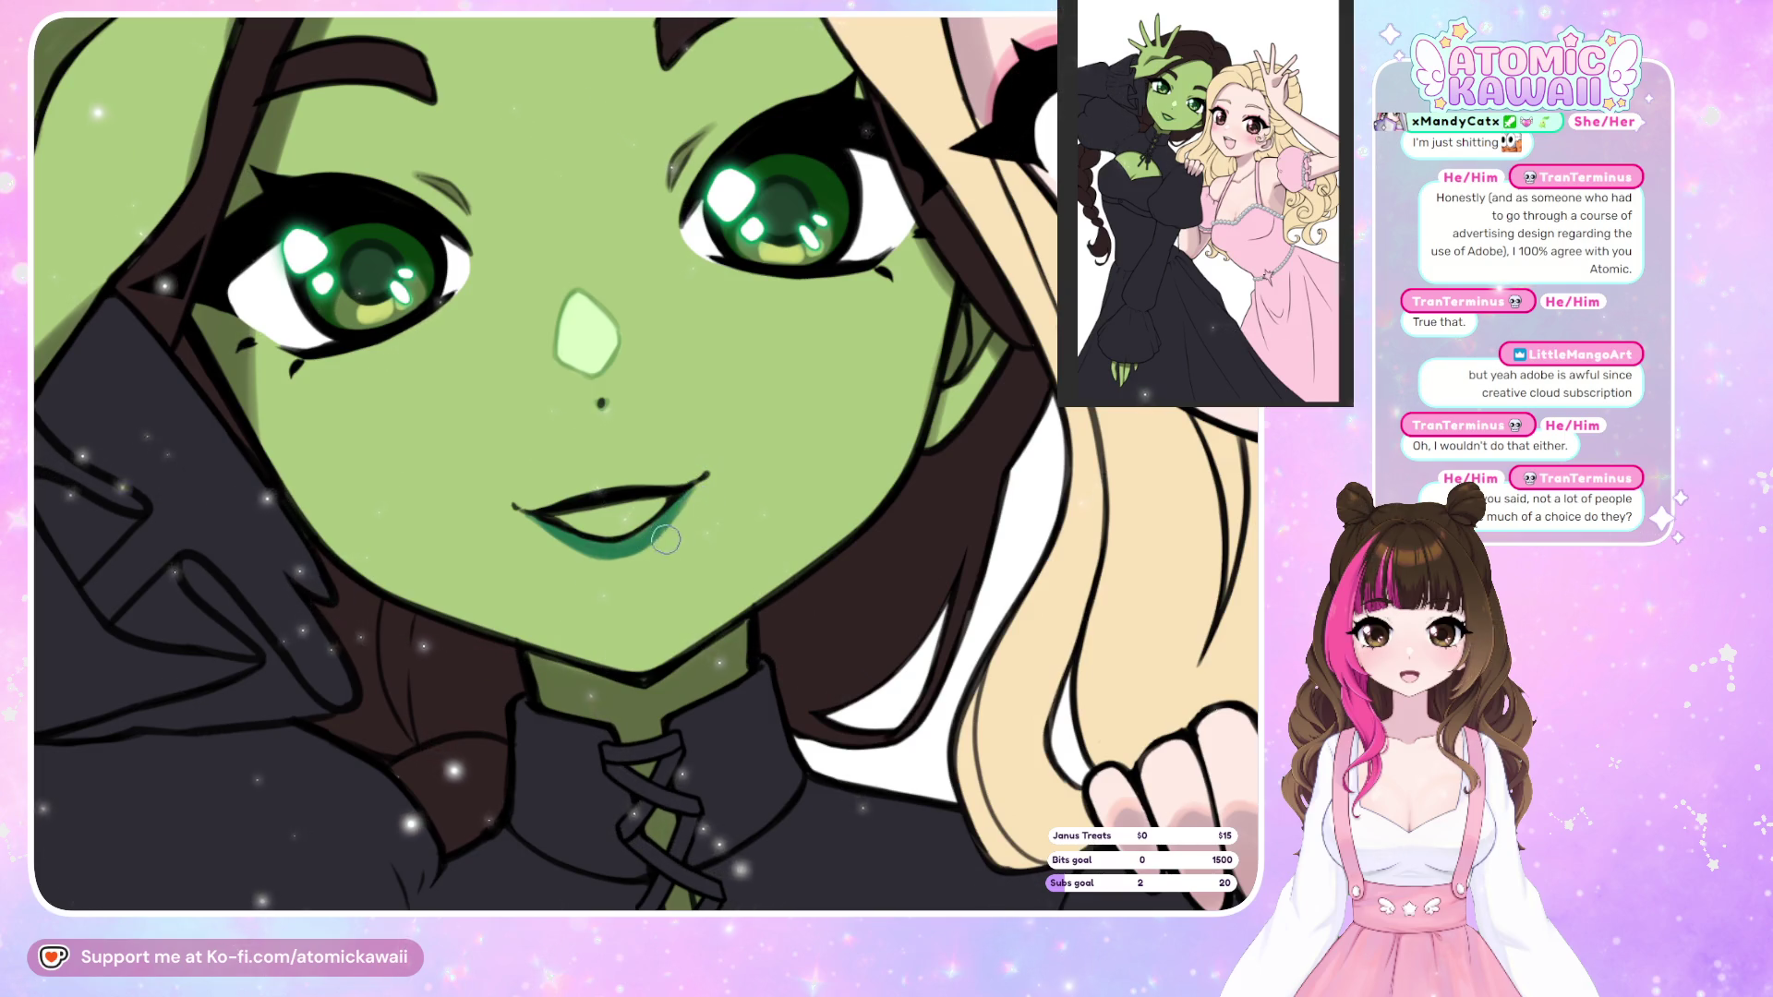
key("h")
key("h")
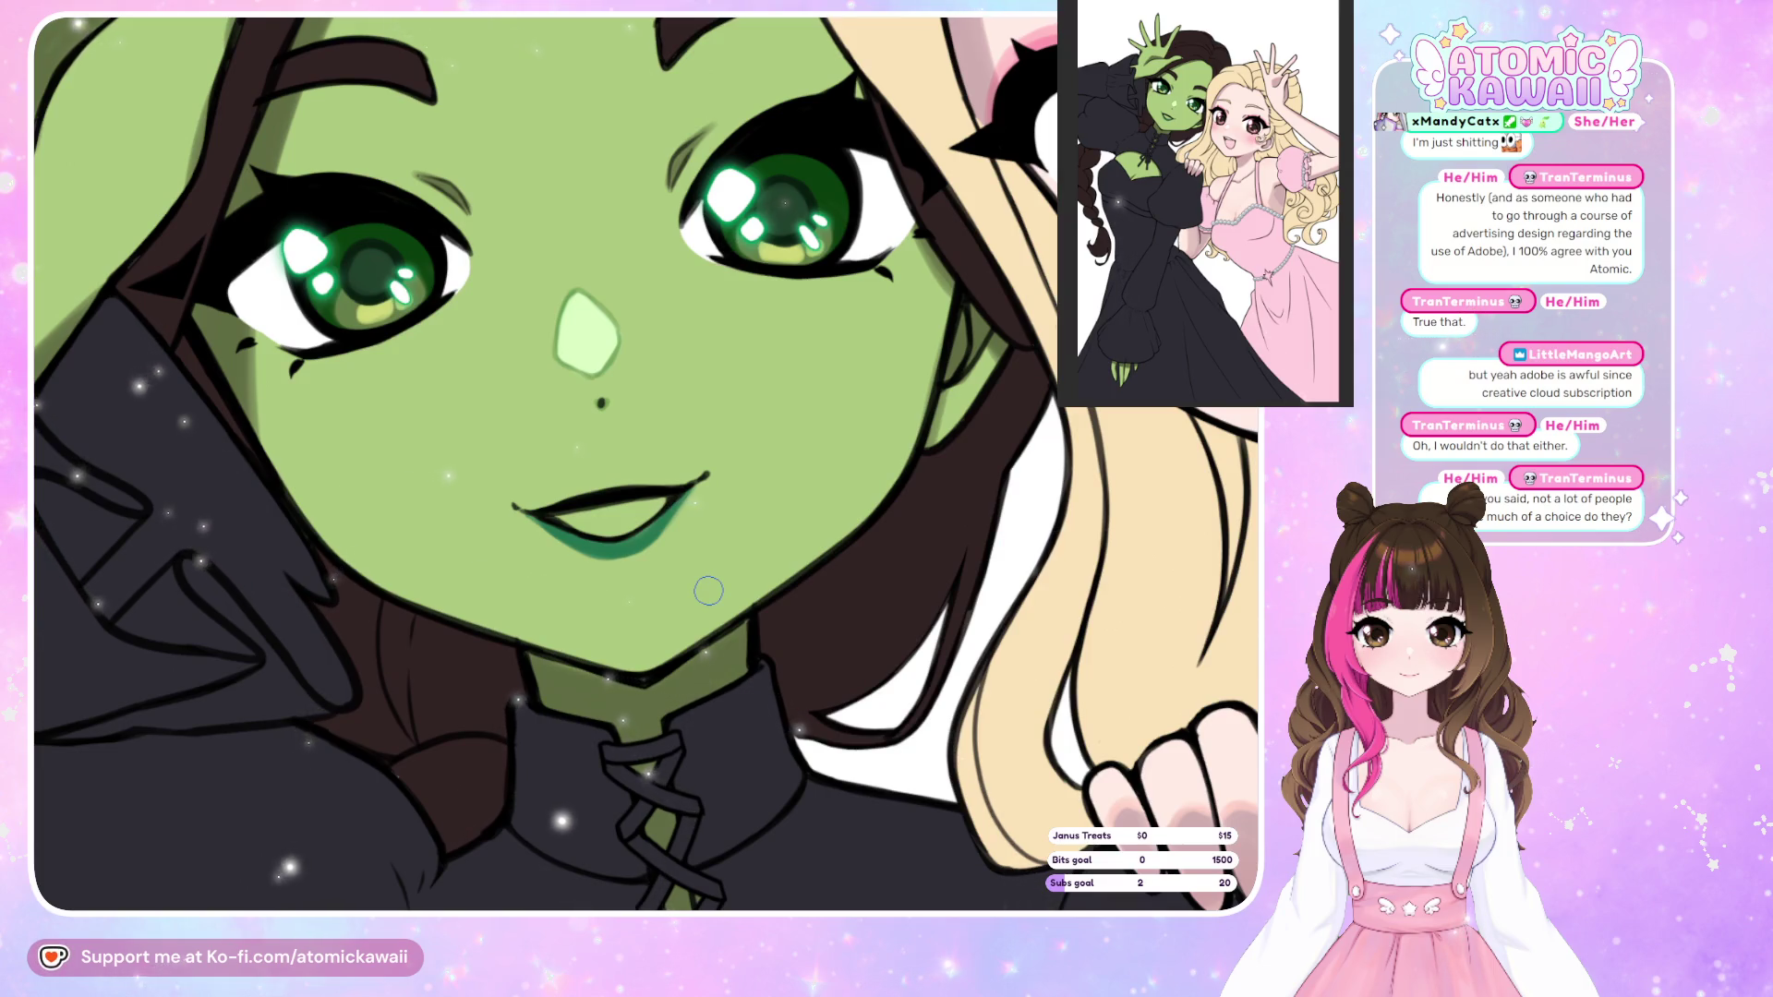
key("h")
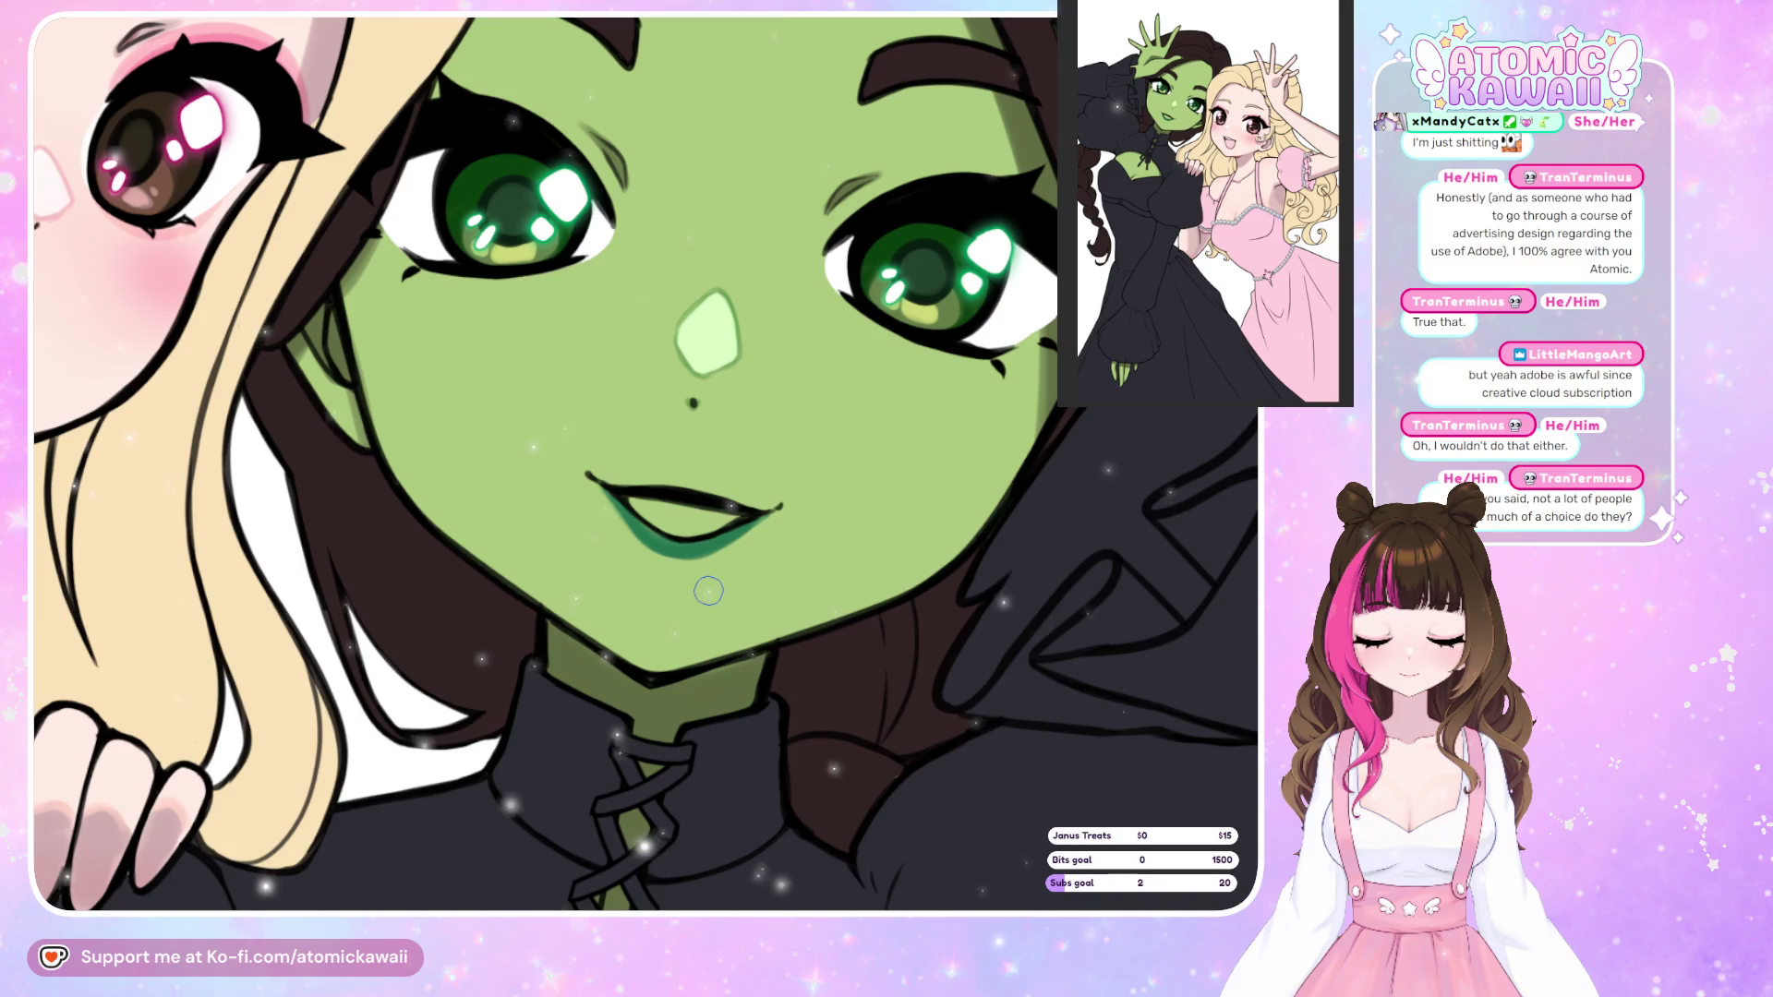
scroll(499, 489, "down", 5)
key("h")
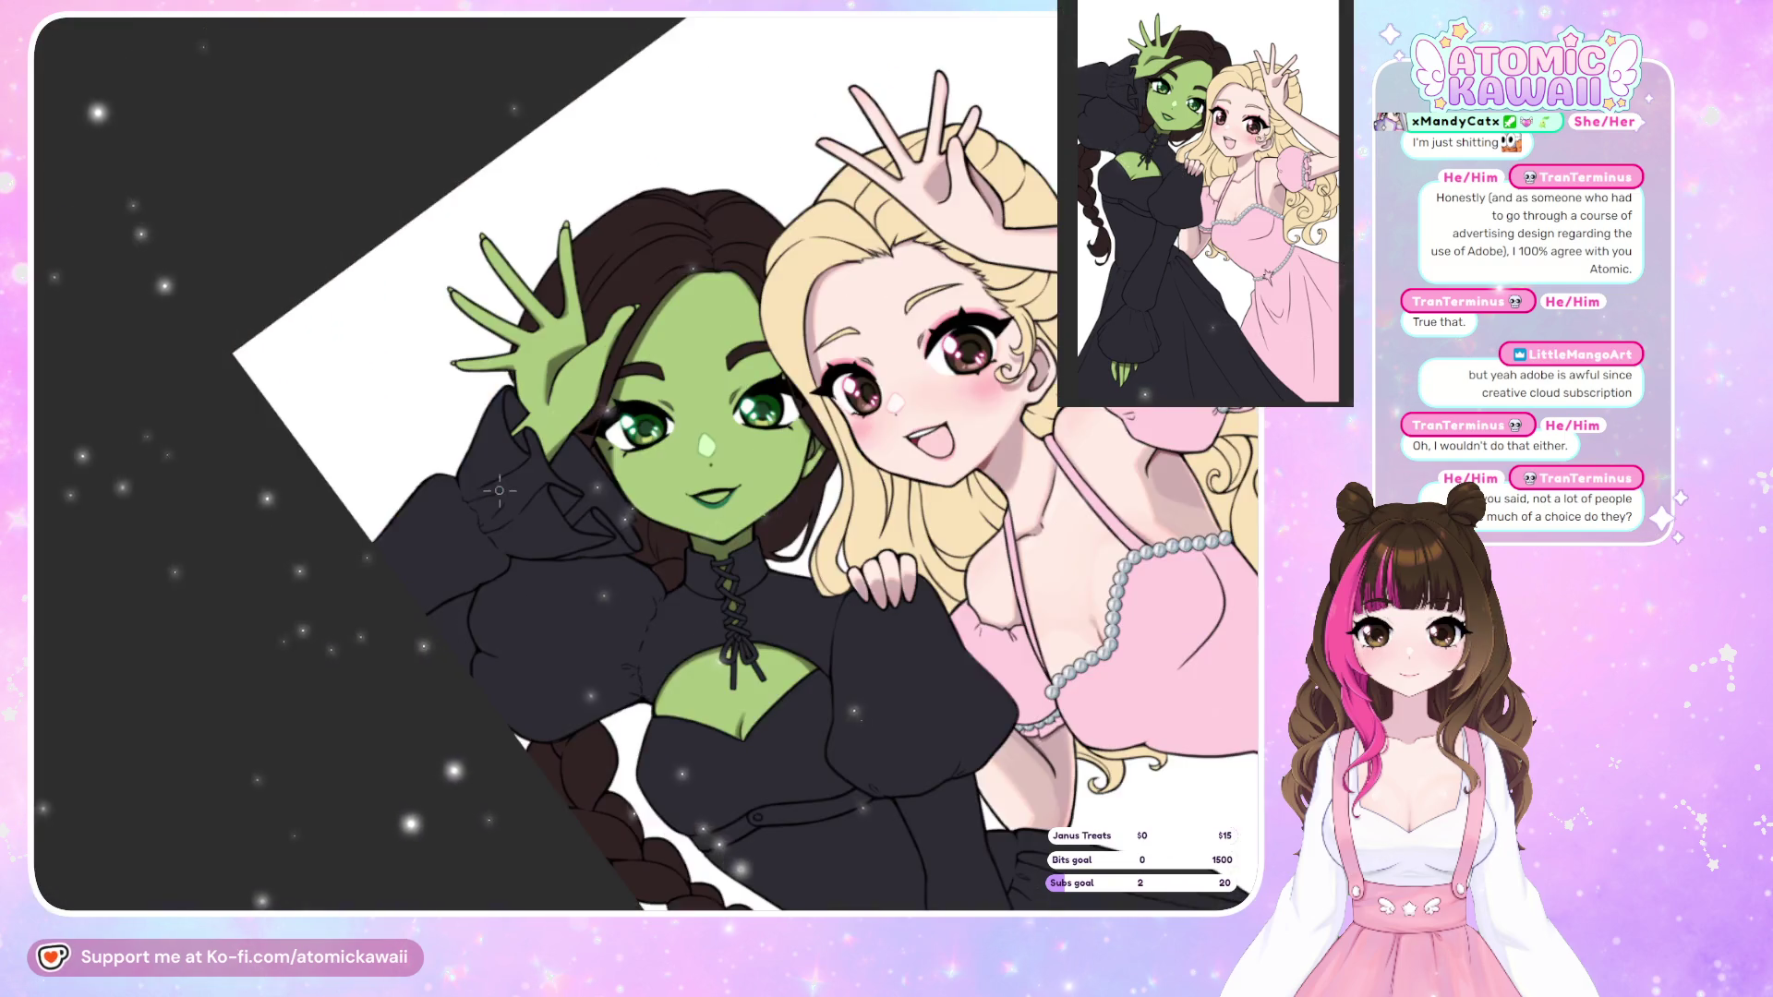
scroll(671, 509, "up", 2)
scroll(671, 510, "up", 4)
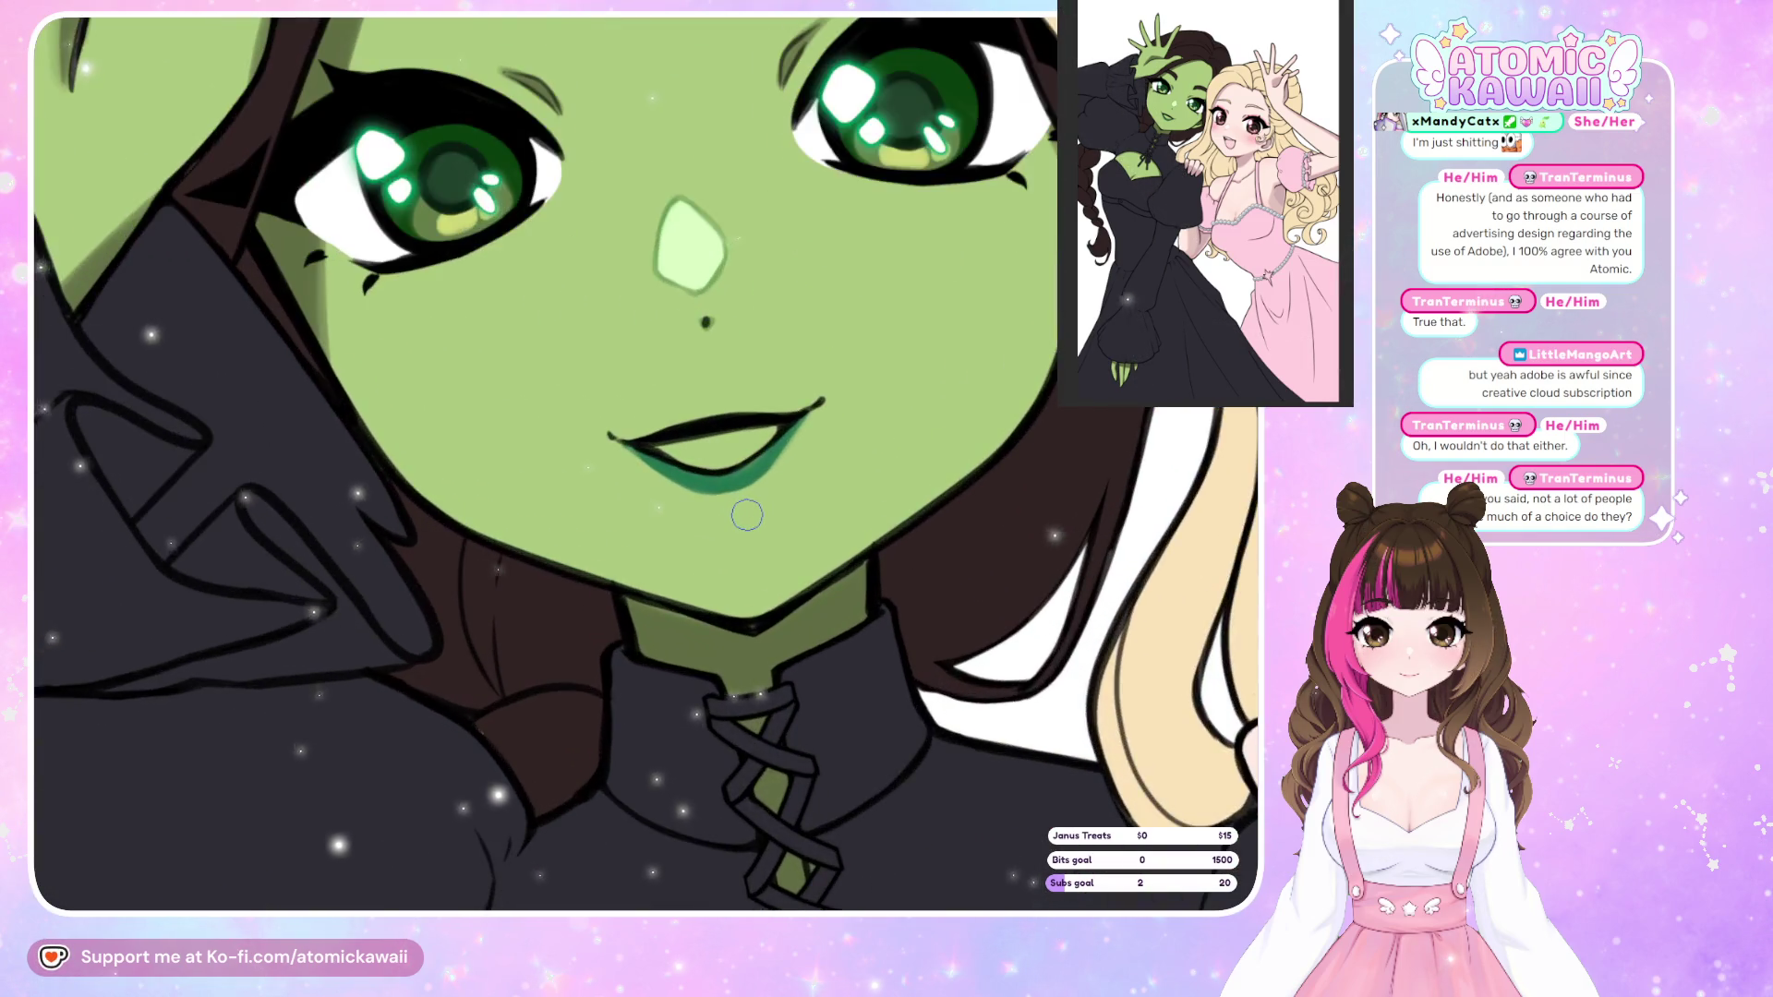
scroll(728, 531, "down", 2)
scroll(729, 532, "up", 3)
key("h")
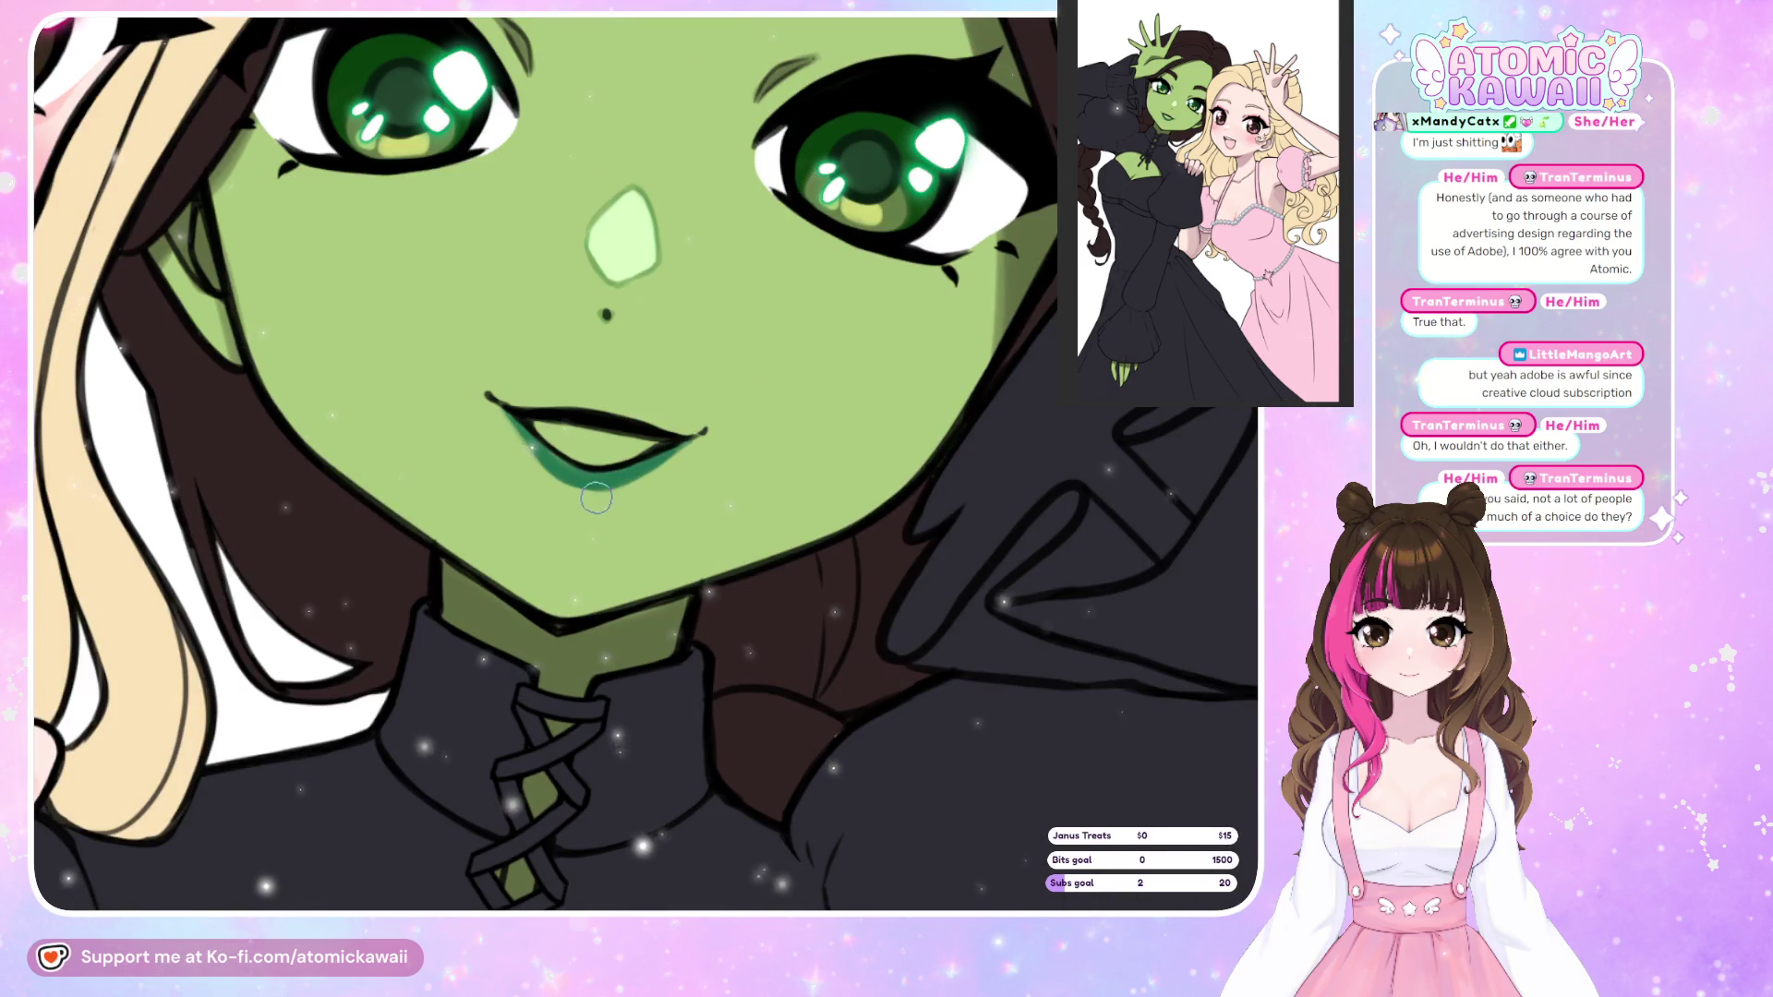
key("h")
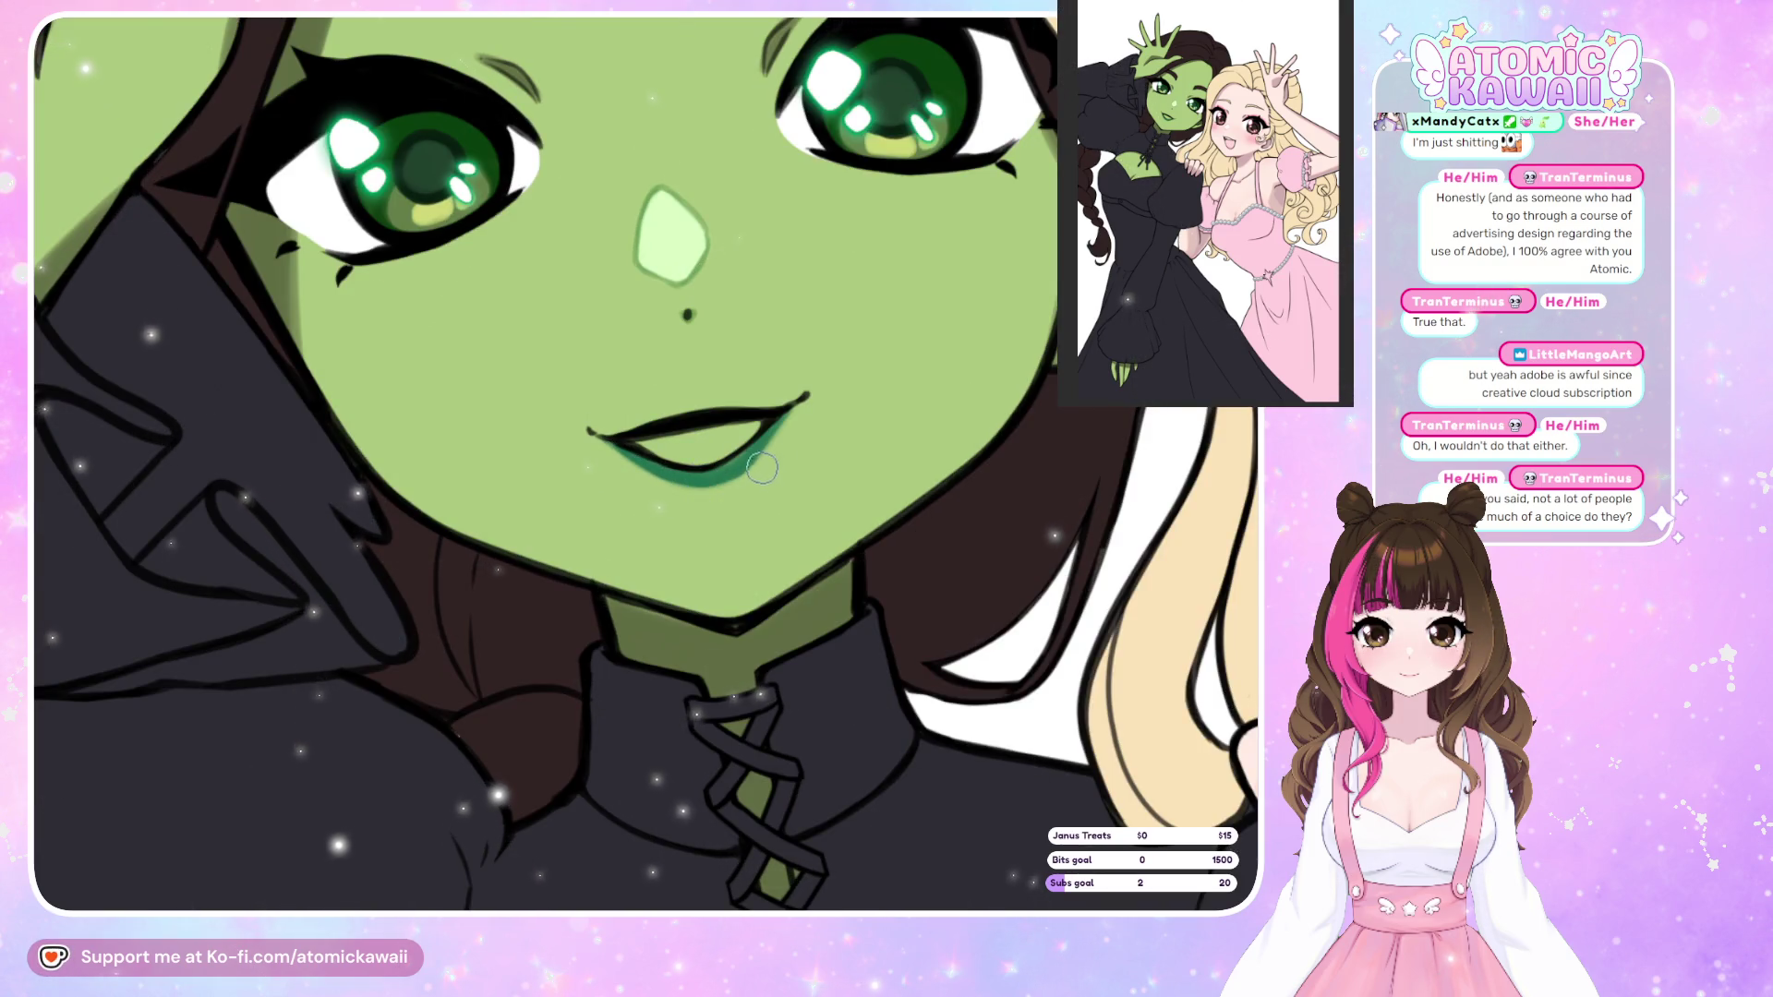
key("h")
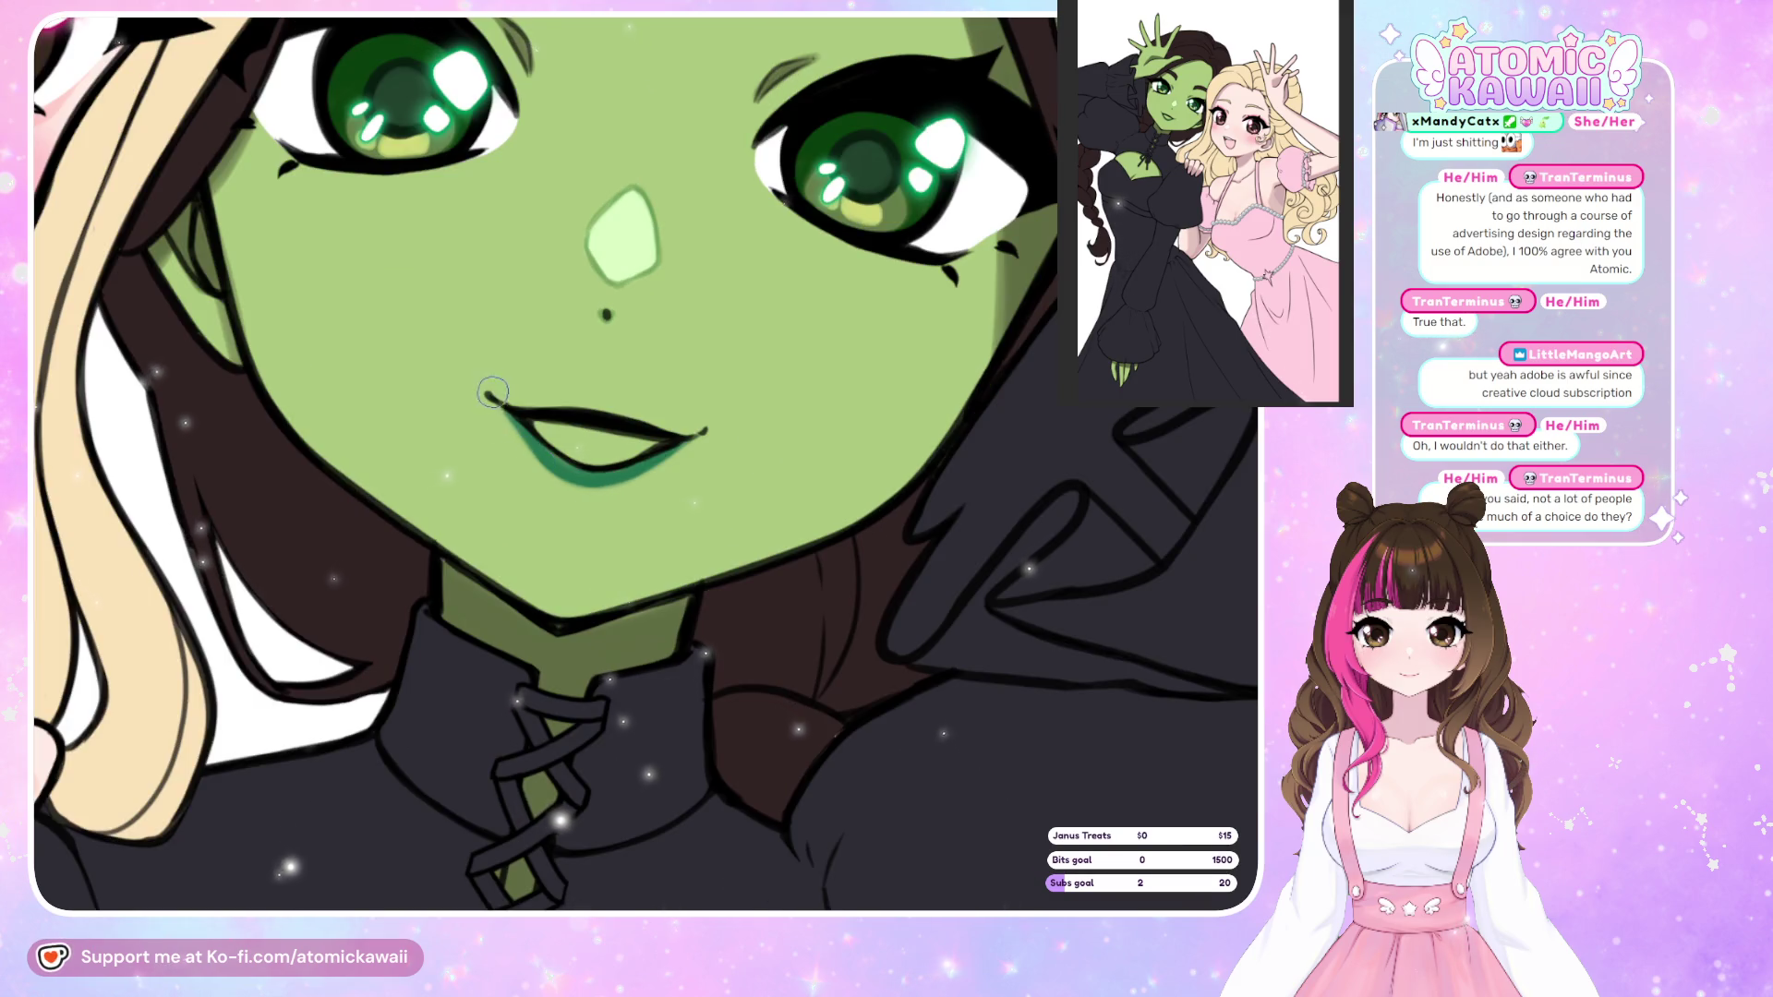
key("h")
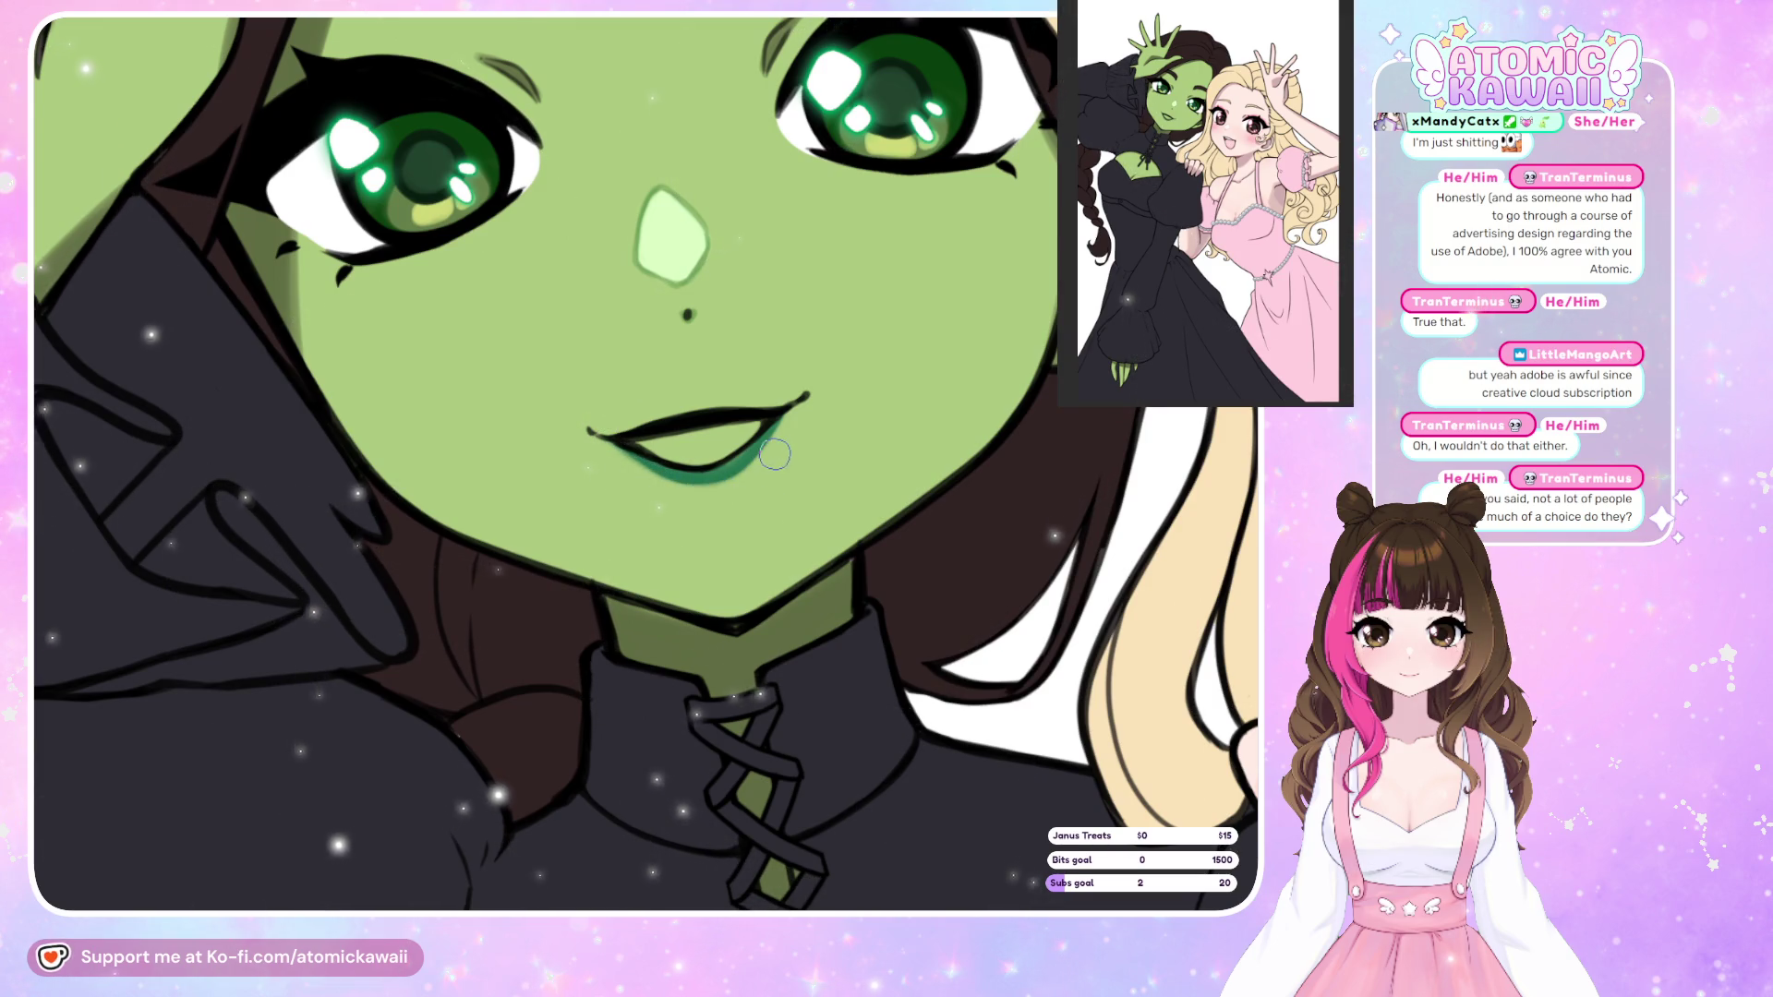
key("h")
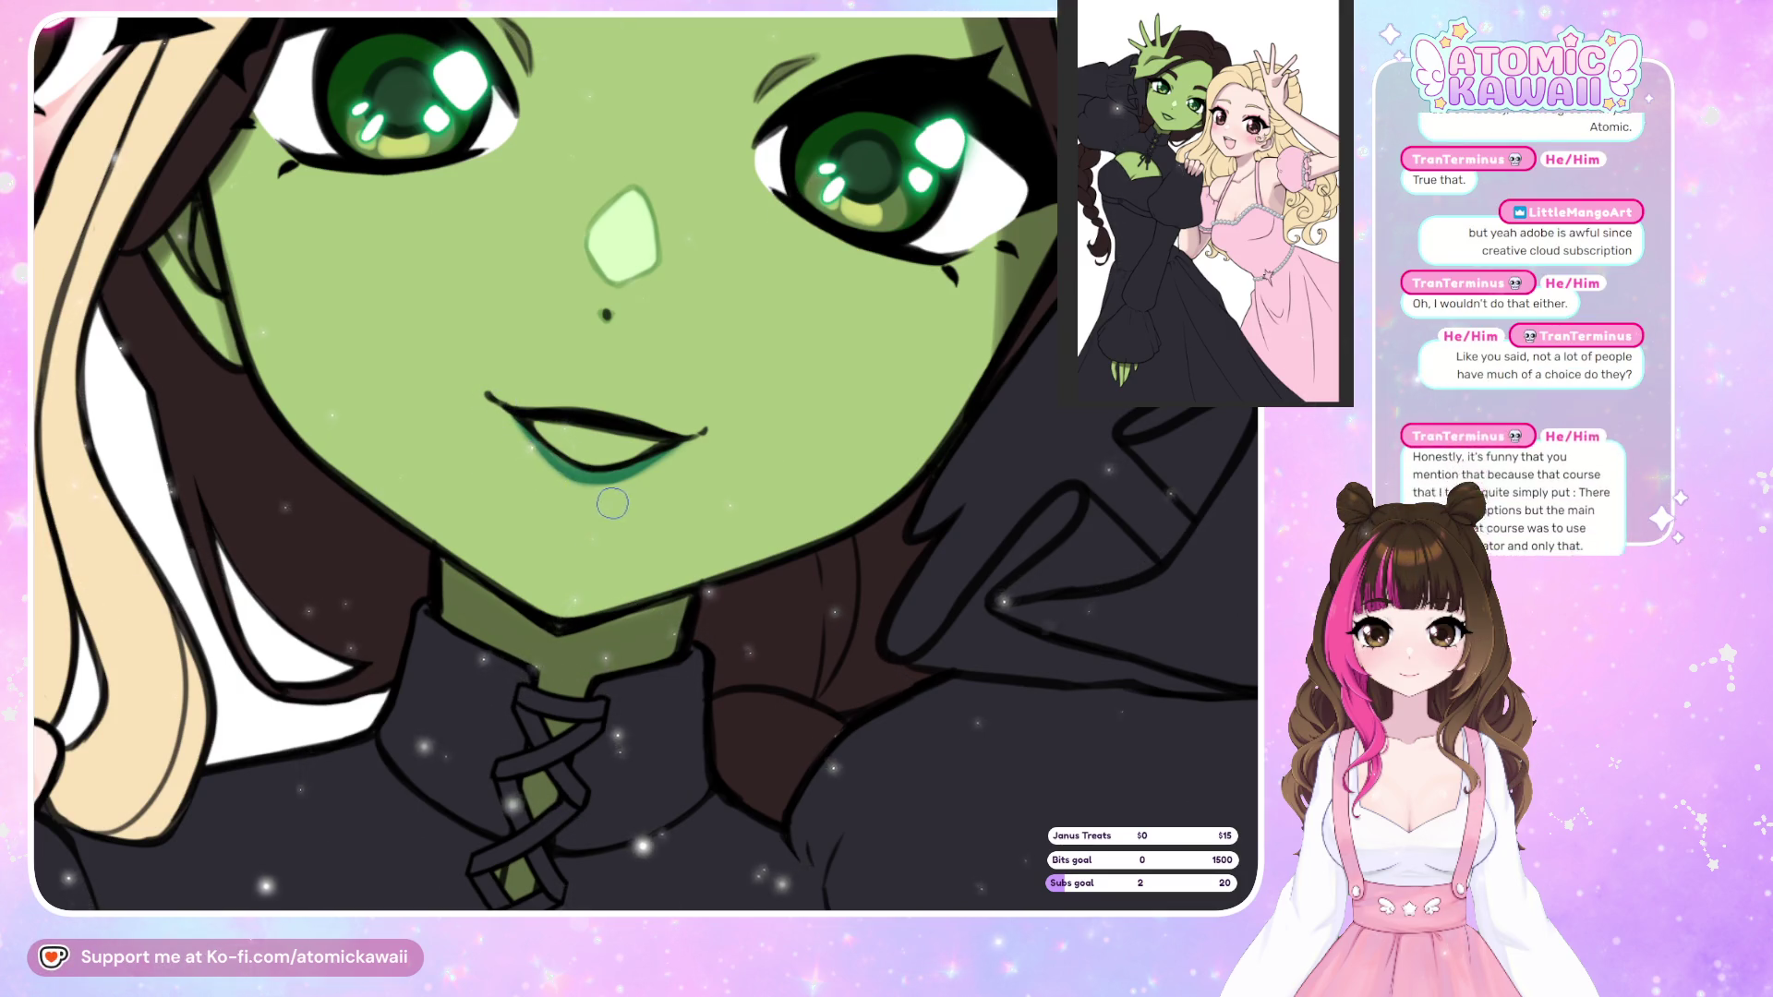
key("h")
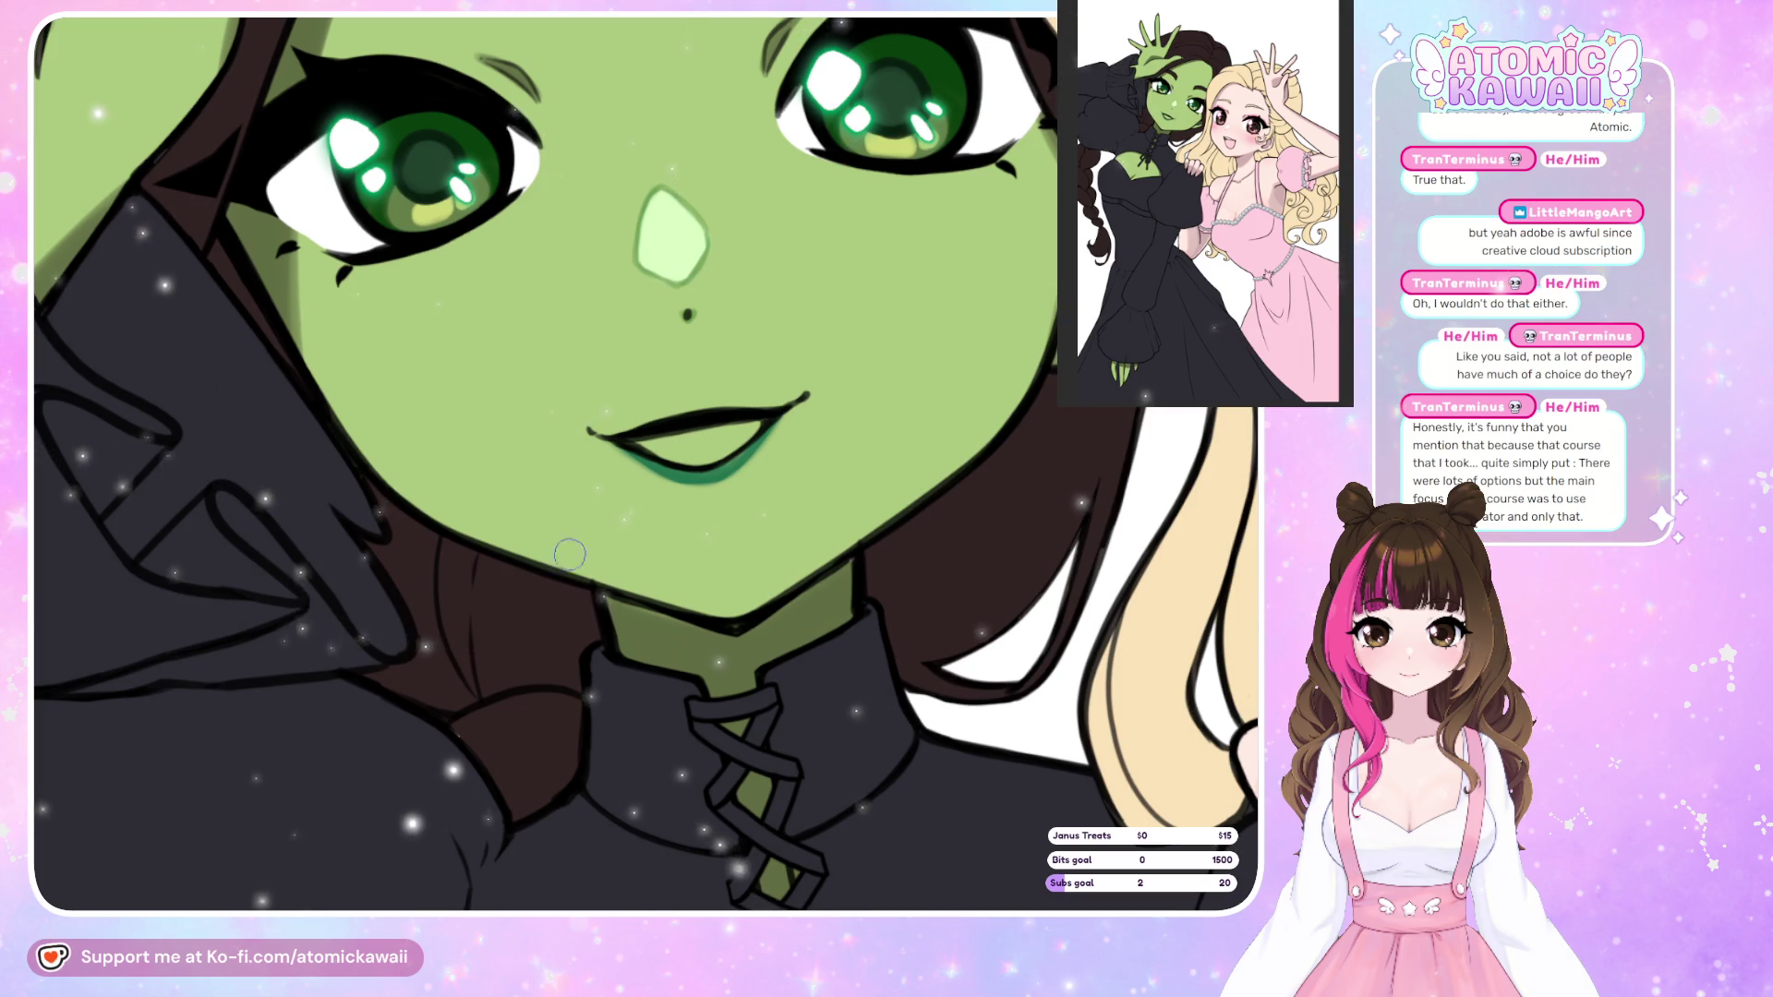
scroll(654, 553, "down", 5)
scroll(402, 342, "down", 3)
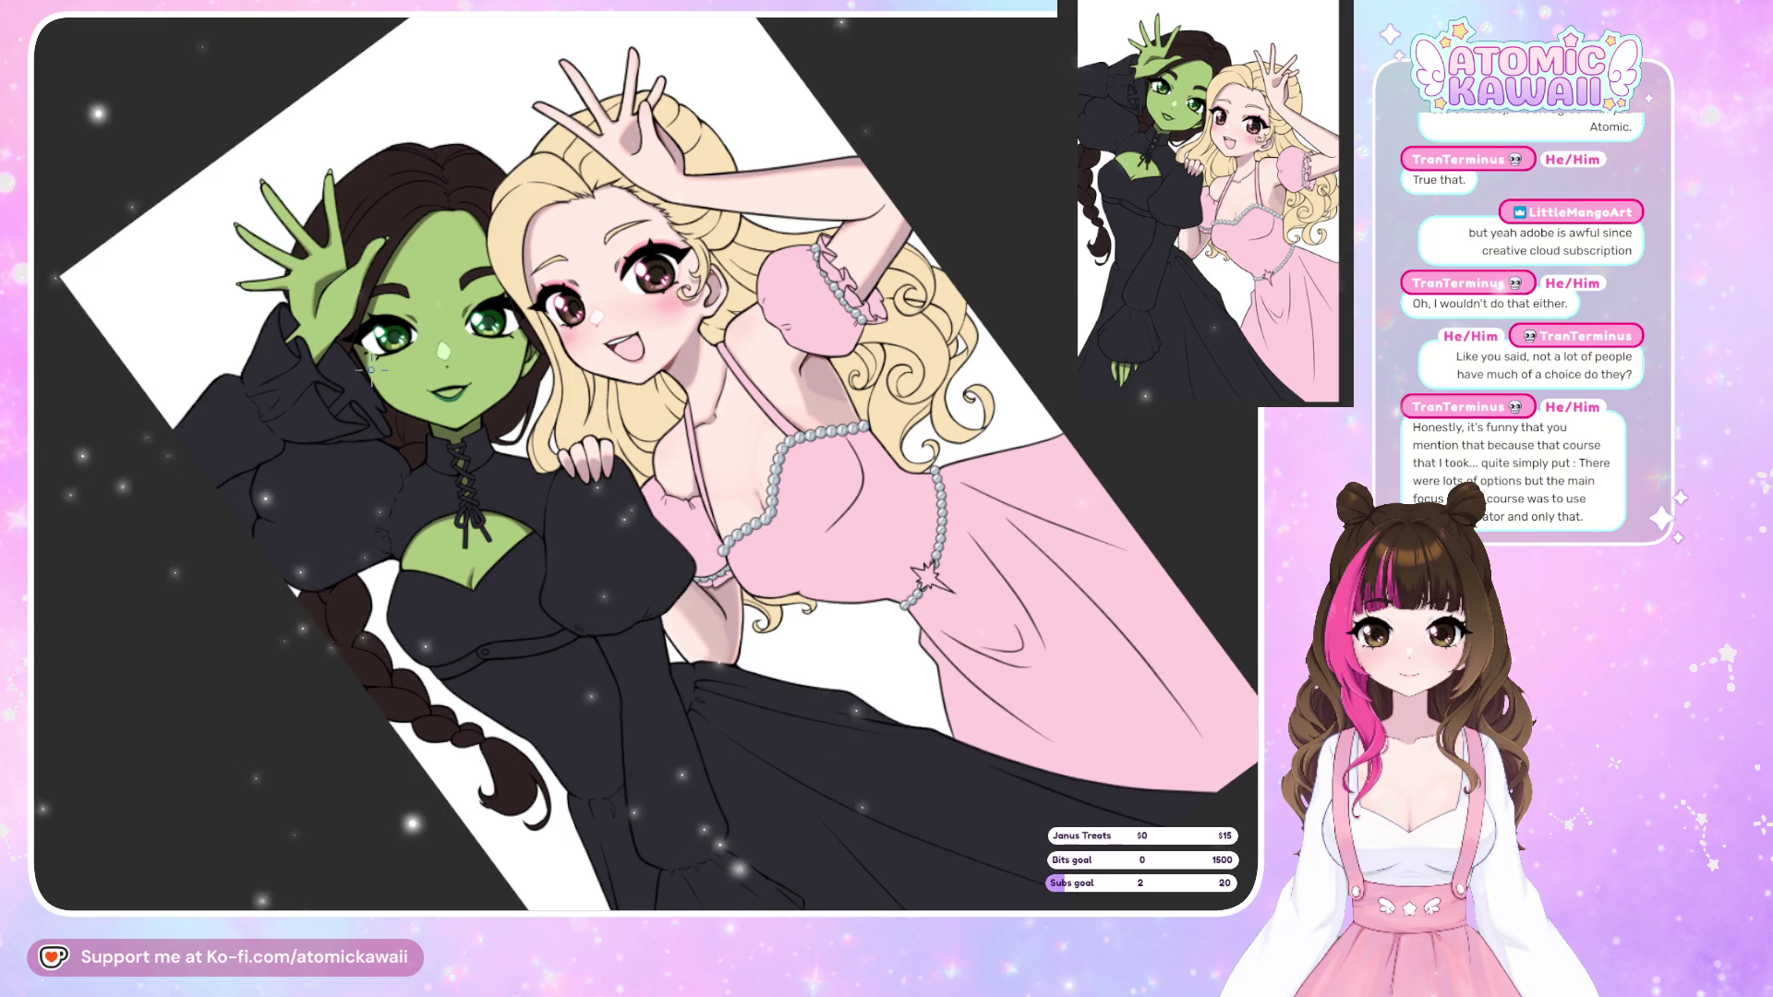
scroll(406, 383, "up", 8)
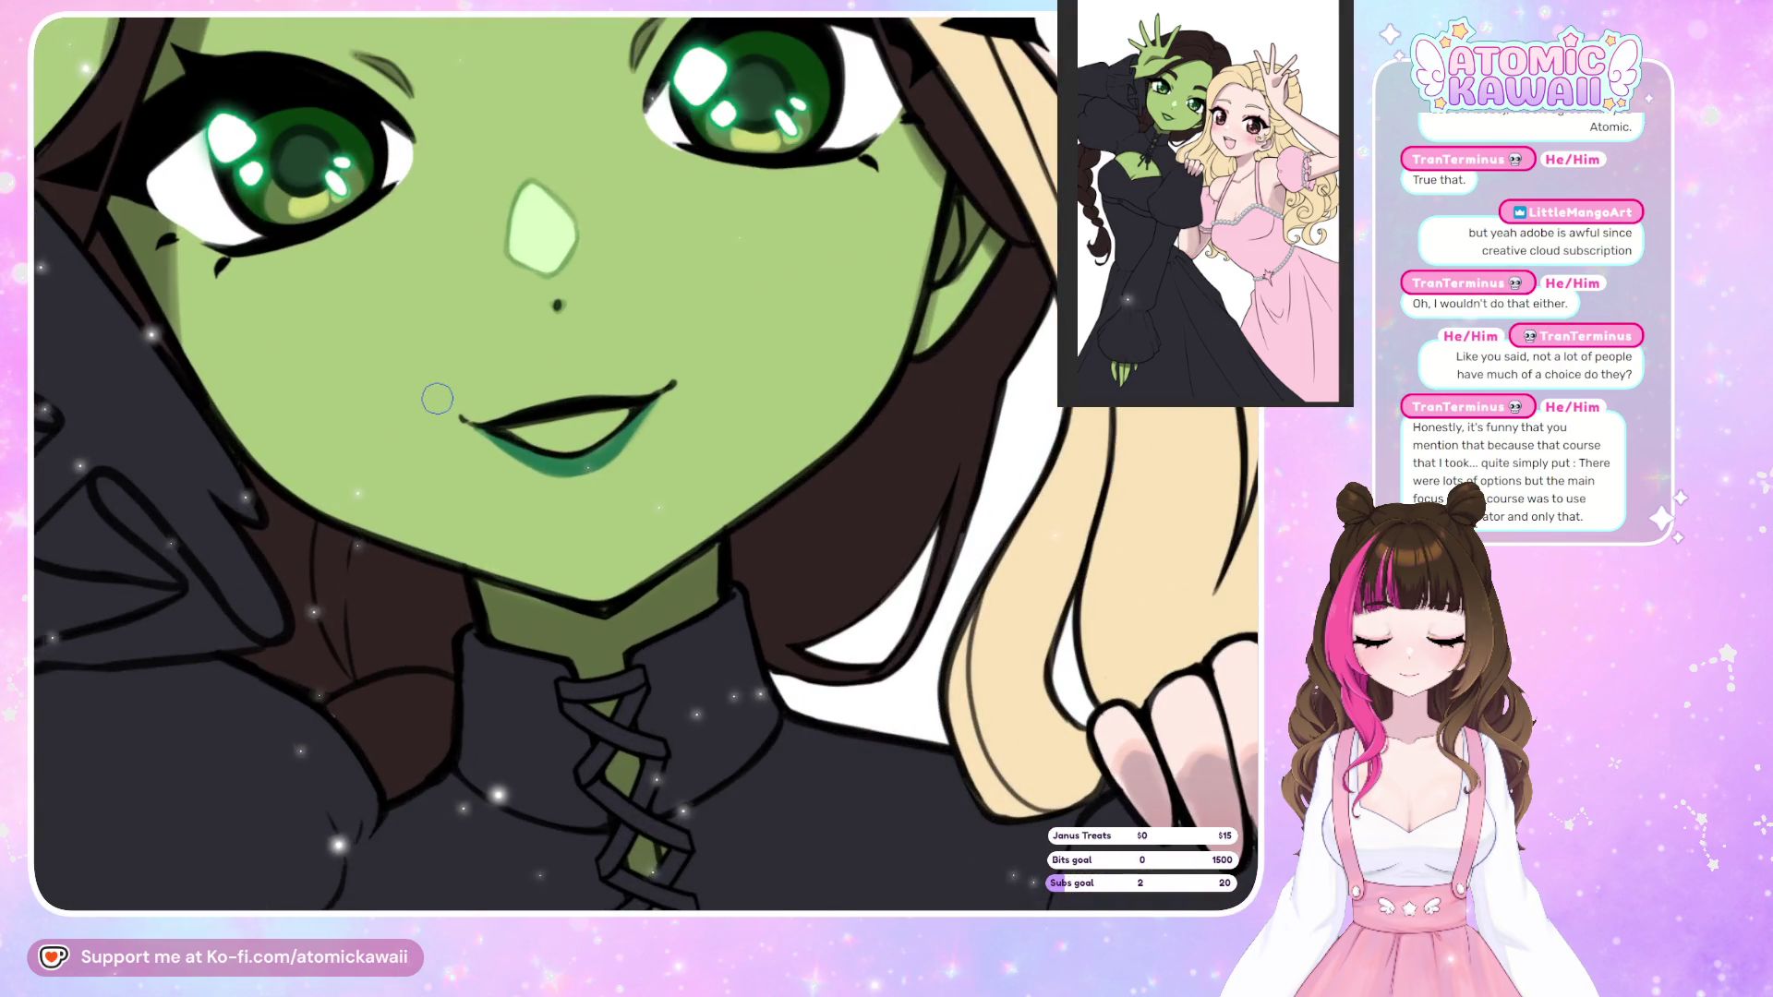
scroll(438, 399, "down", 8)
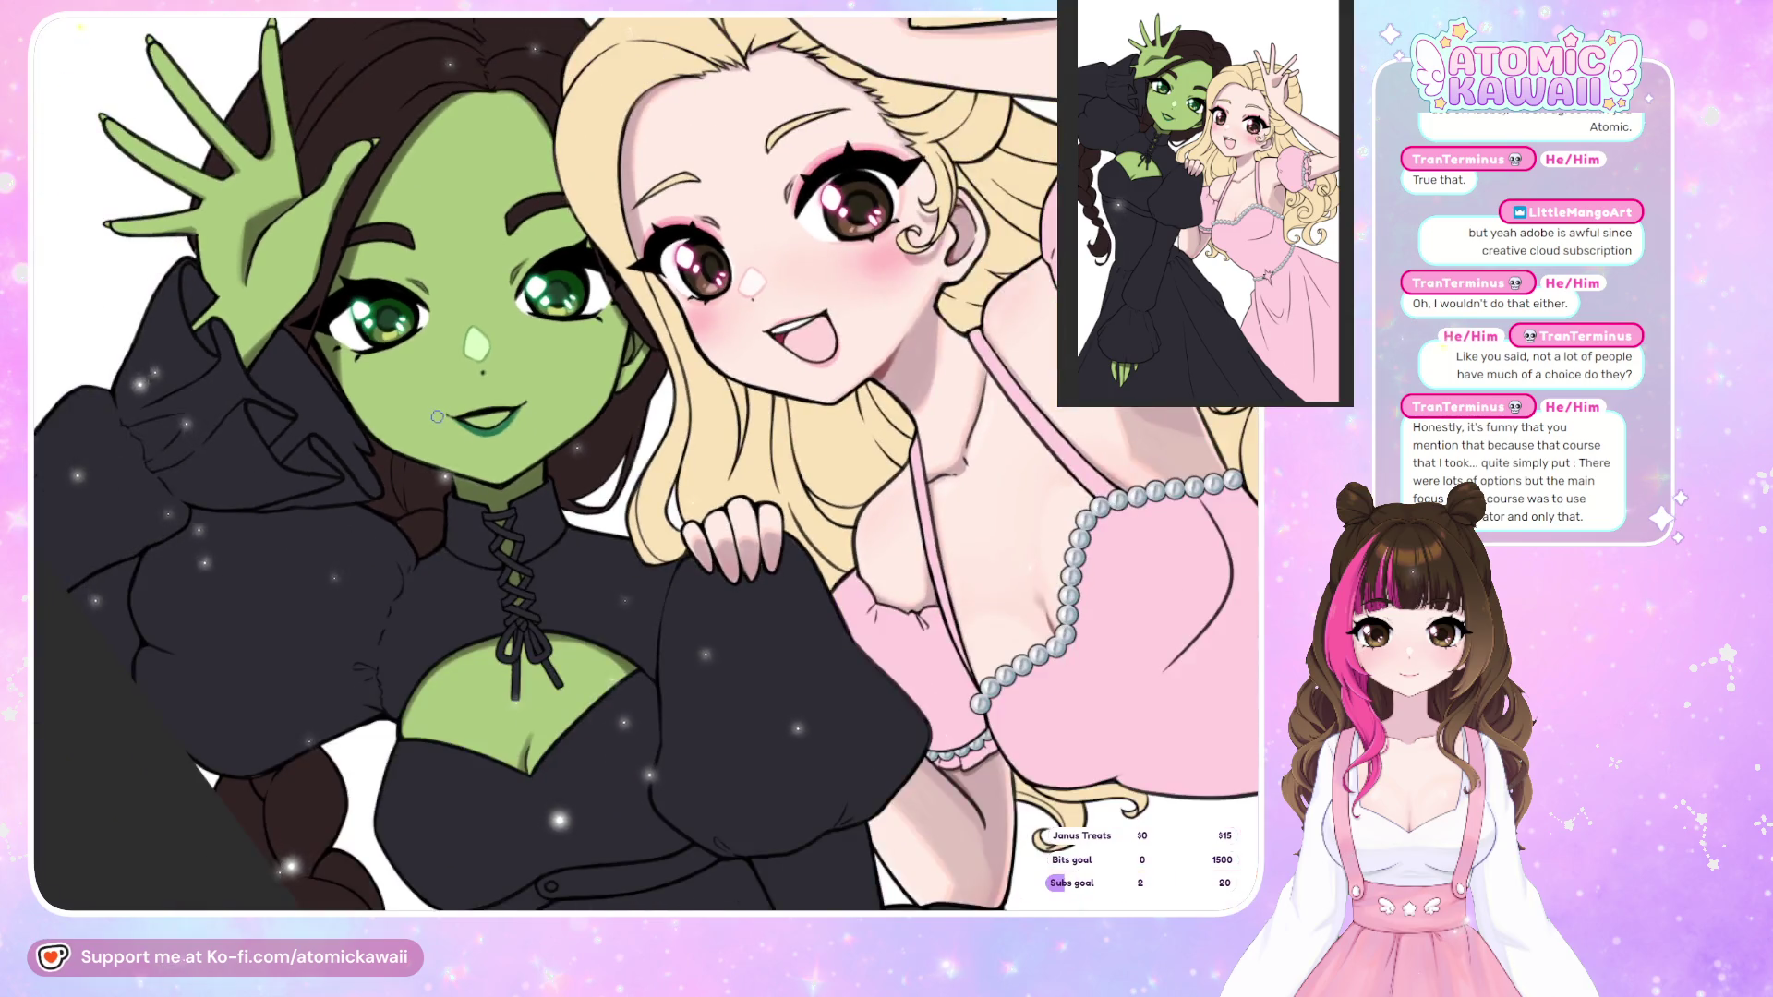
key("h")
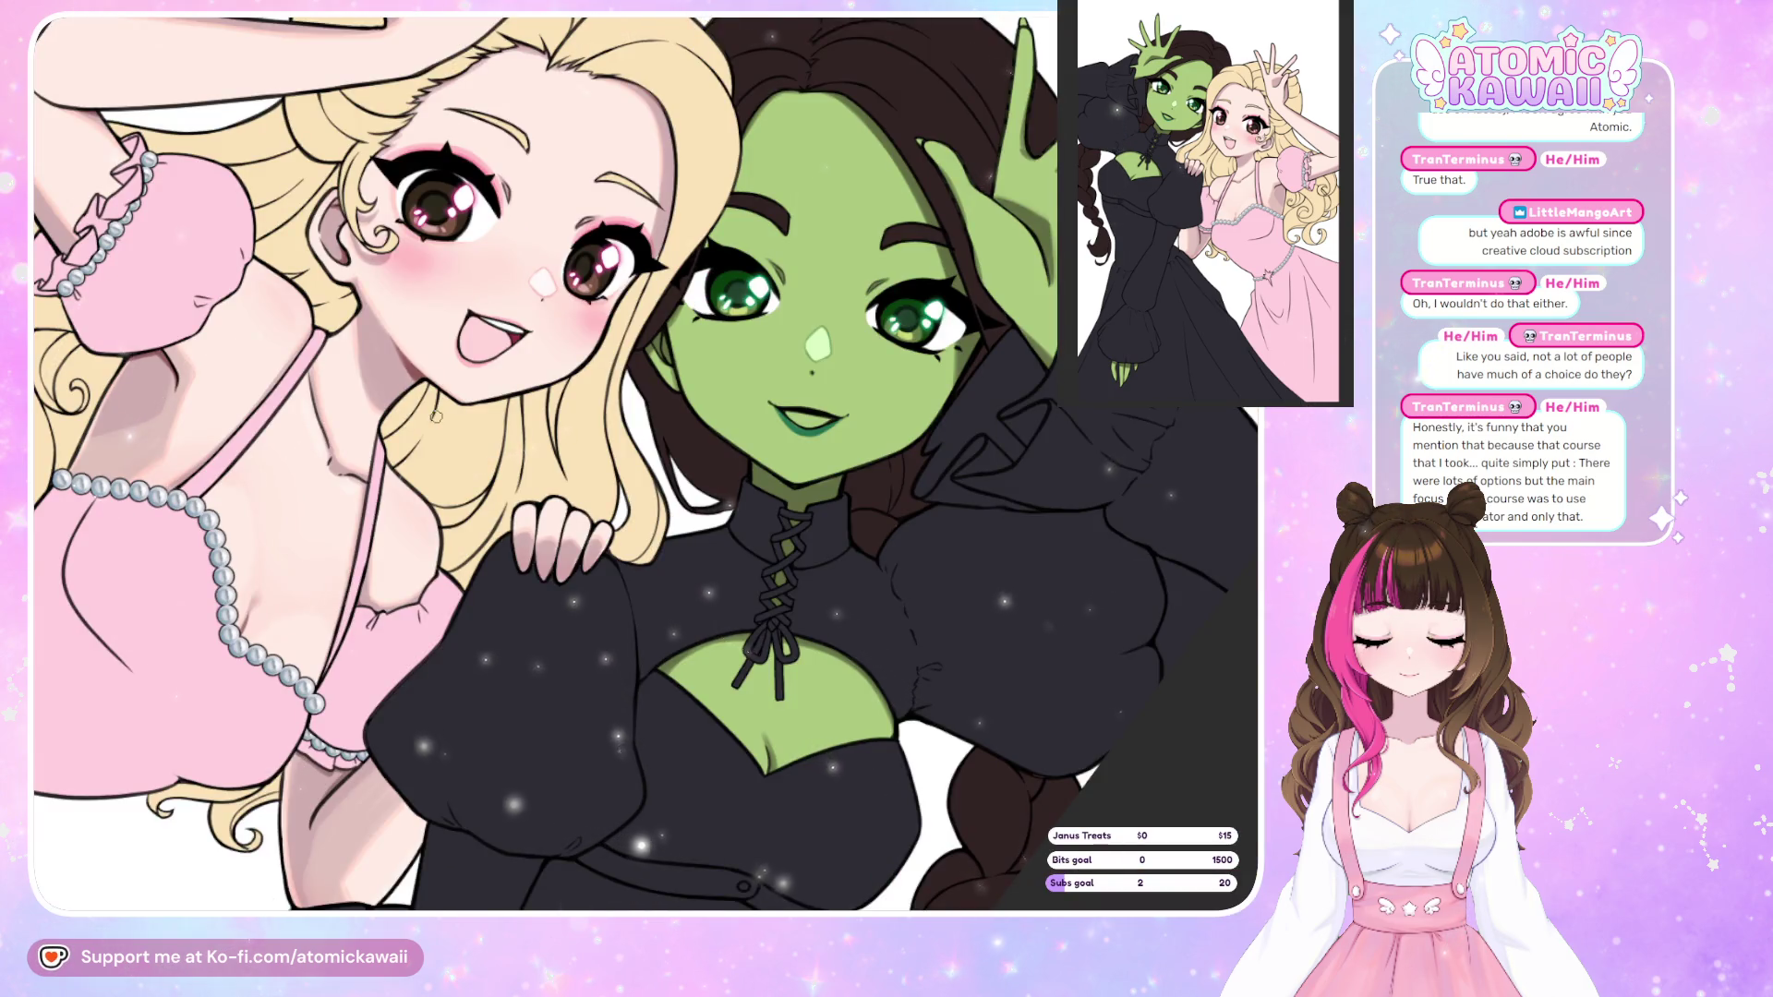
key("h")
scroll(598, 418, "up", 6)
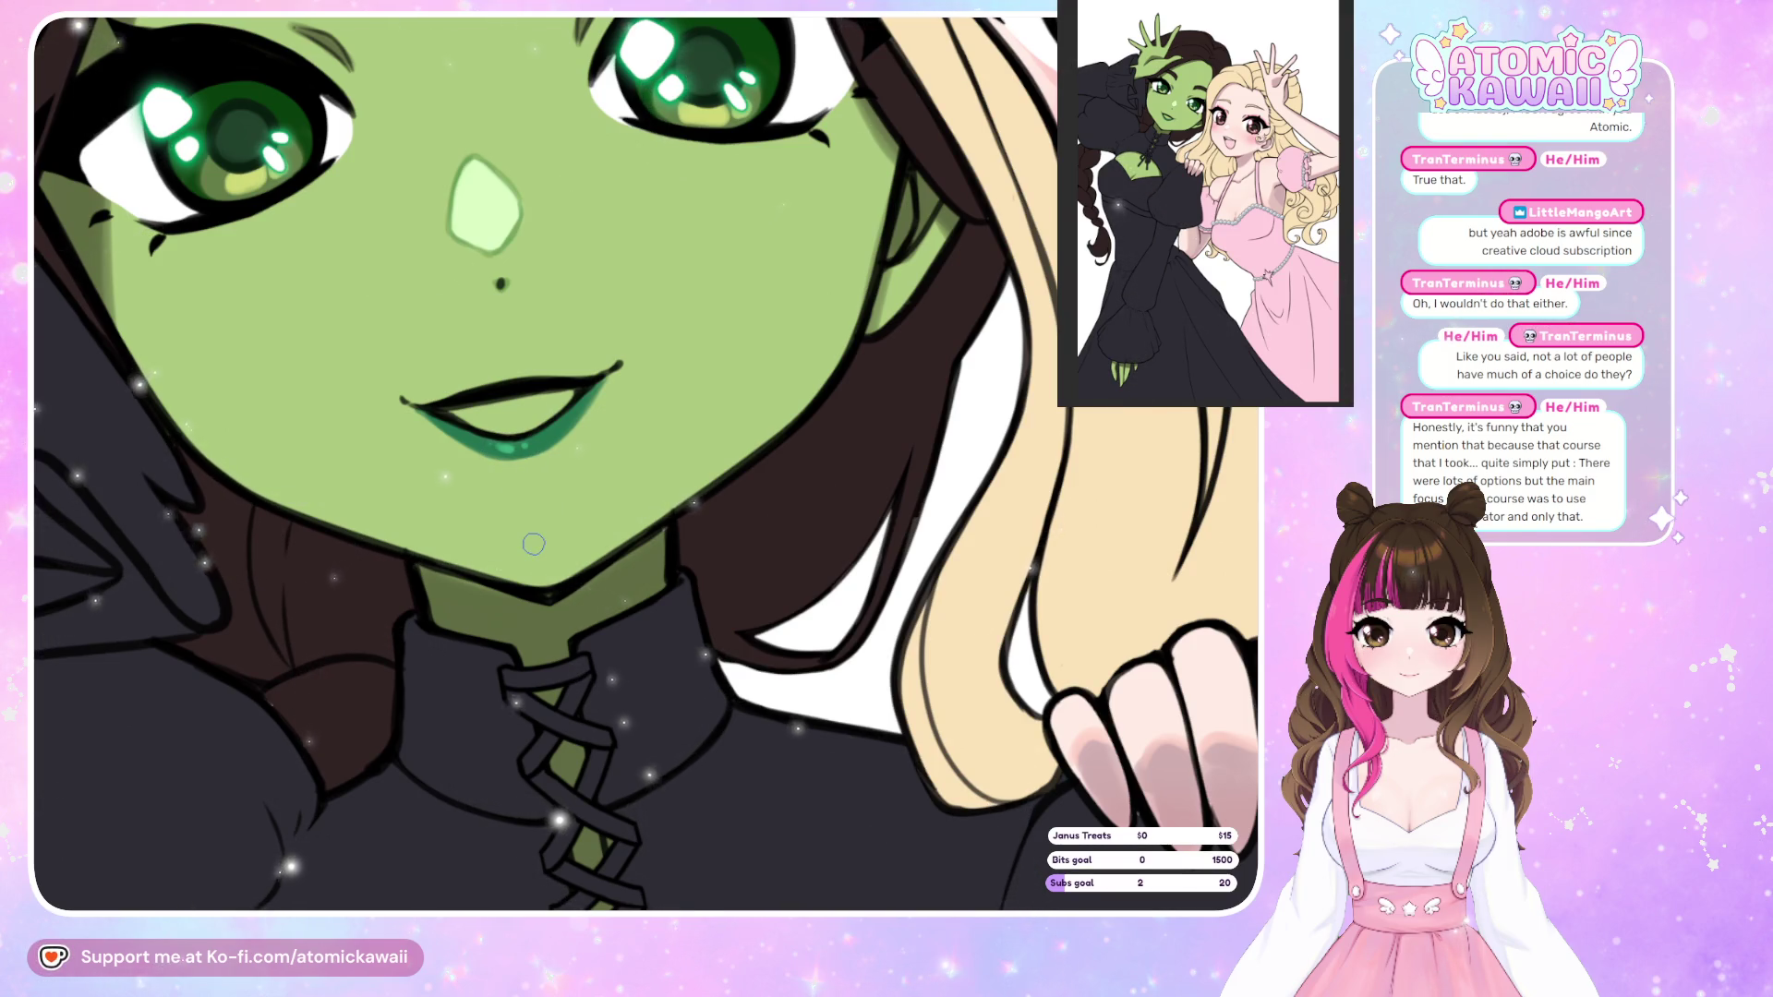
key("m")
key("m")
scroll(517, 517, "down", 4)
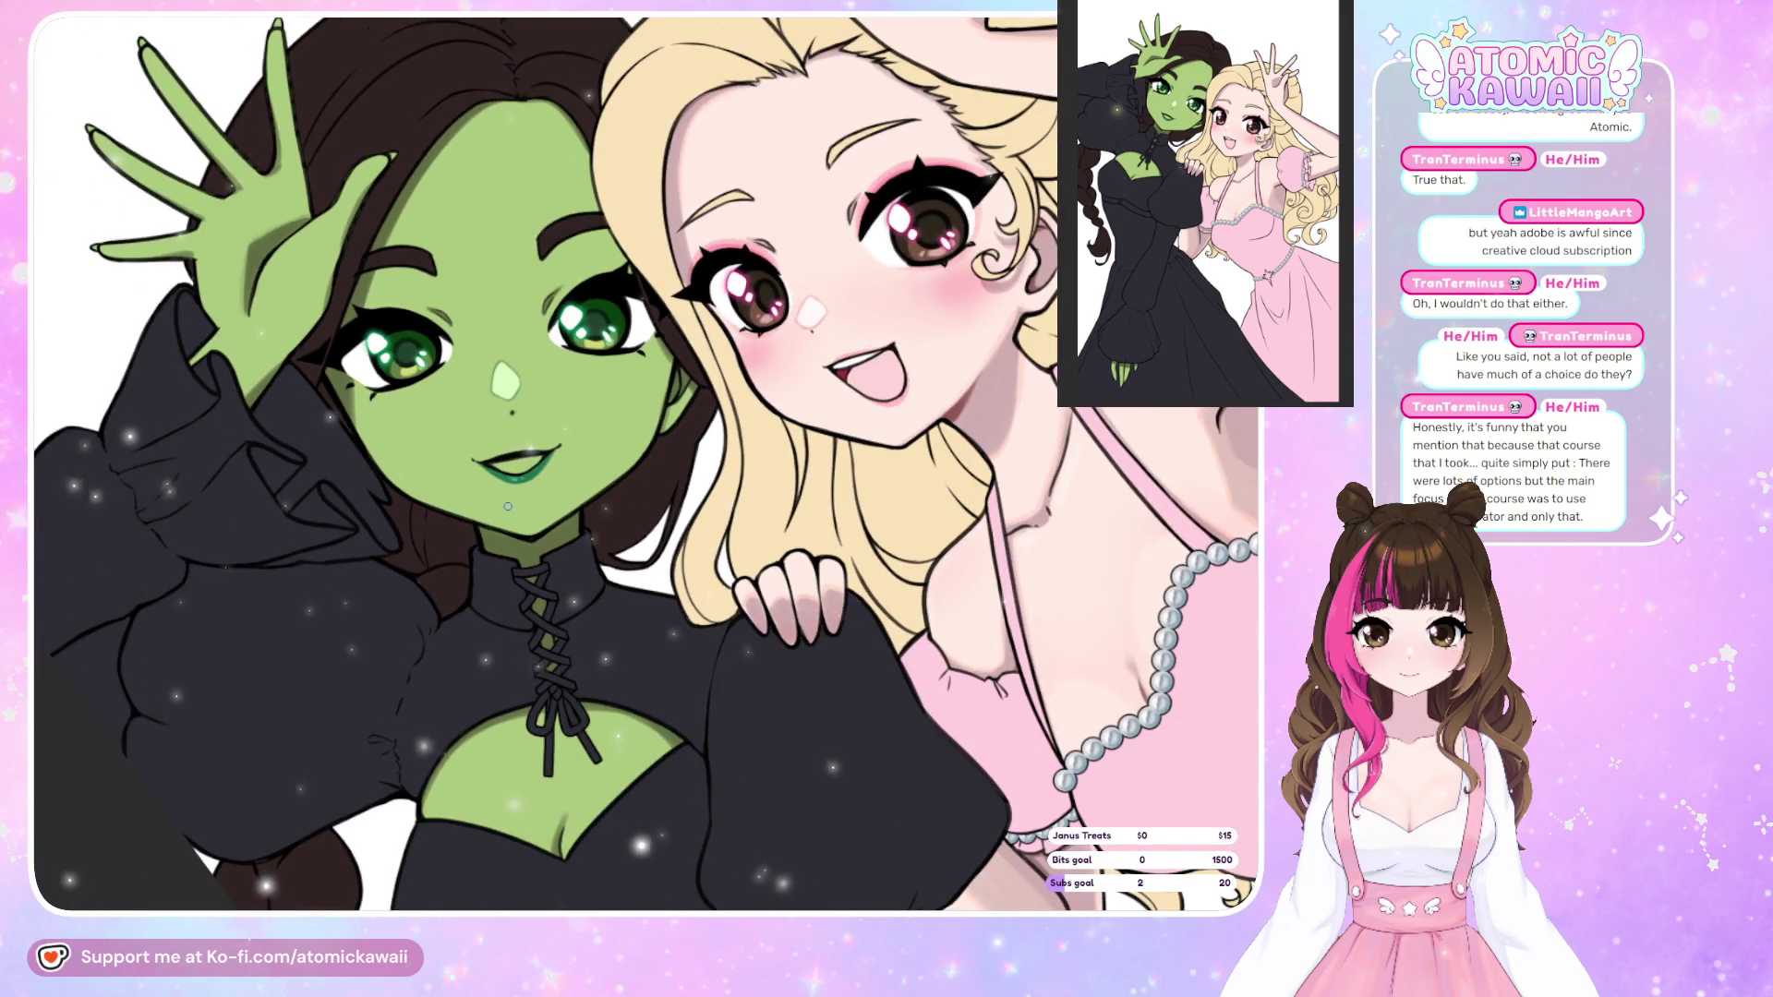
scroll(507, 506, "down", 3)
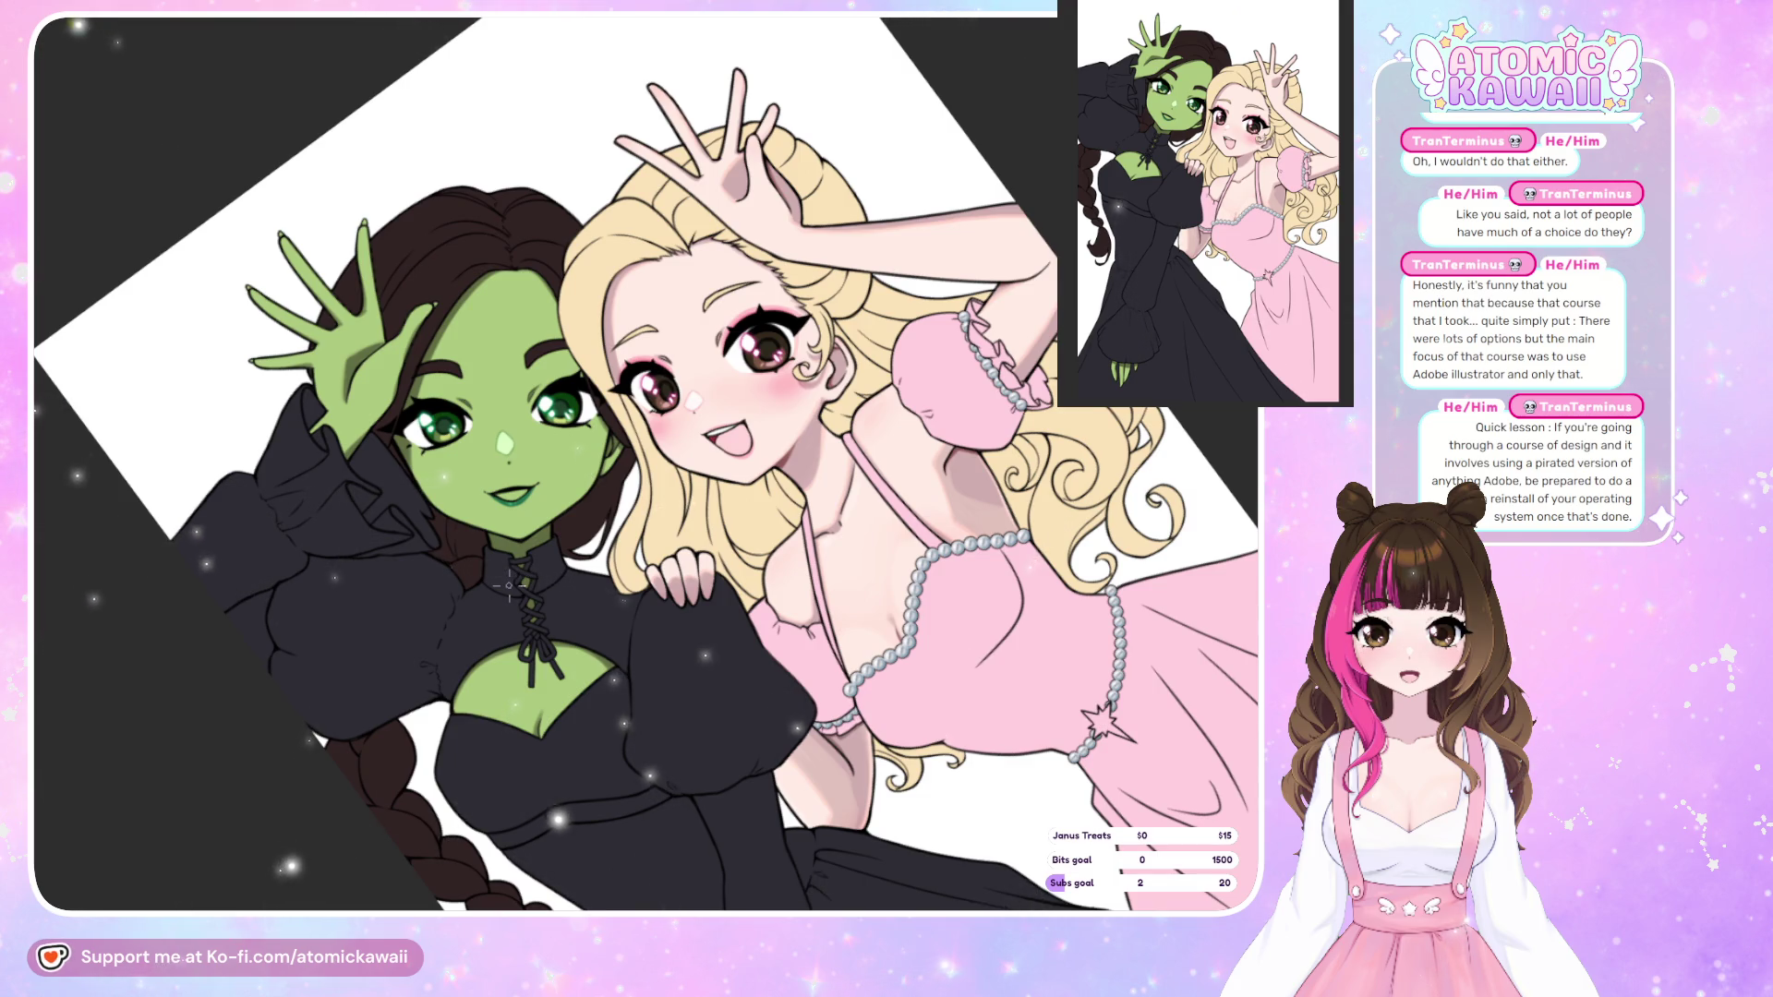
scroll(548, 453, "up", 10)
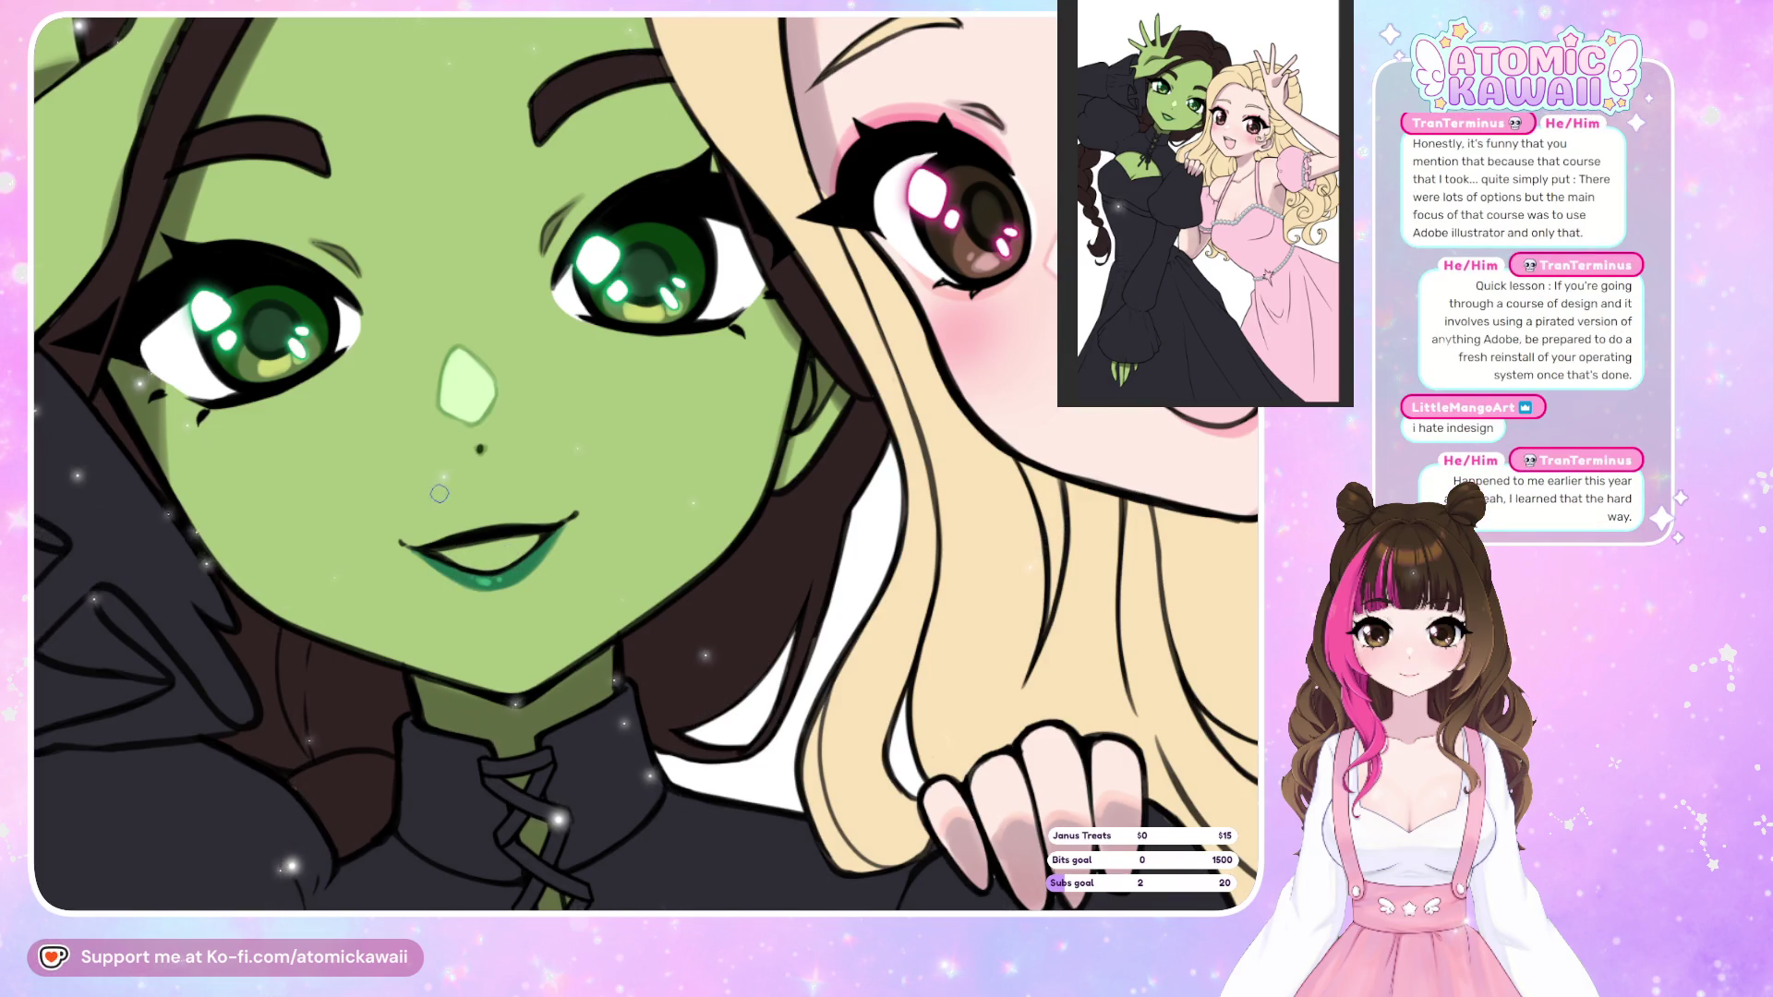
scroll(595, 329, "down", 5)
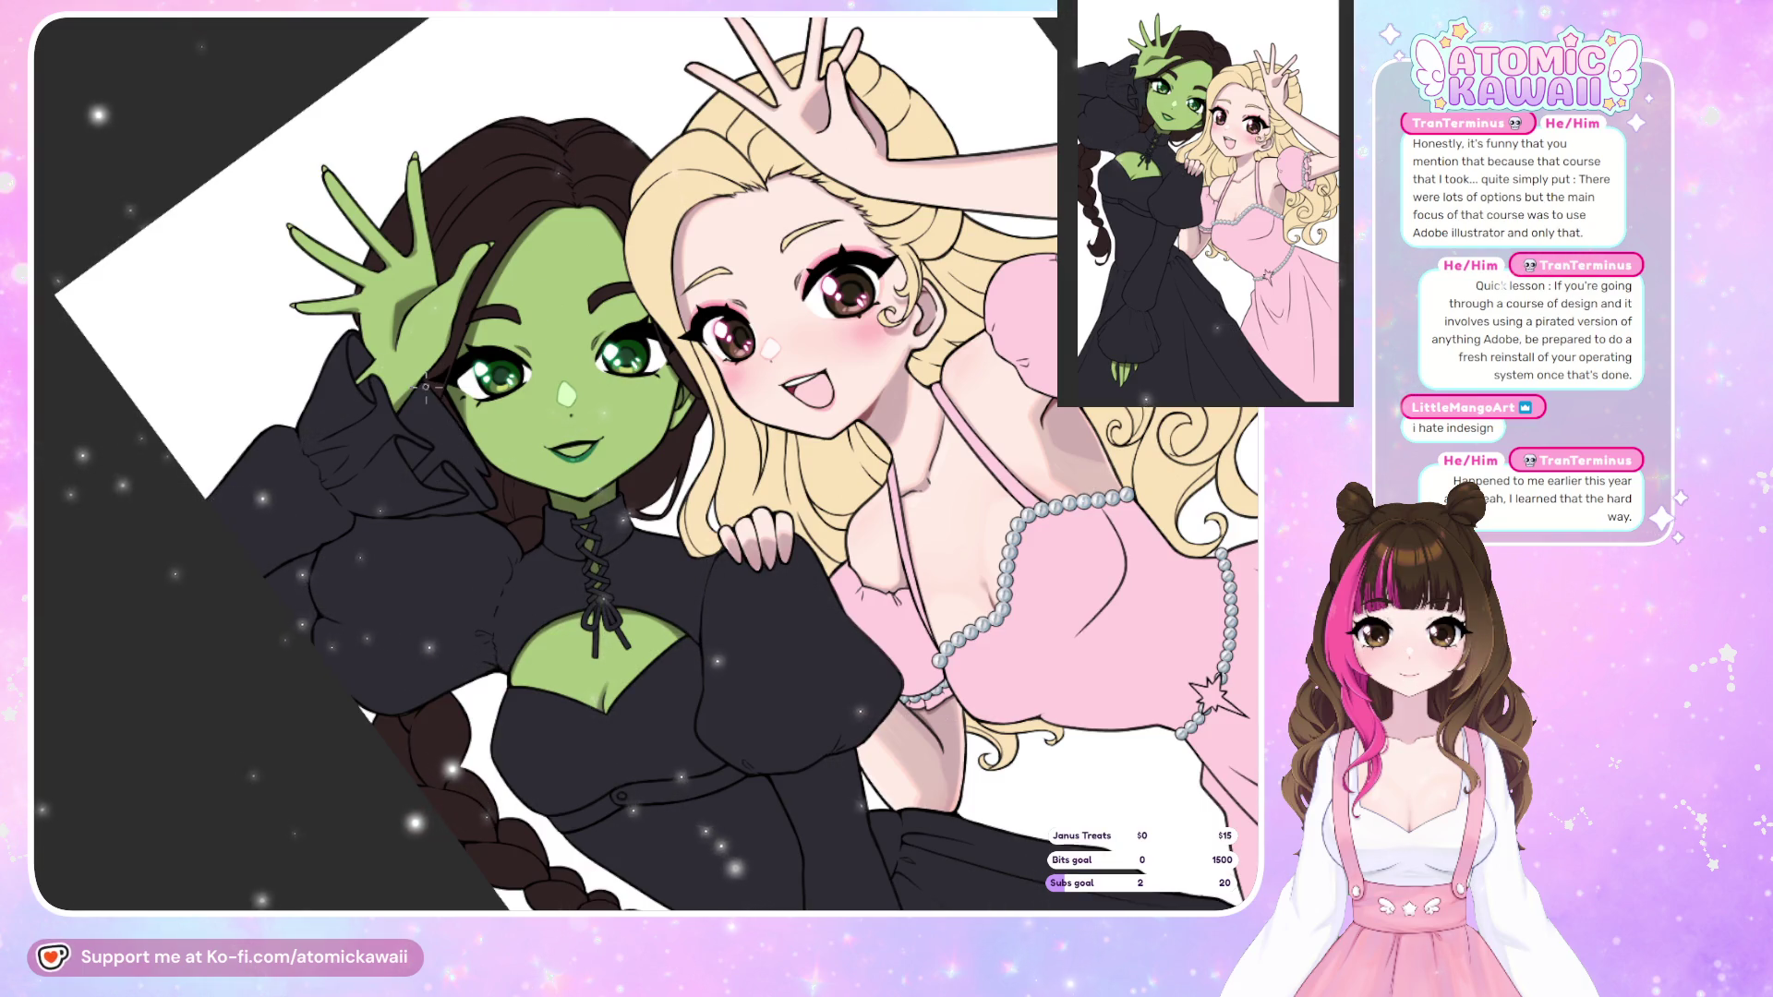
scroll(425, 386, "up", 2)
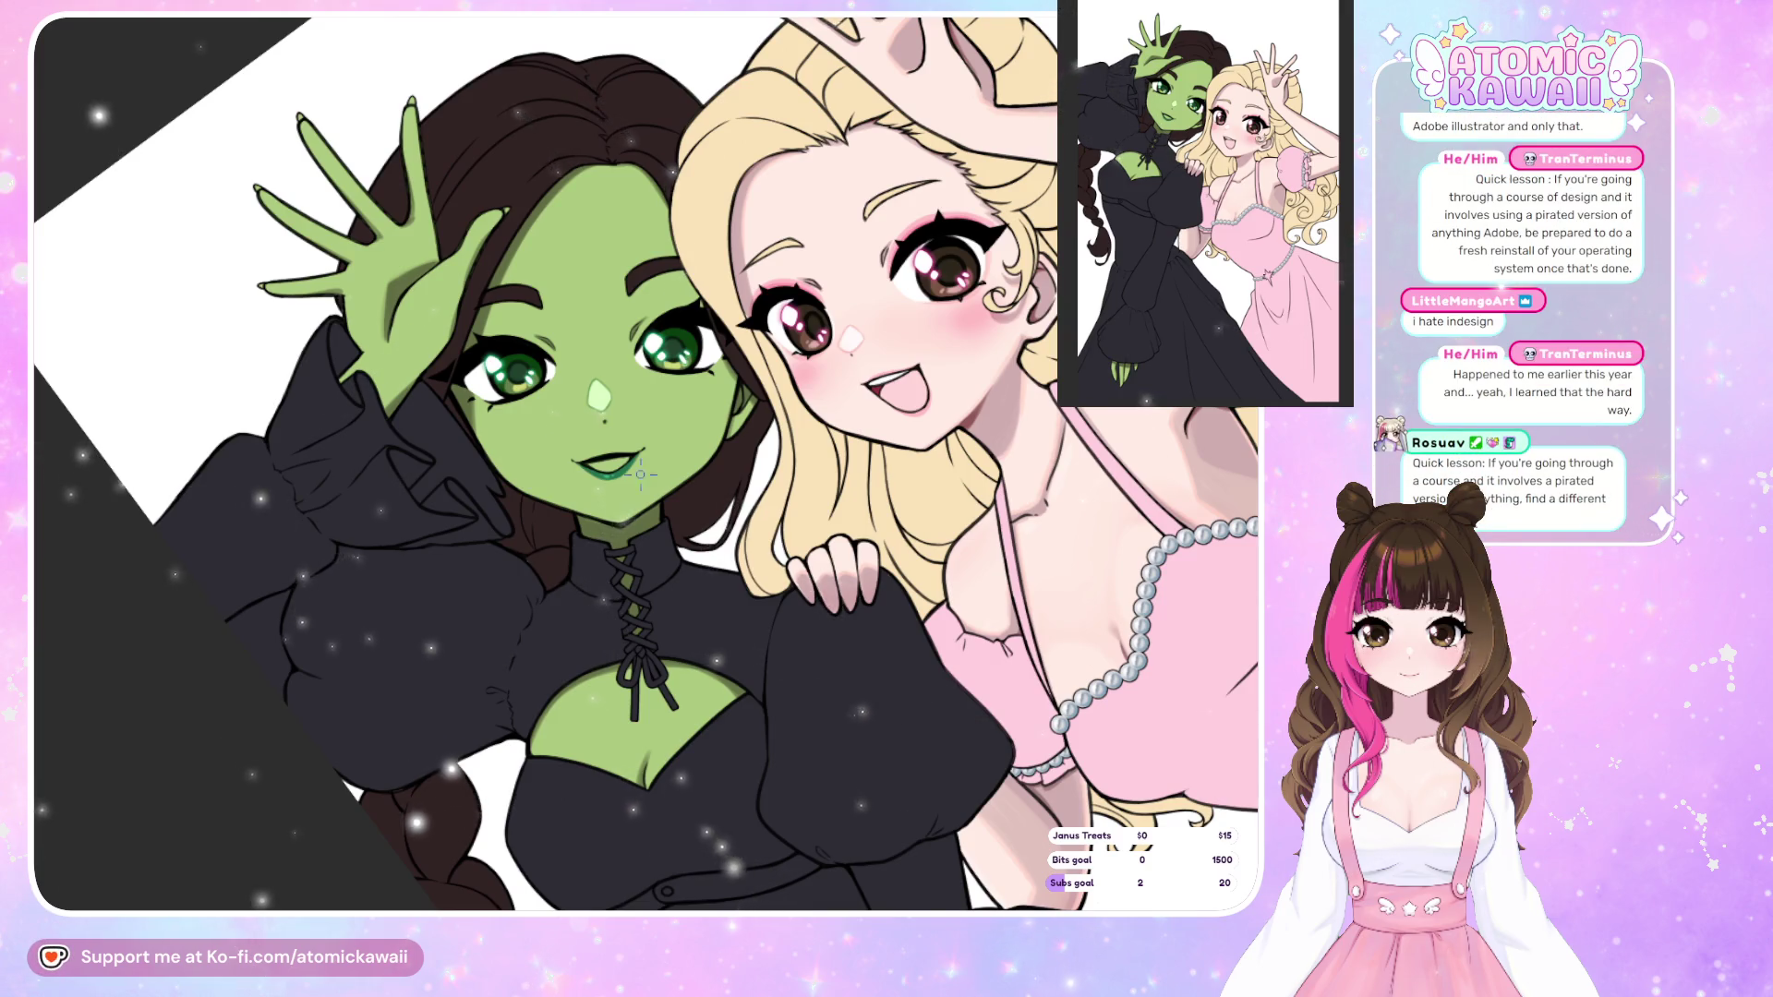
scroll(670, 291, "up", 2)
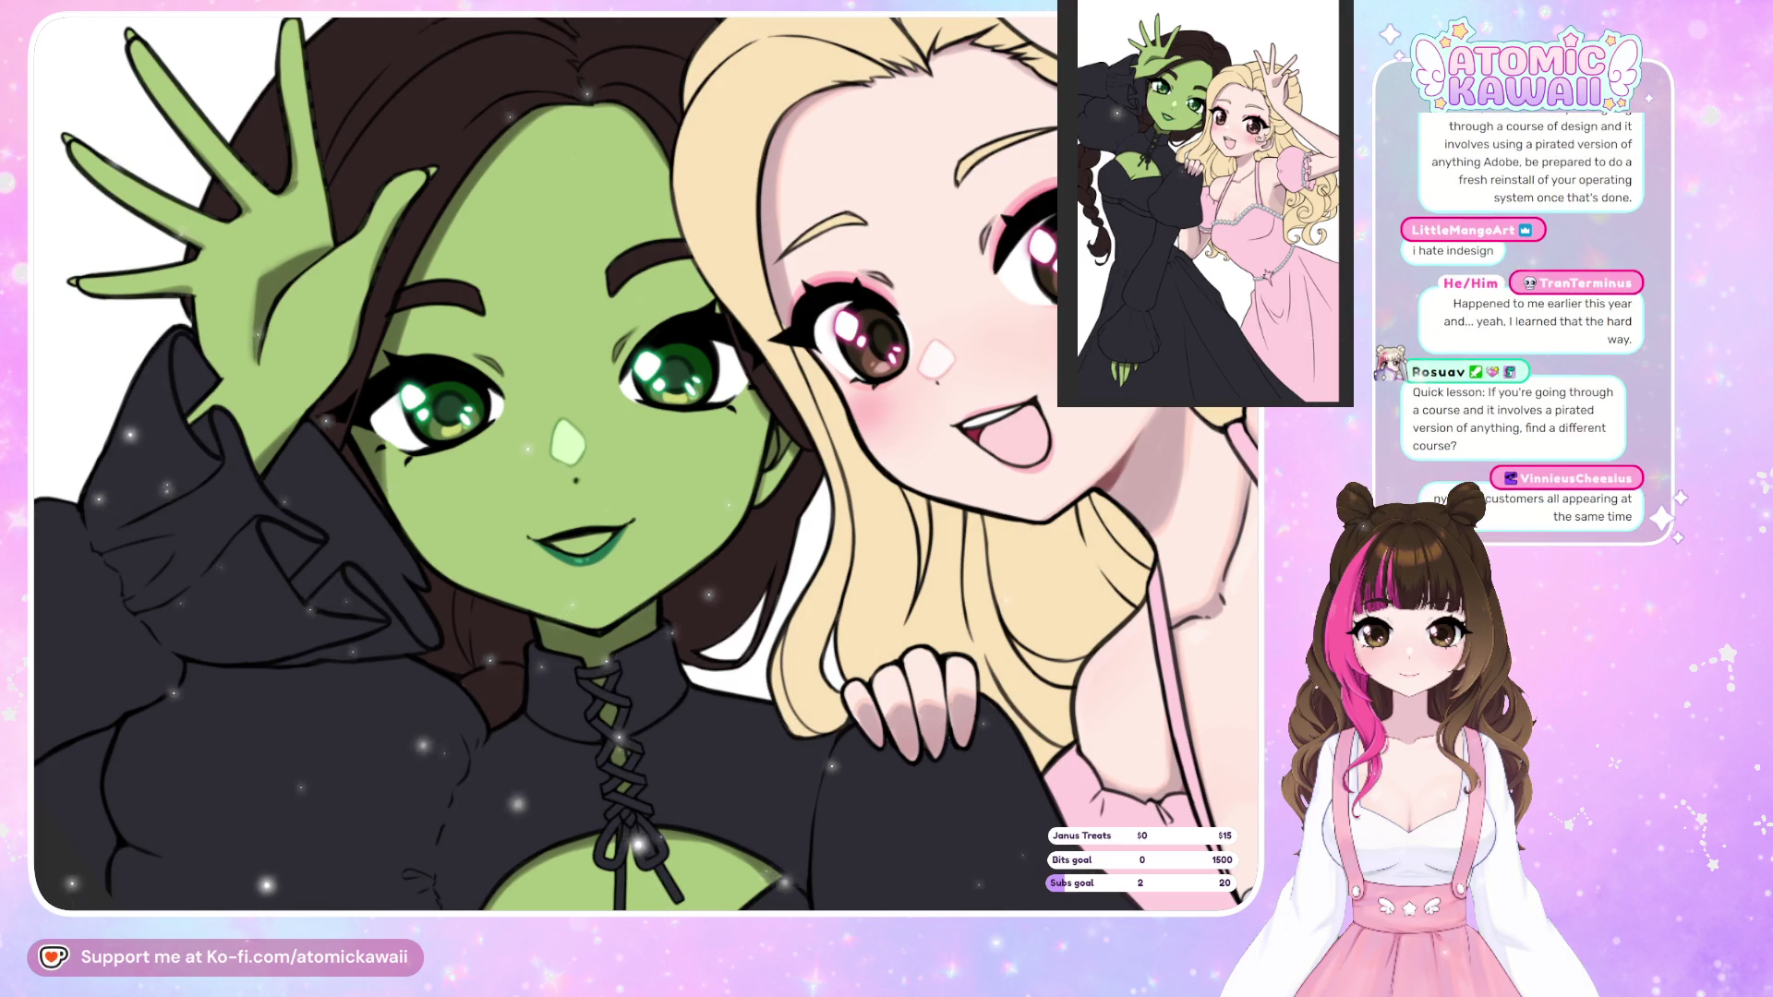
left_click_drag(666, 443, 658, 469)
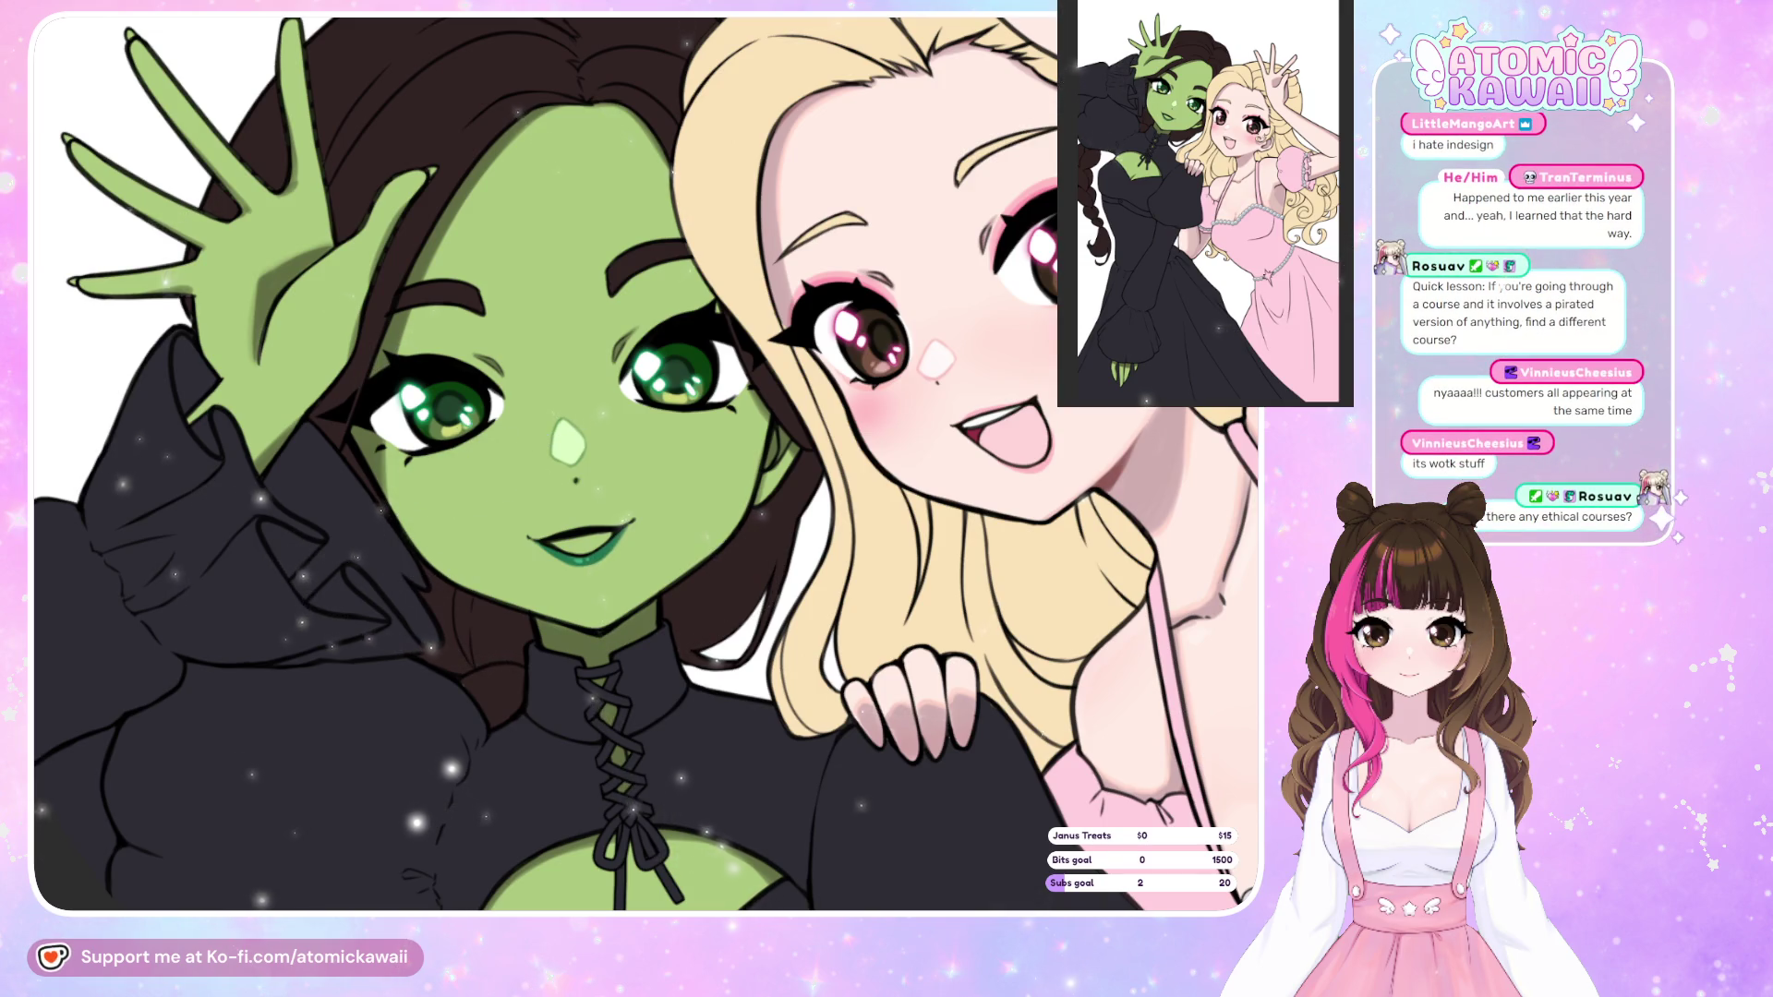
Airbrush darker green blush onto both cheeks, extending the right one toward the eye.
left_click_drag(403, 488, 435, 491)
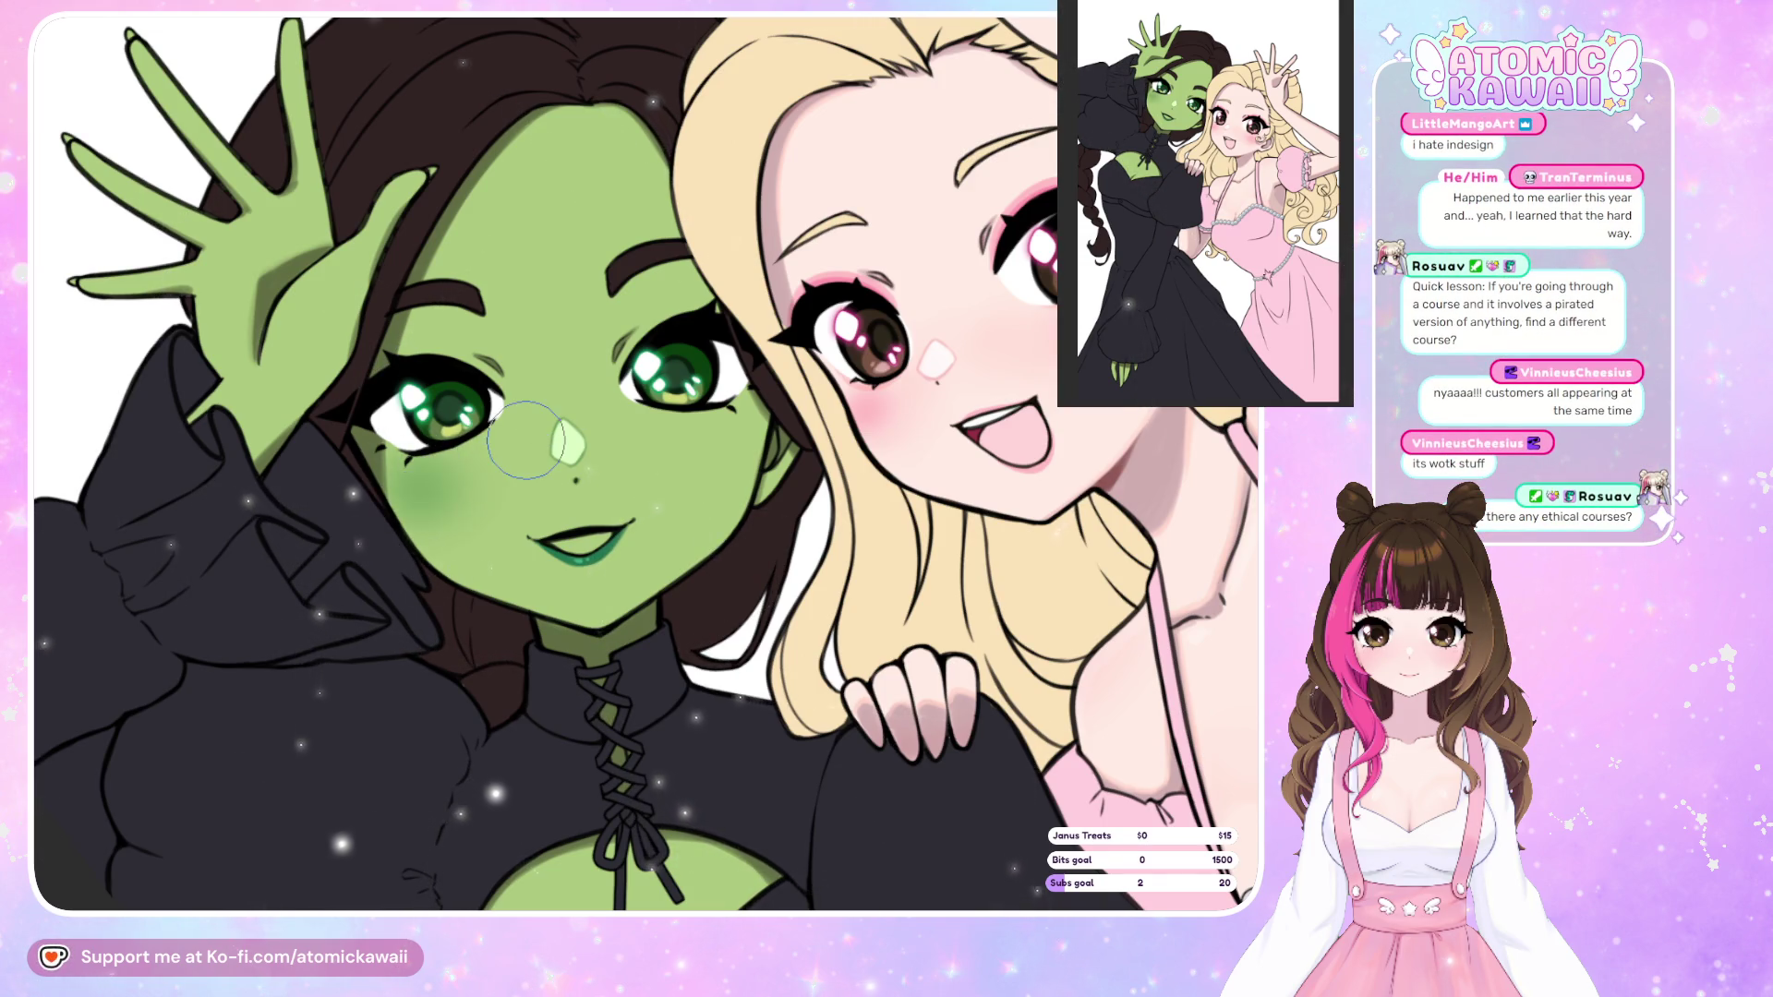
key("ctrl+z")
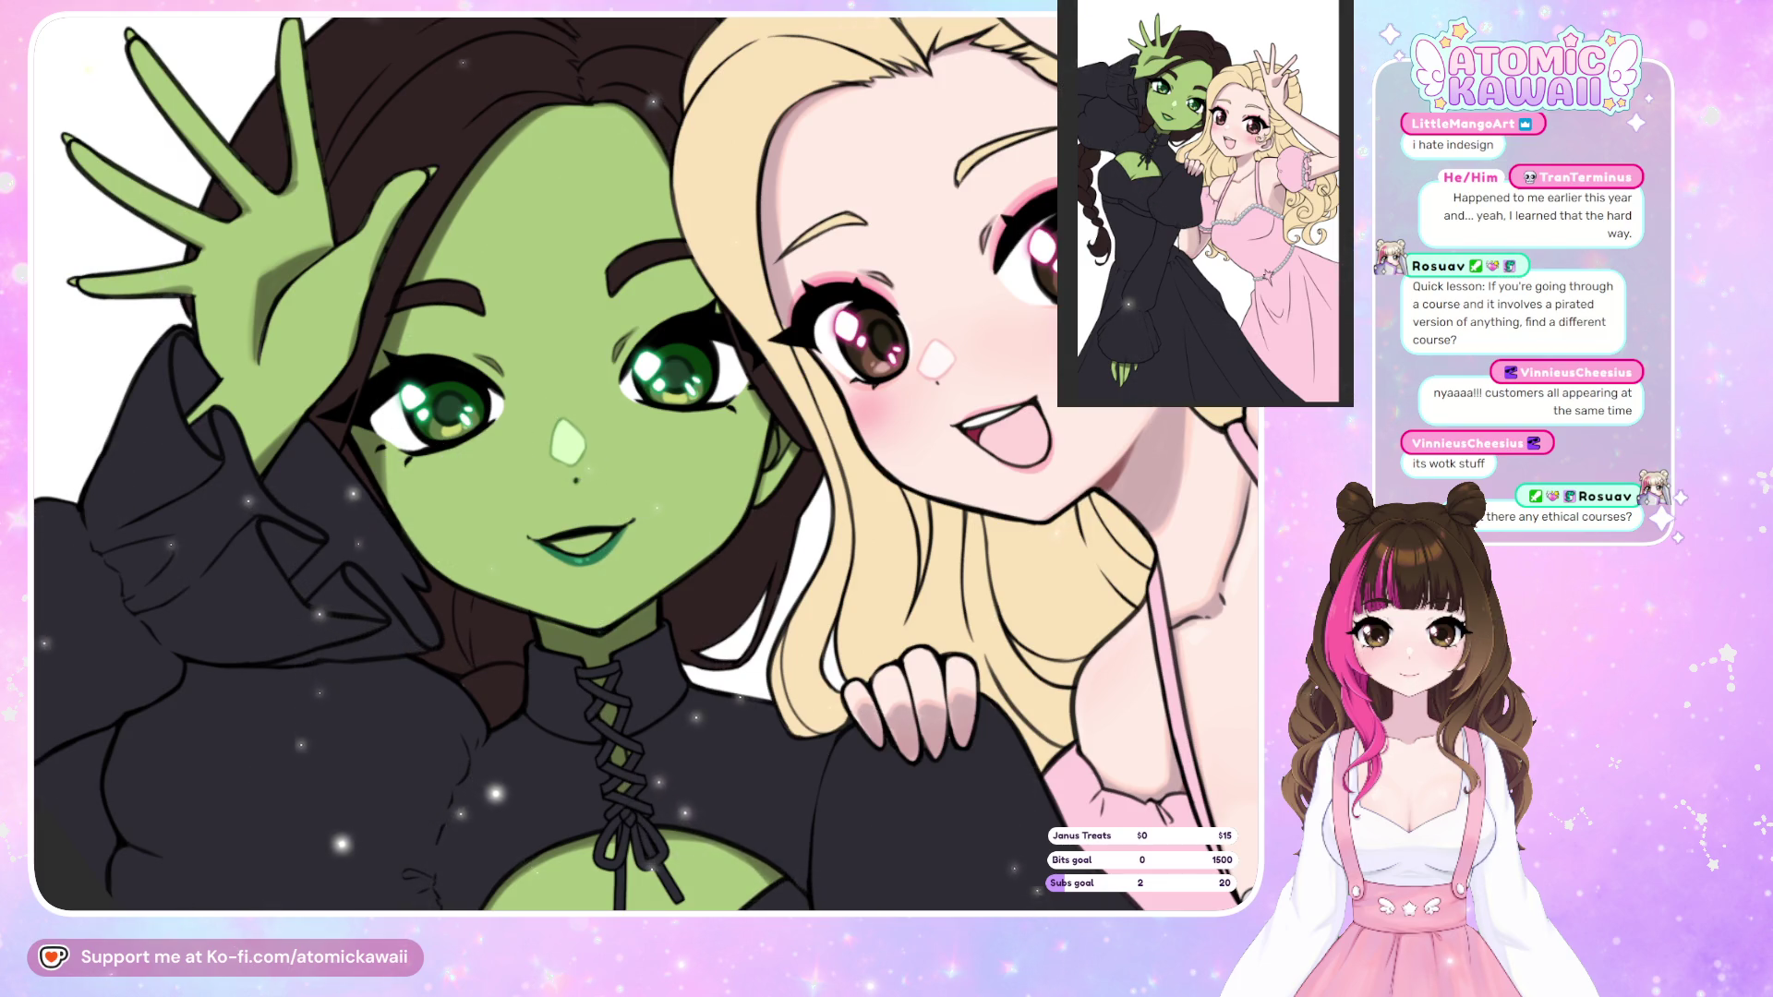
left_click_drag(415, 462, 426, 490)
key("ctrl+z")
key("ctrl+z")
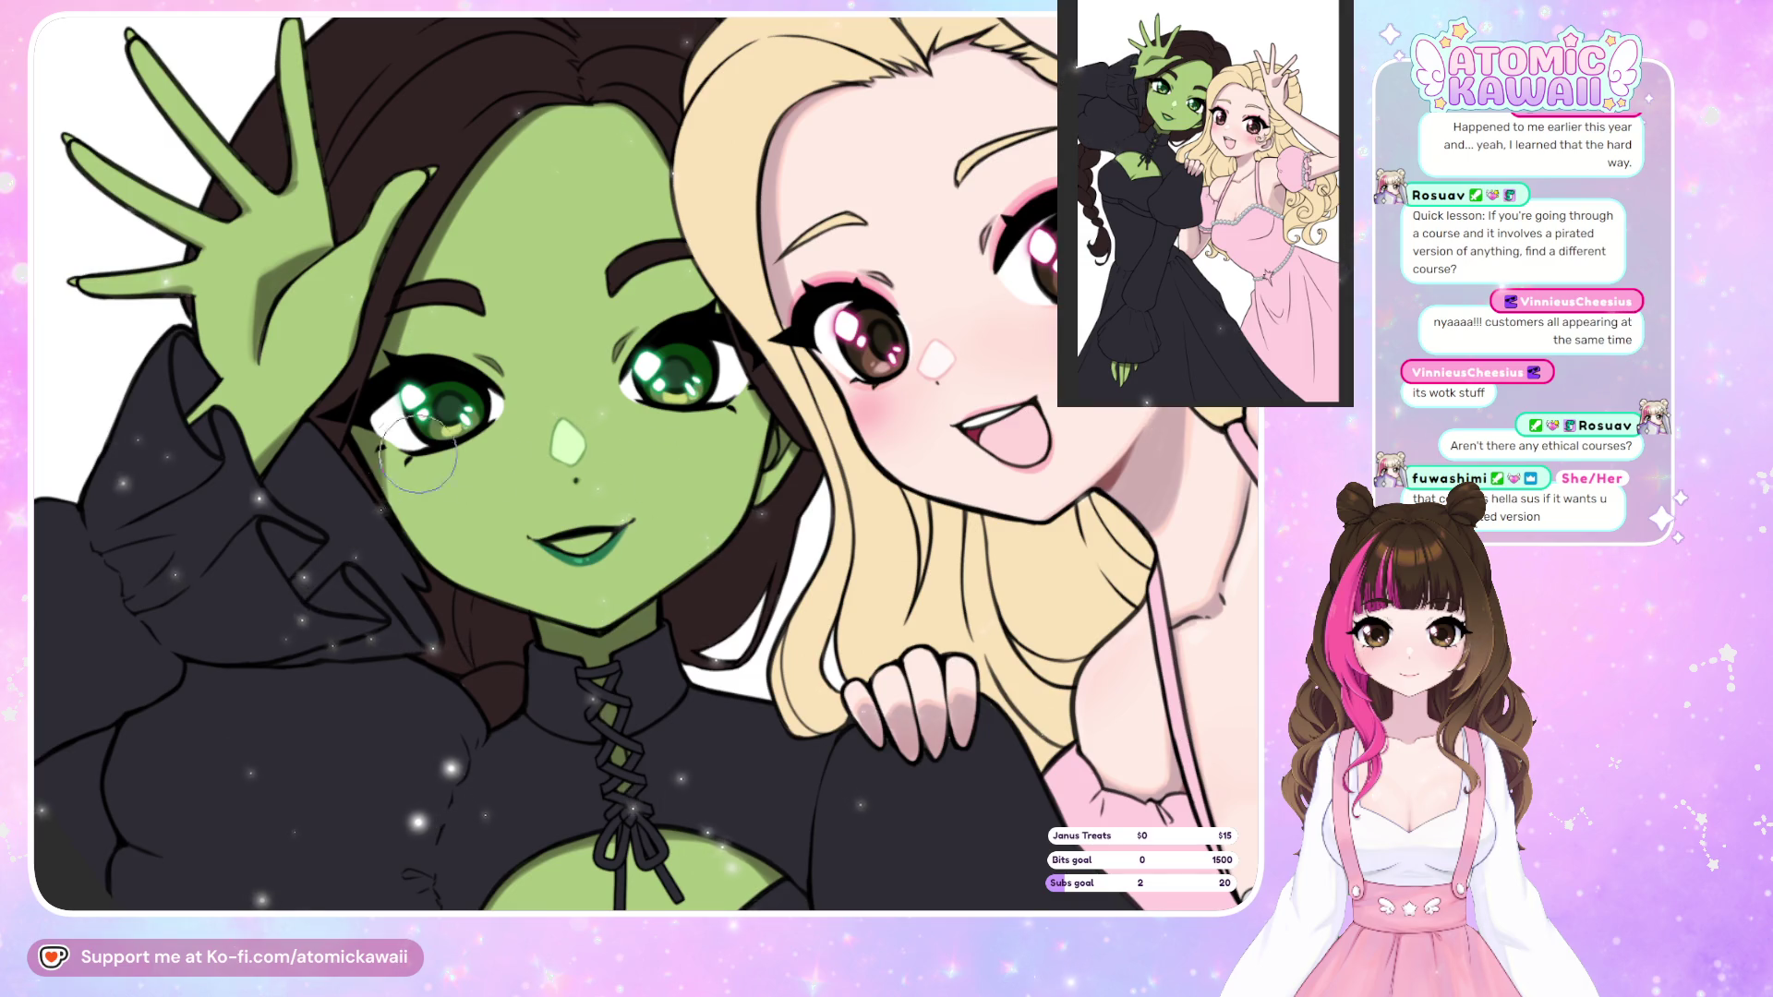
left_click_drag(444, 466, 427, 486)
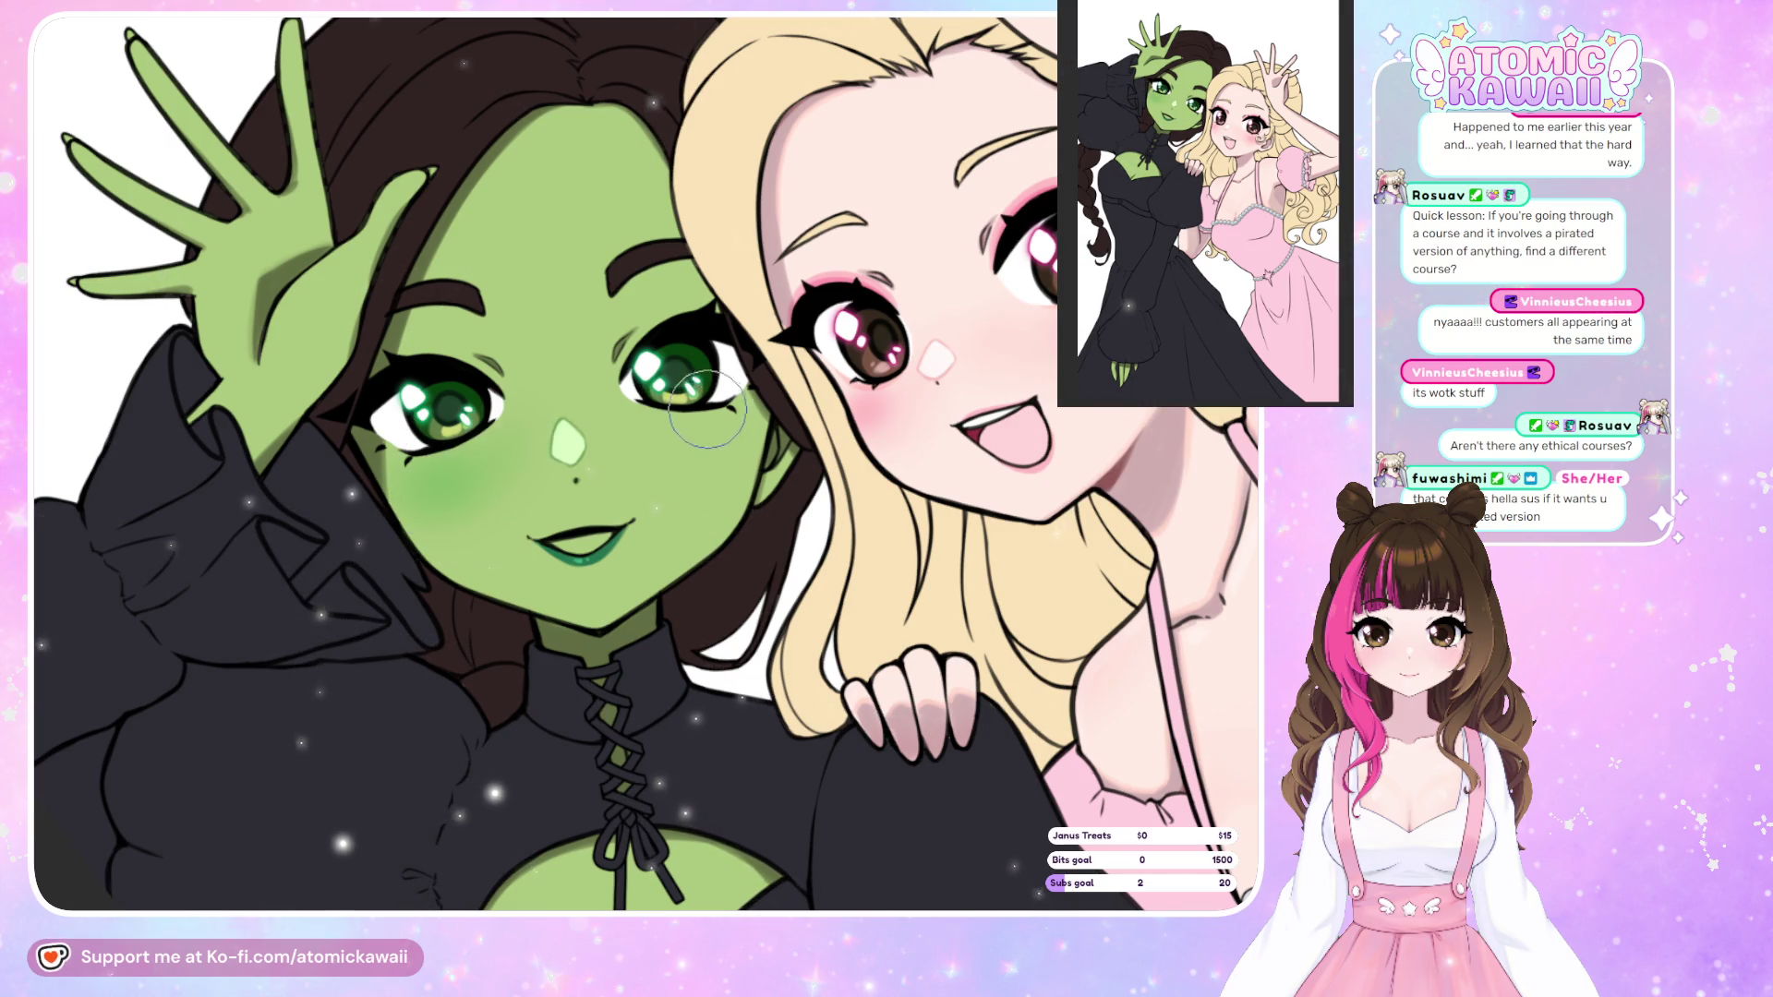
left_click_drag(711, 444, 734, 434)
key("m")
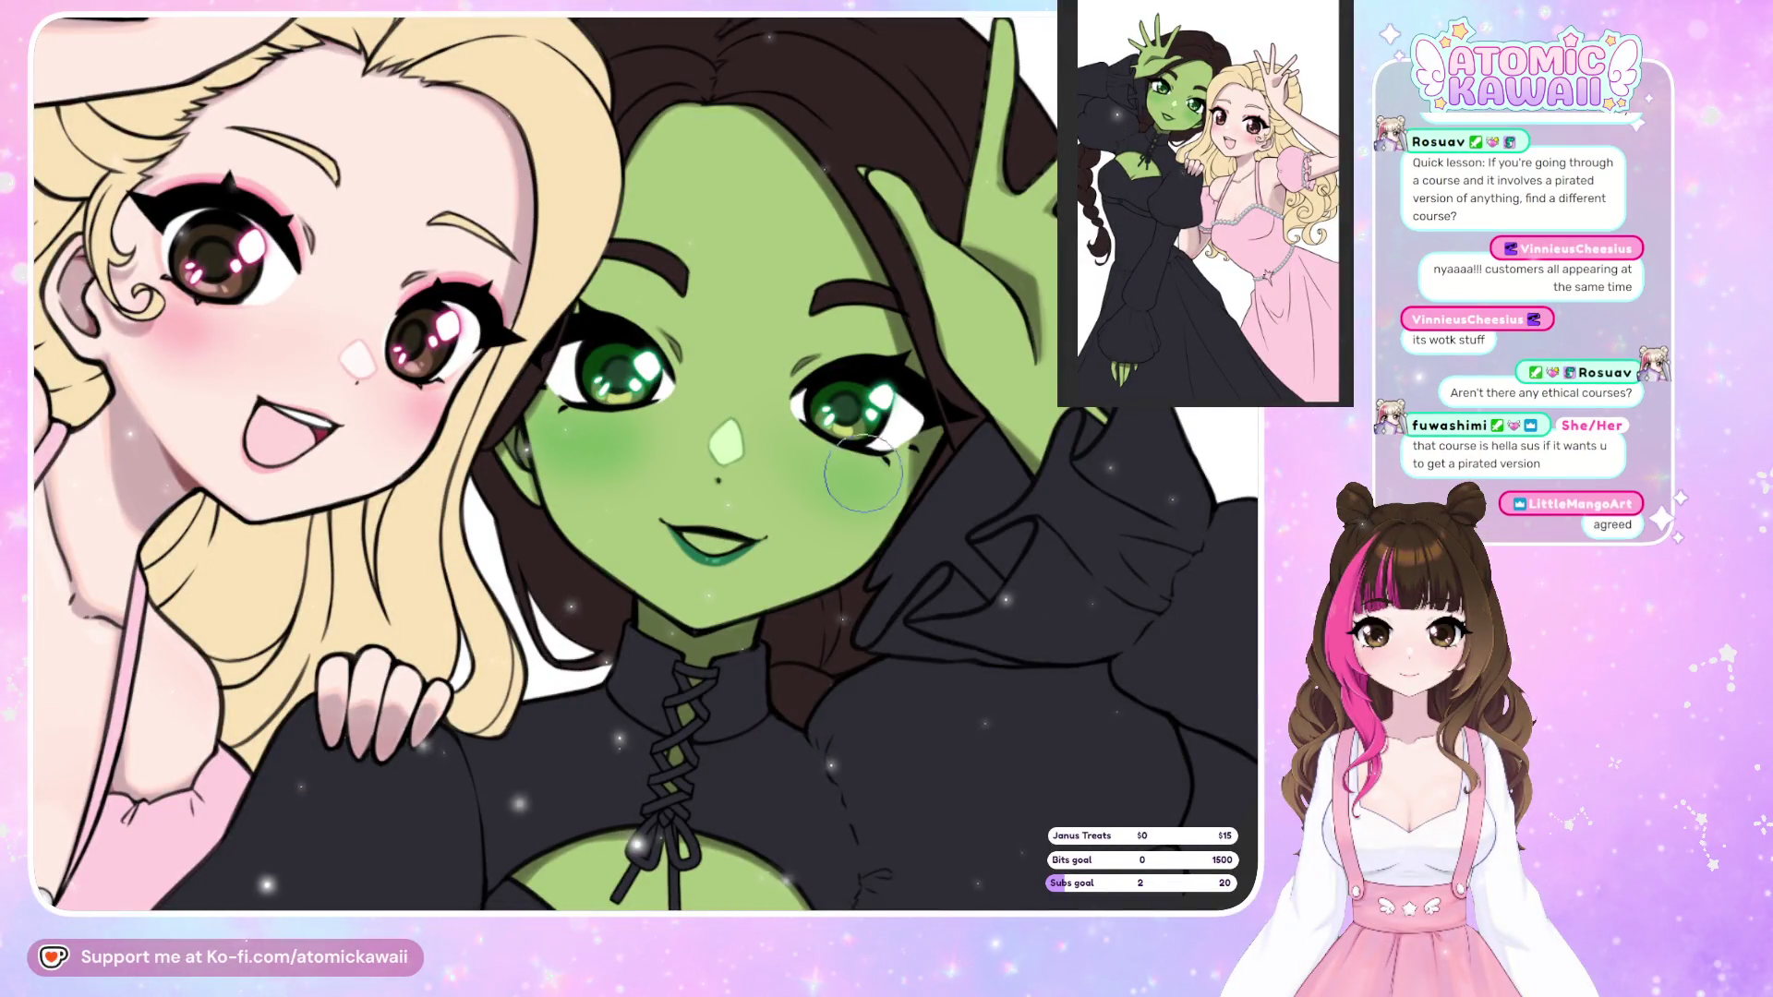
key("m")
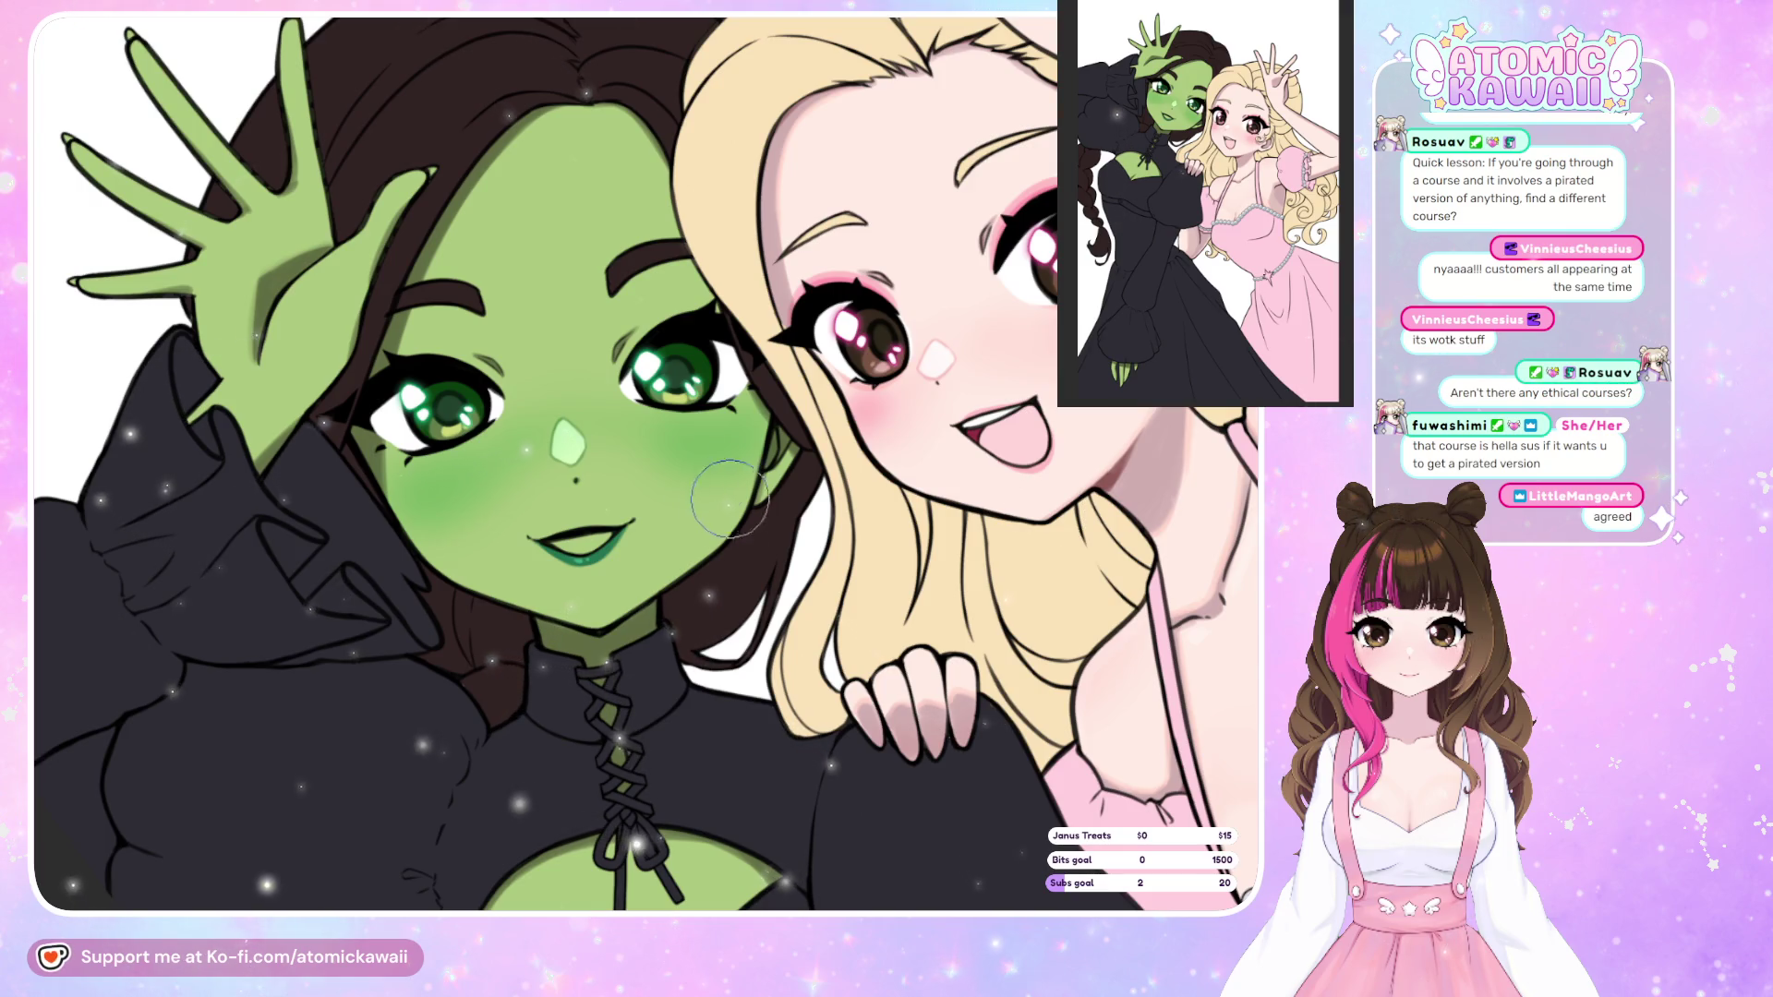
left_click_drag(680, 466, 734, 439)
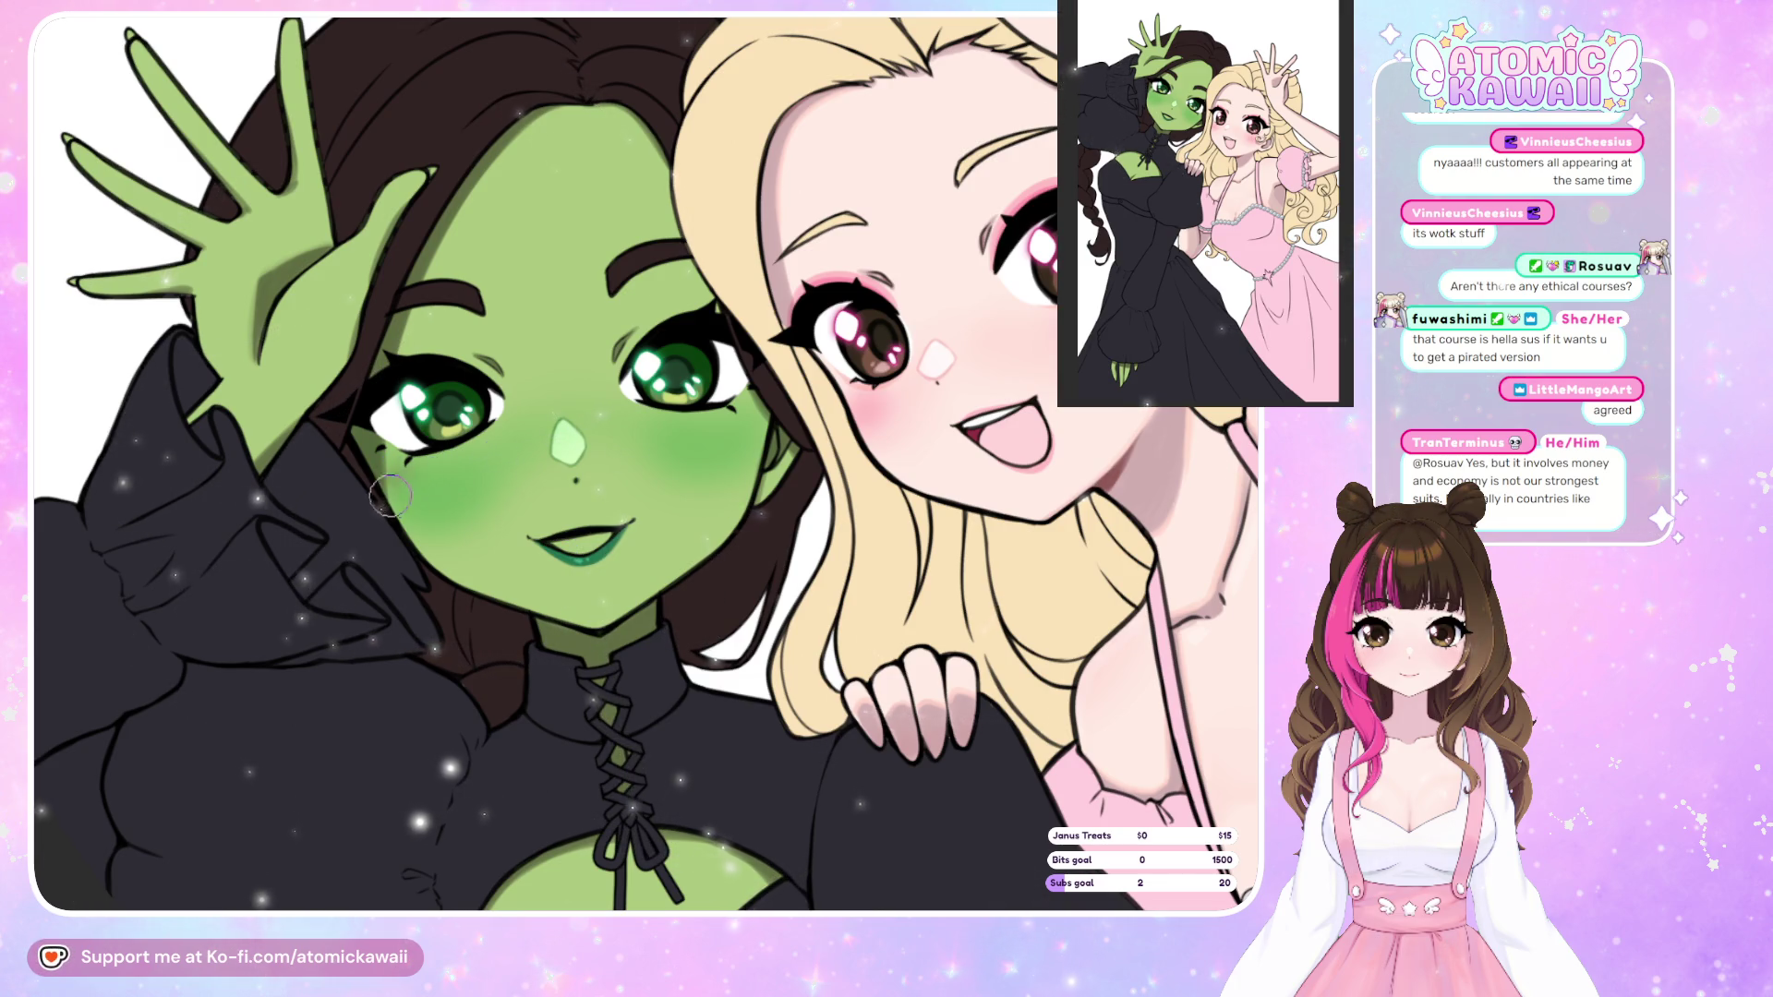
Deepen both cheeks' blush and layer a warm brown tint over it.
left_click_drag(397, 466, 418, 481)
key("ctrl+z")
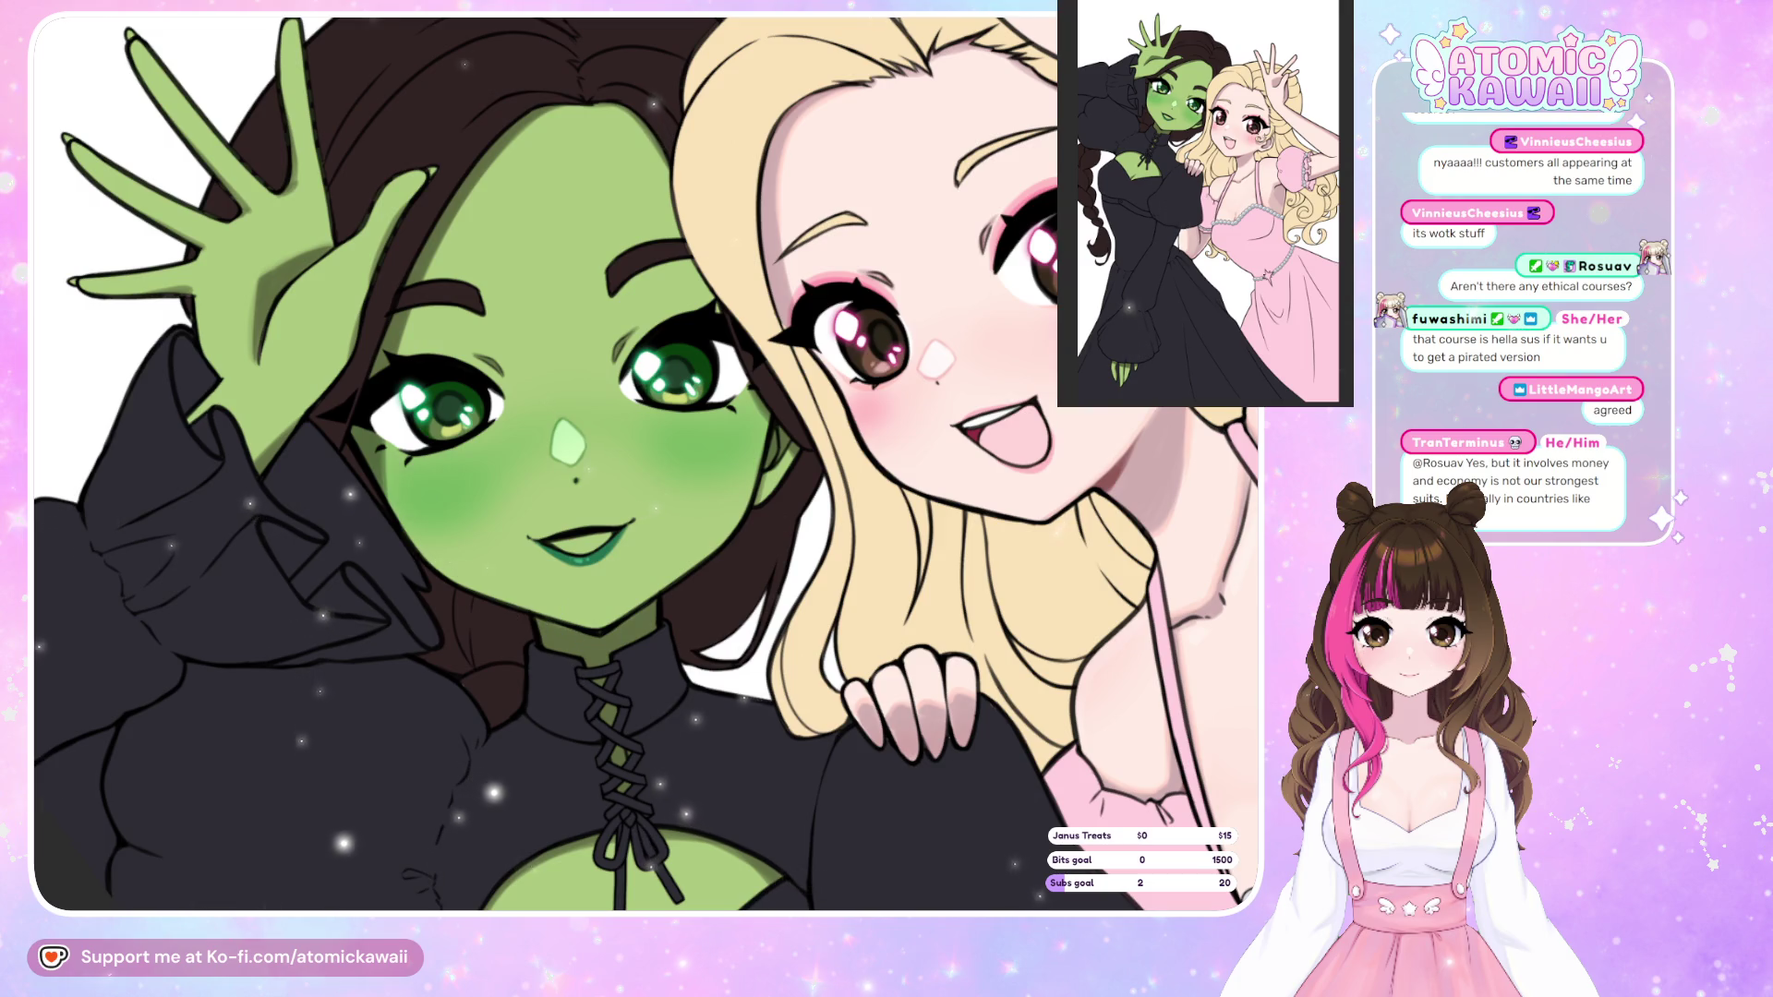
left_click_drag(442, 490, 425, 495)
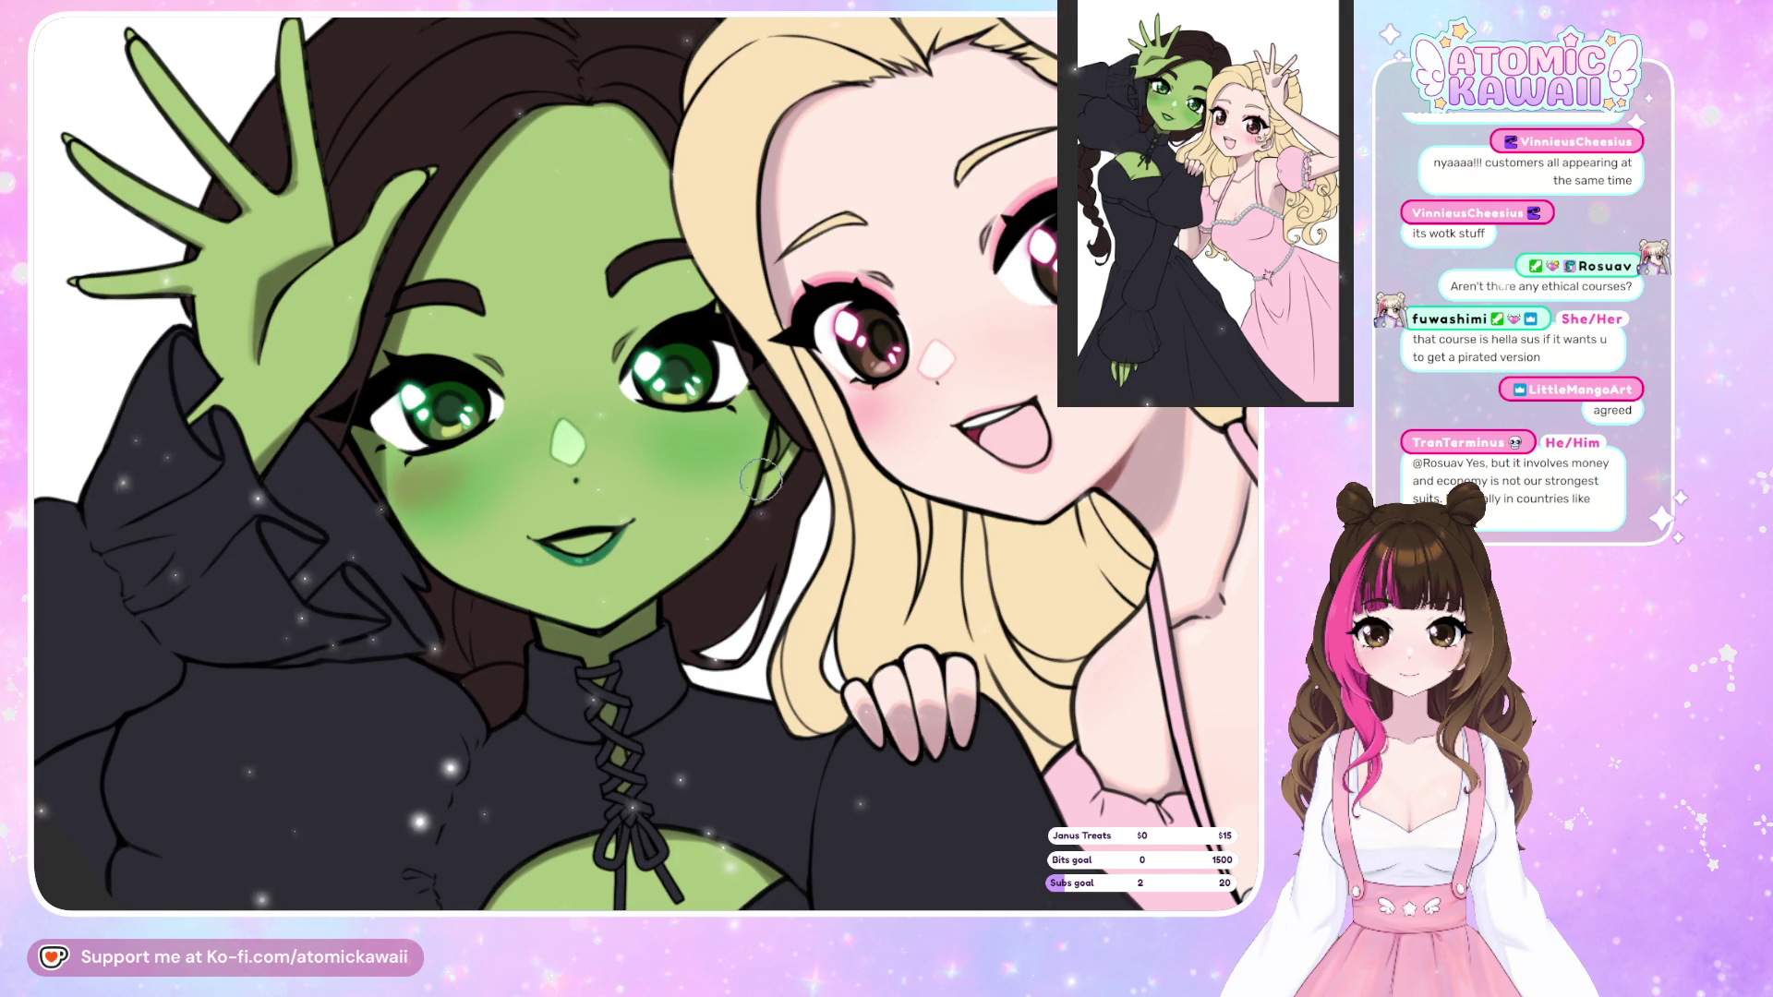
left_click_drag(699, 434, 698, 445)
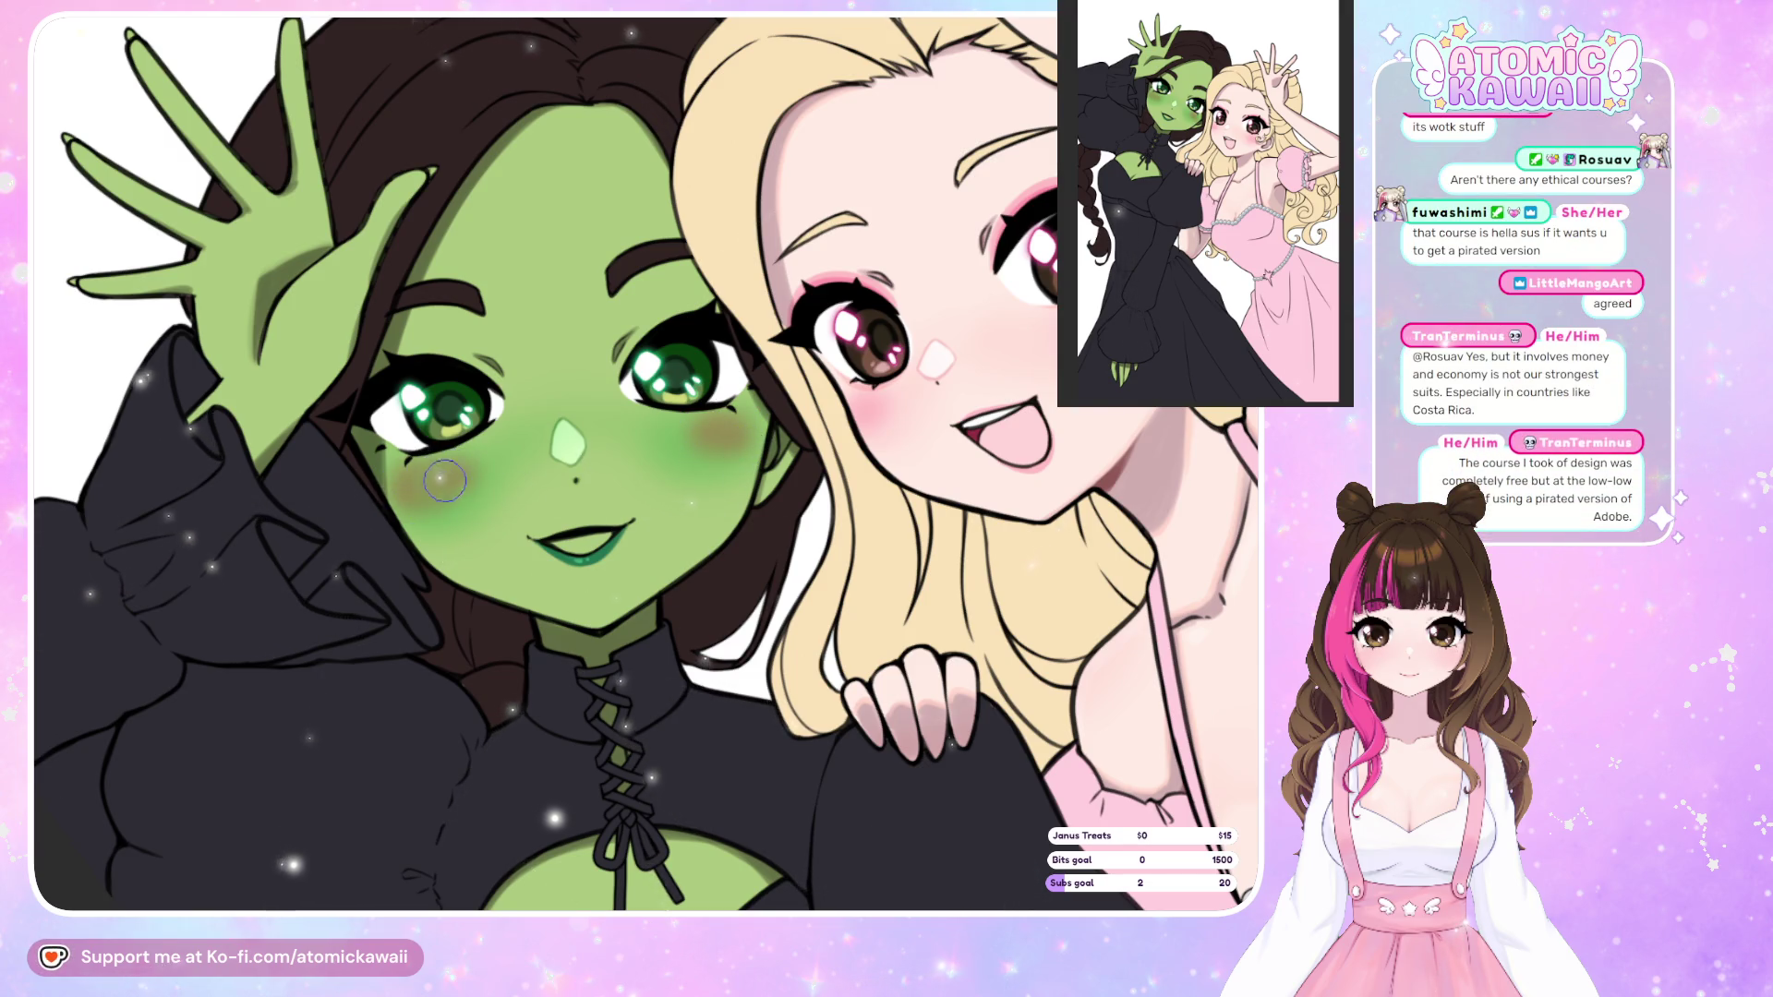
left_click_drag(715, 426, 727, 441)
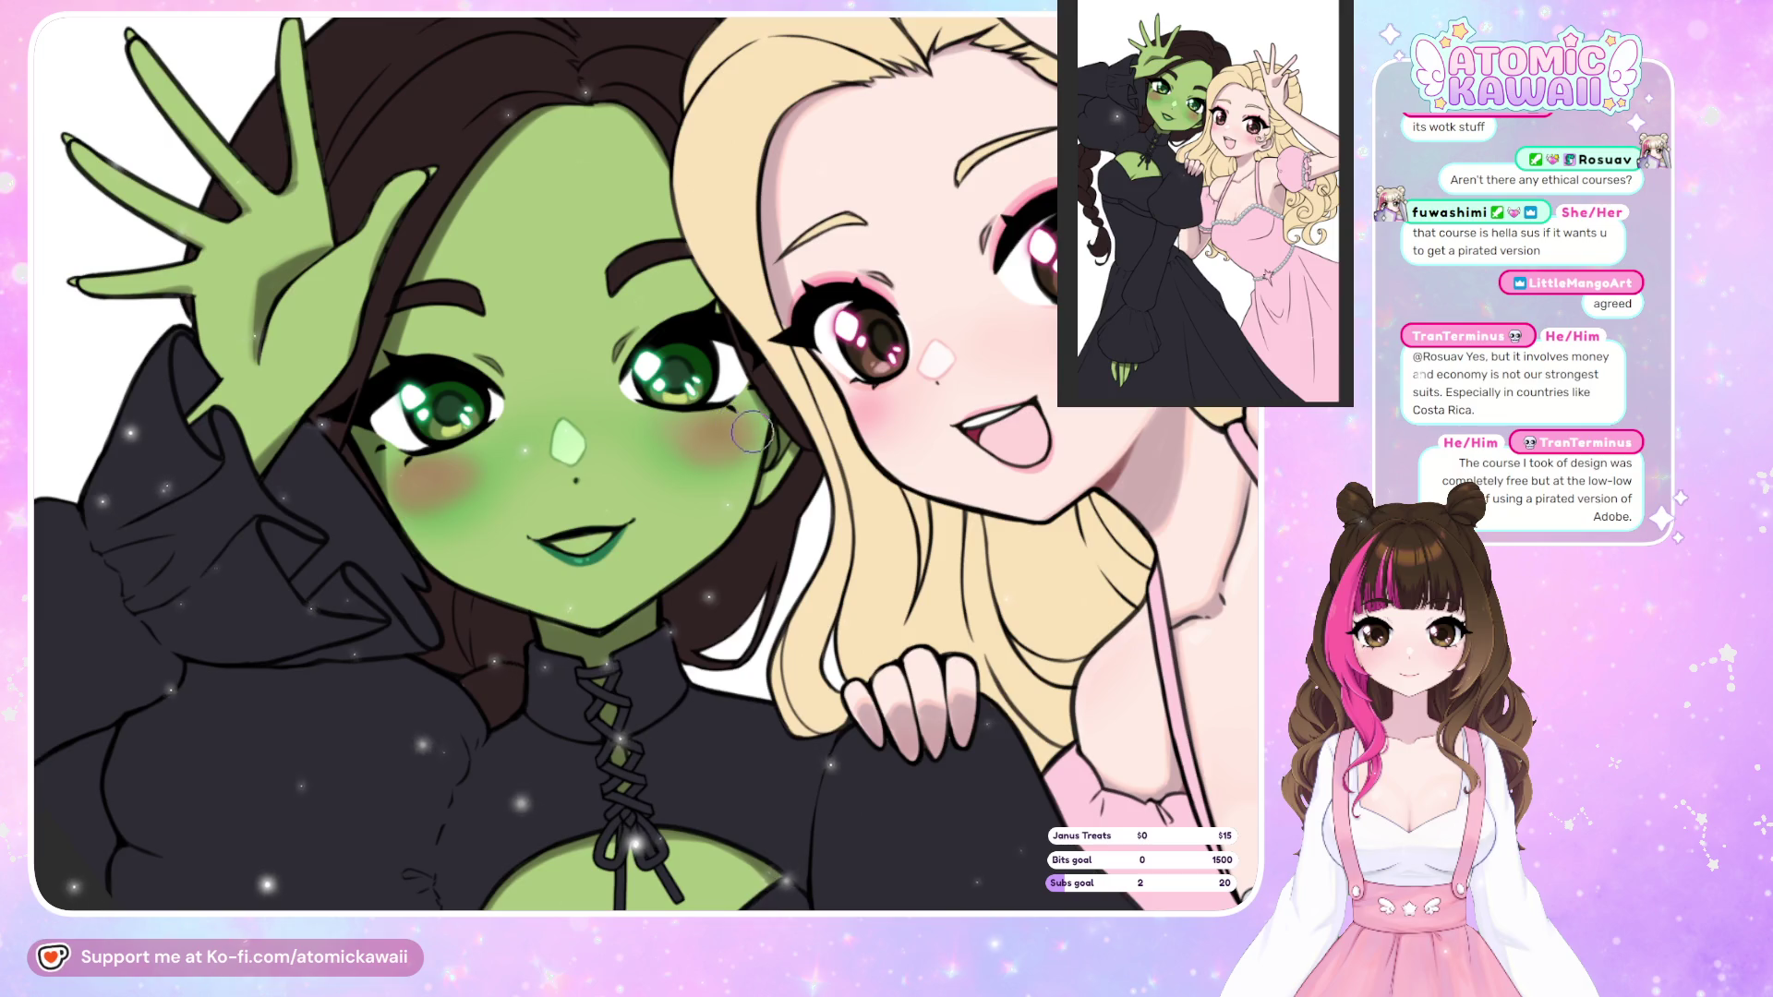
left_click_drag(739, 420, 746, 450)
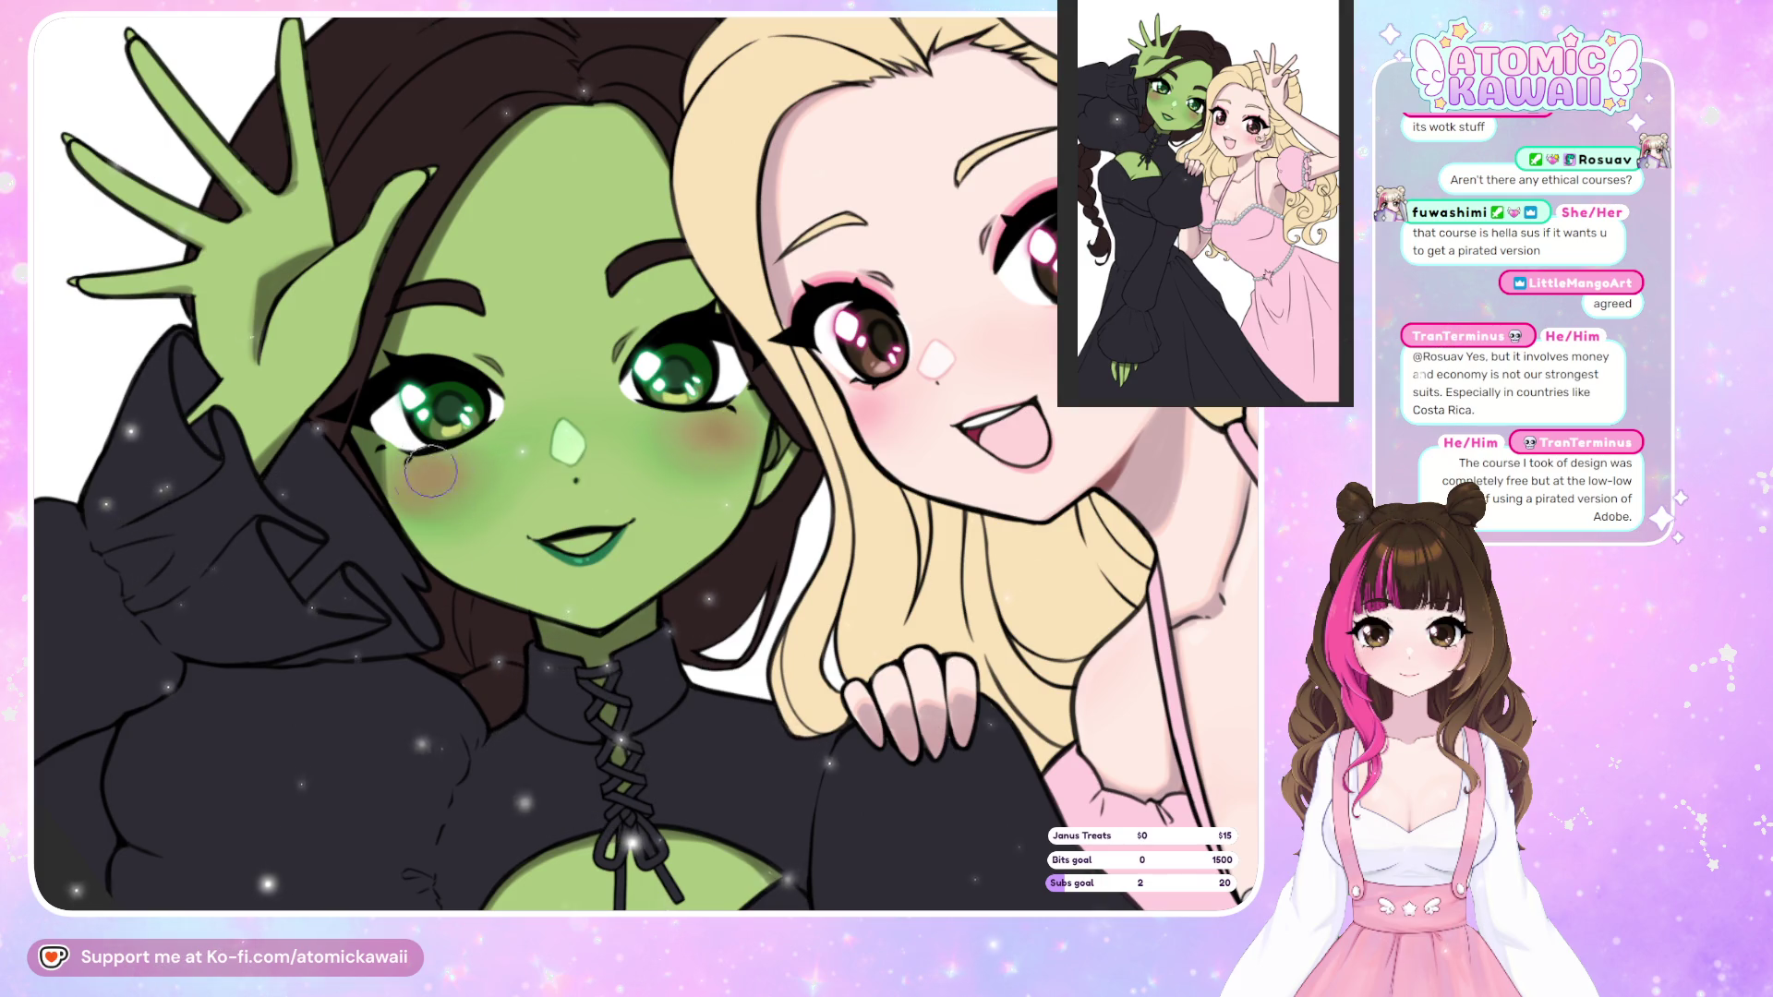
Zoom out to review the whole piece, then zoom into Elphaba's black bodice and chest.
scroll(449, 239, "down", 5)
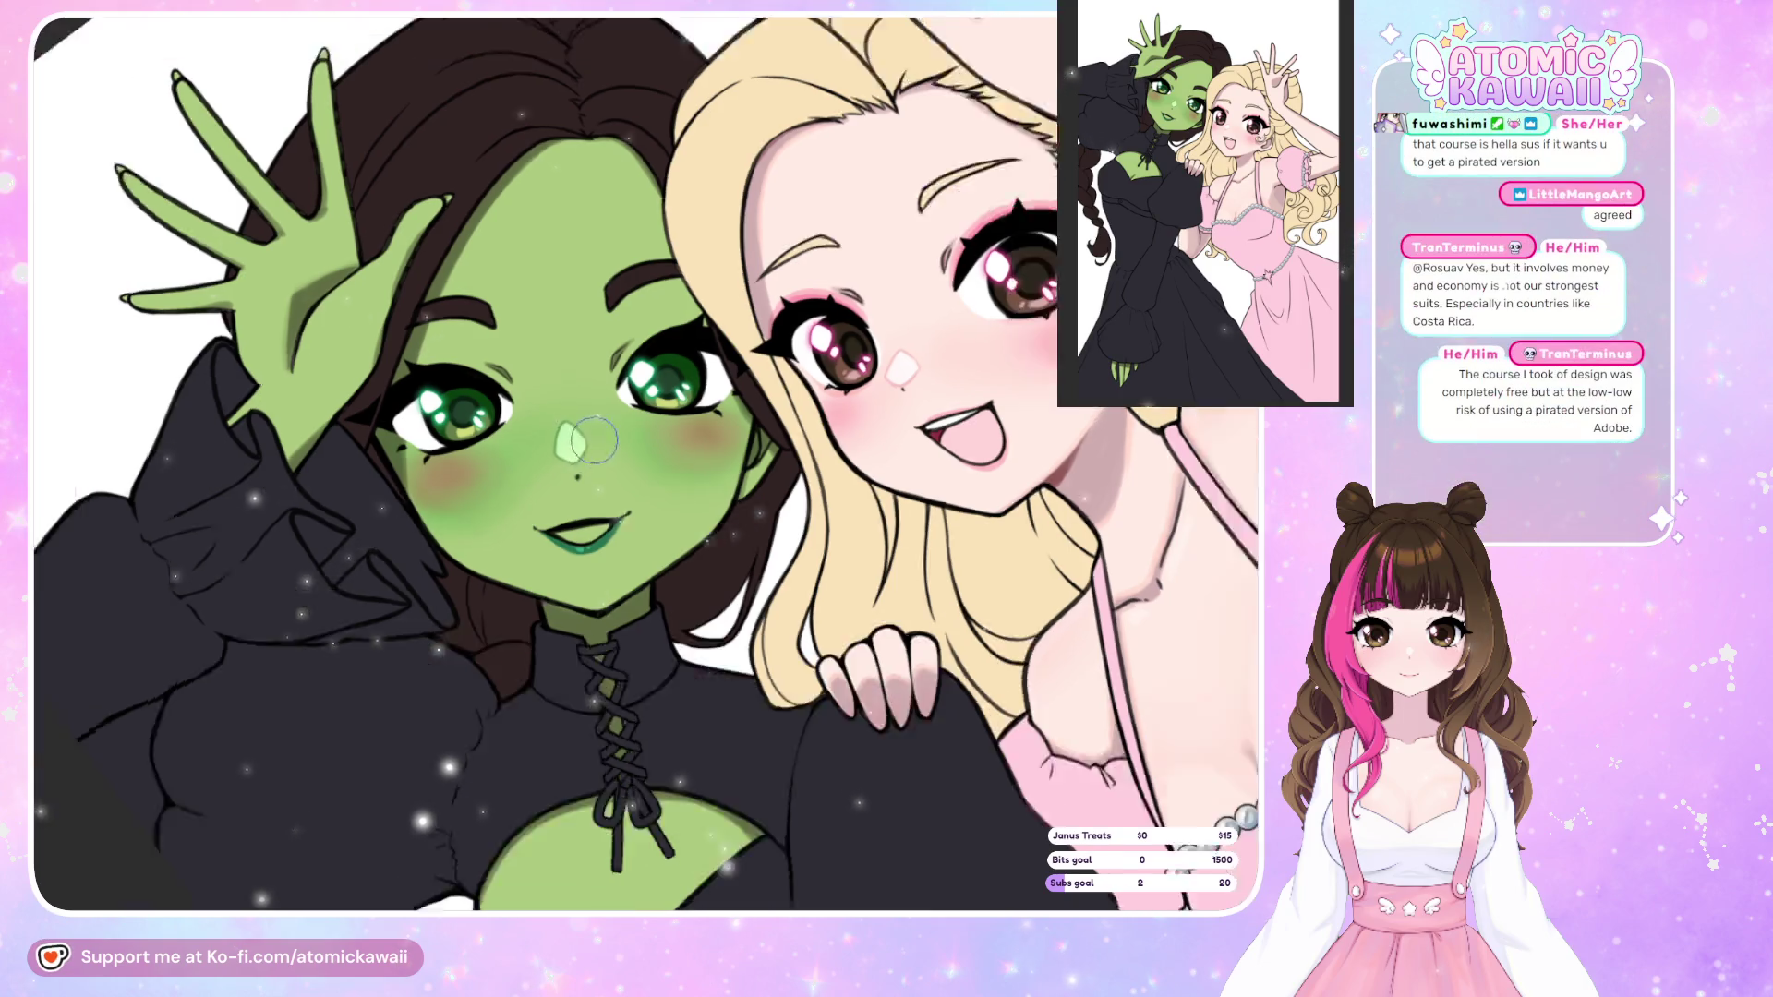
scroll(448, 239, "down", 2)
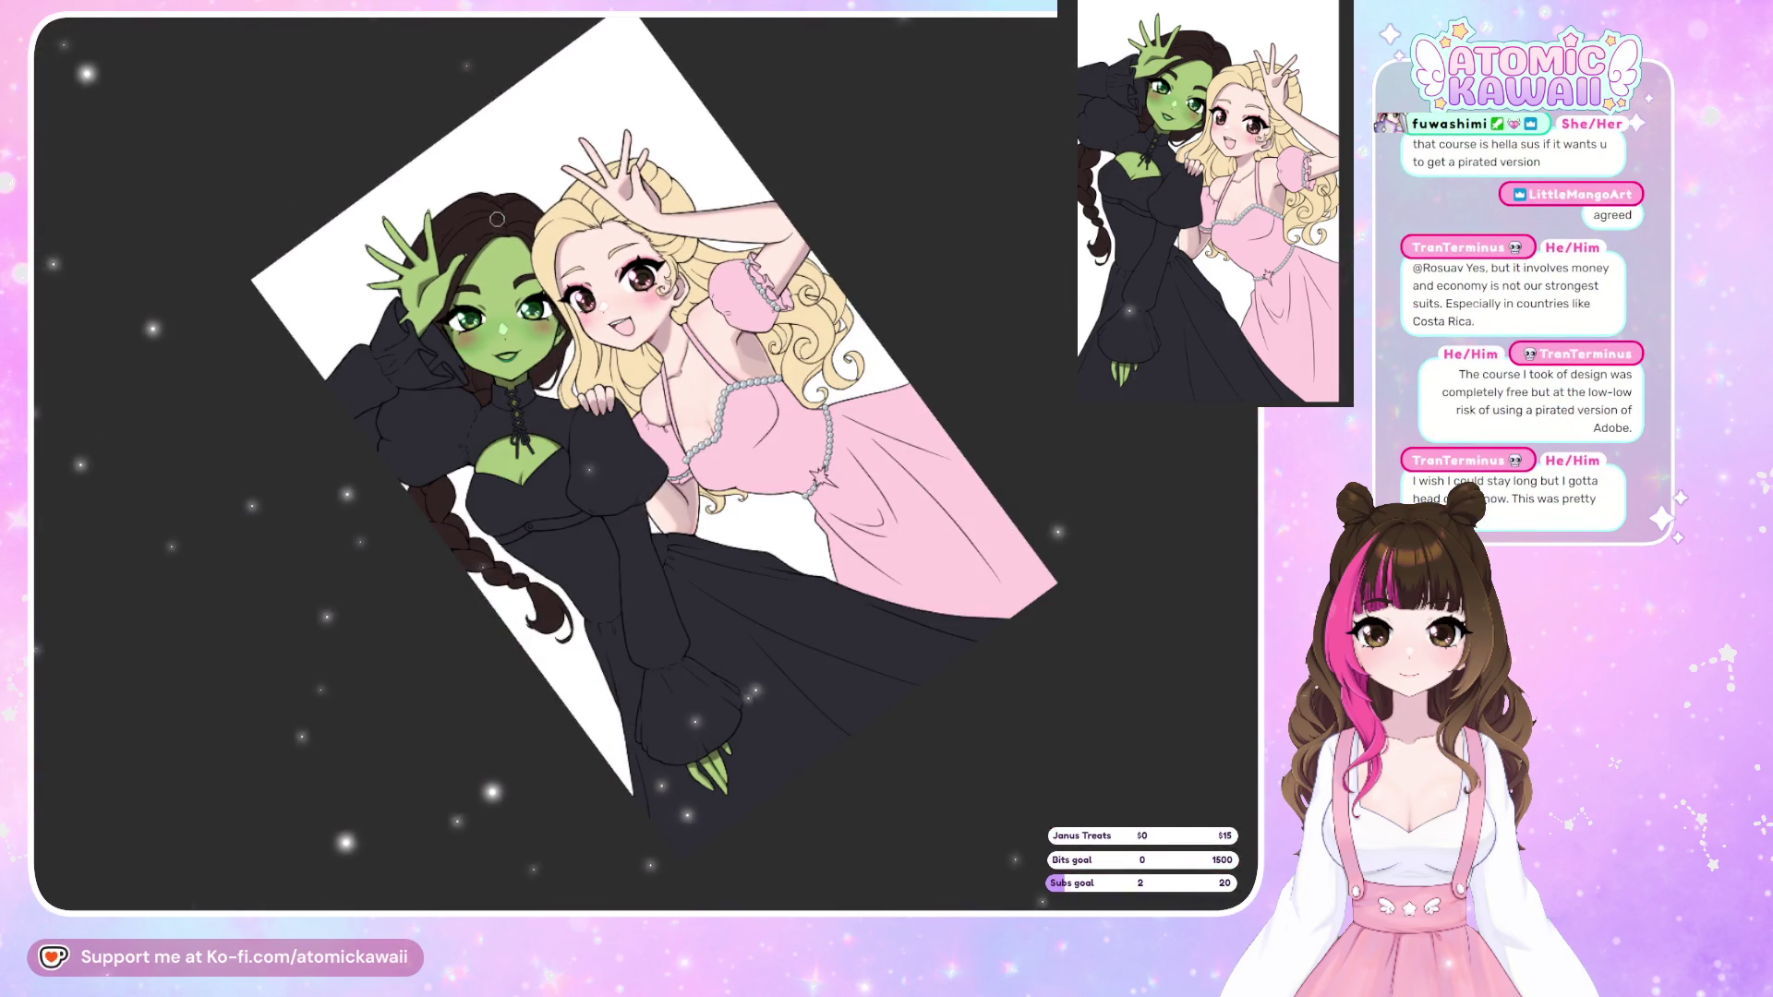
scroll(497, 218, "up", 8)
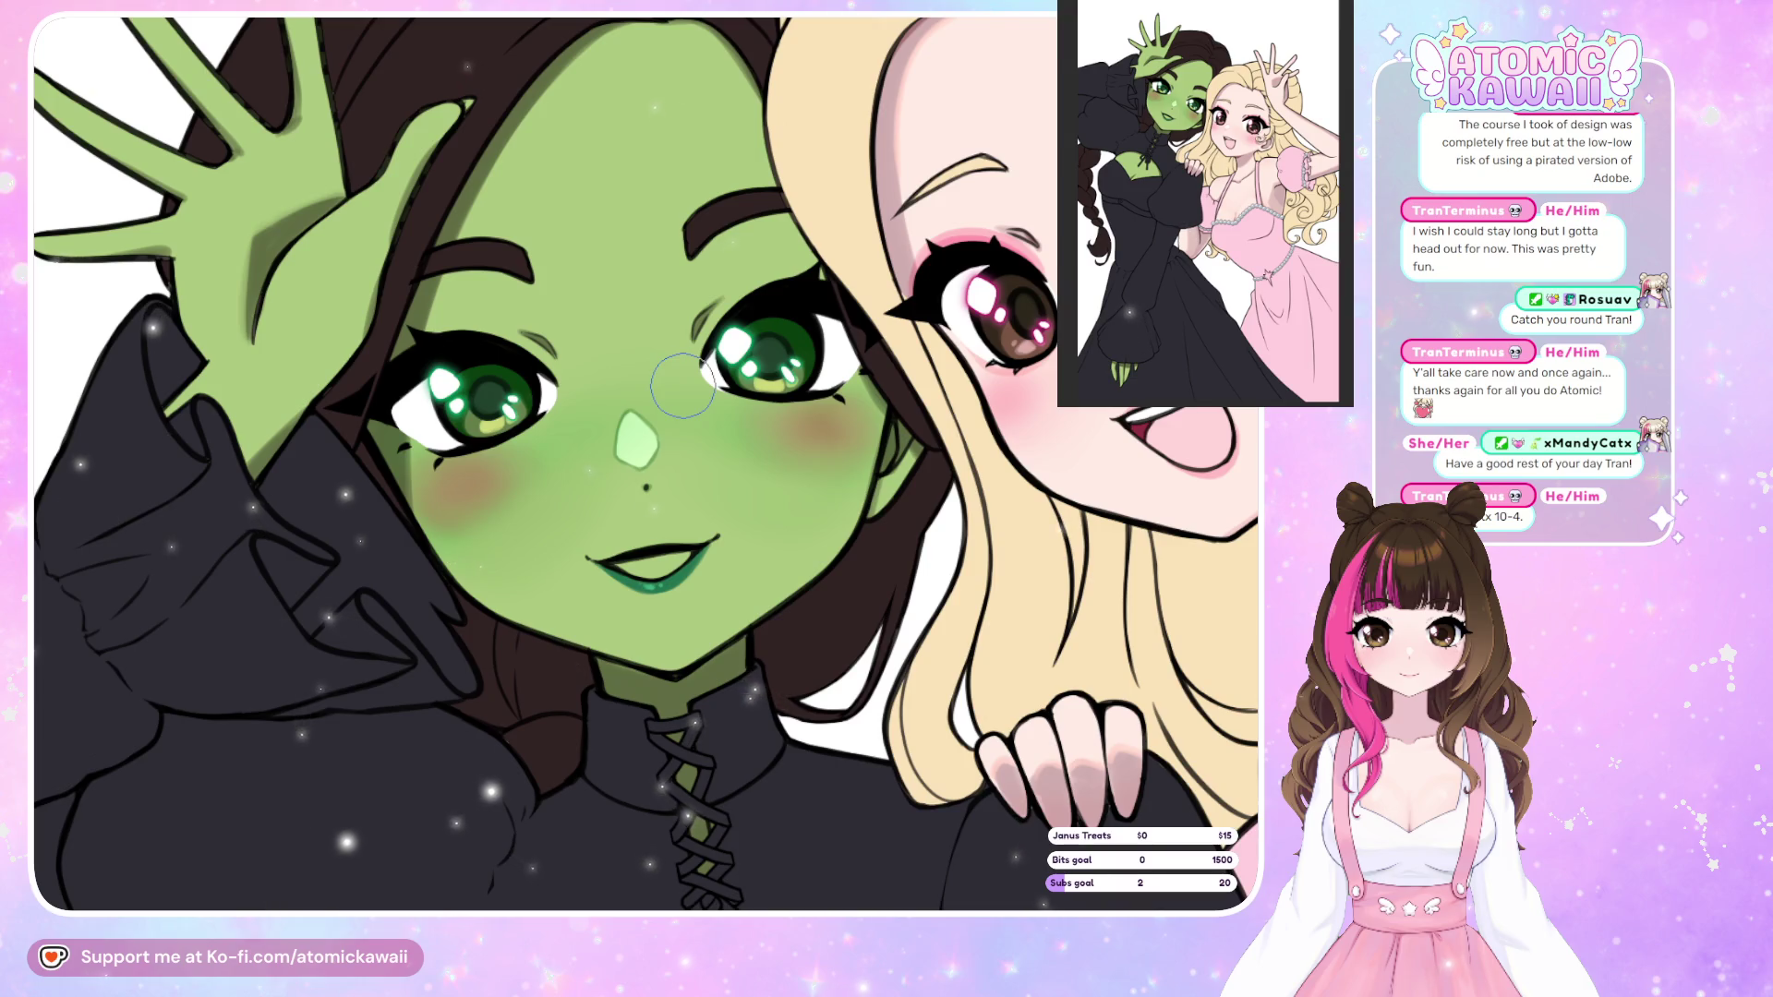
scroll(627, 391, "down", 5)
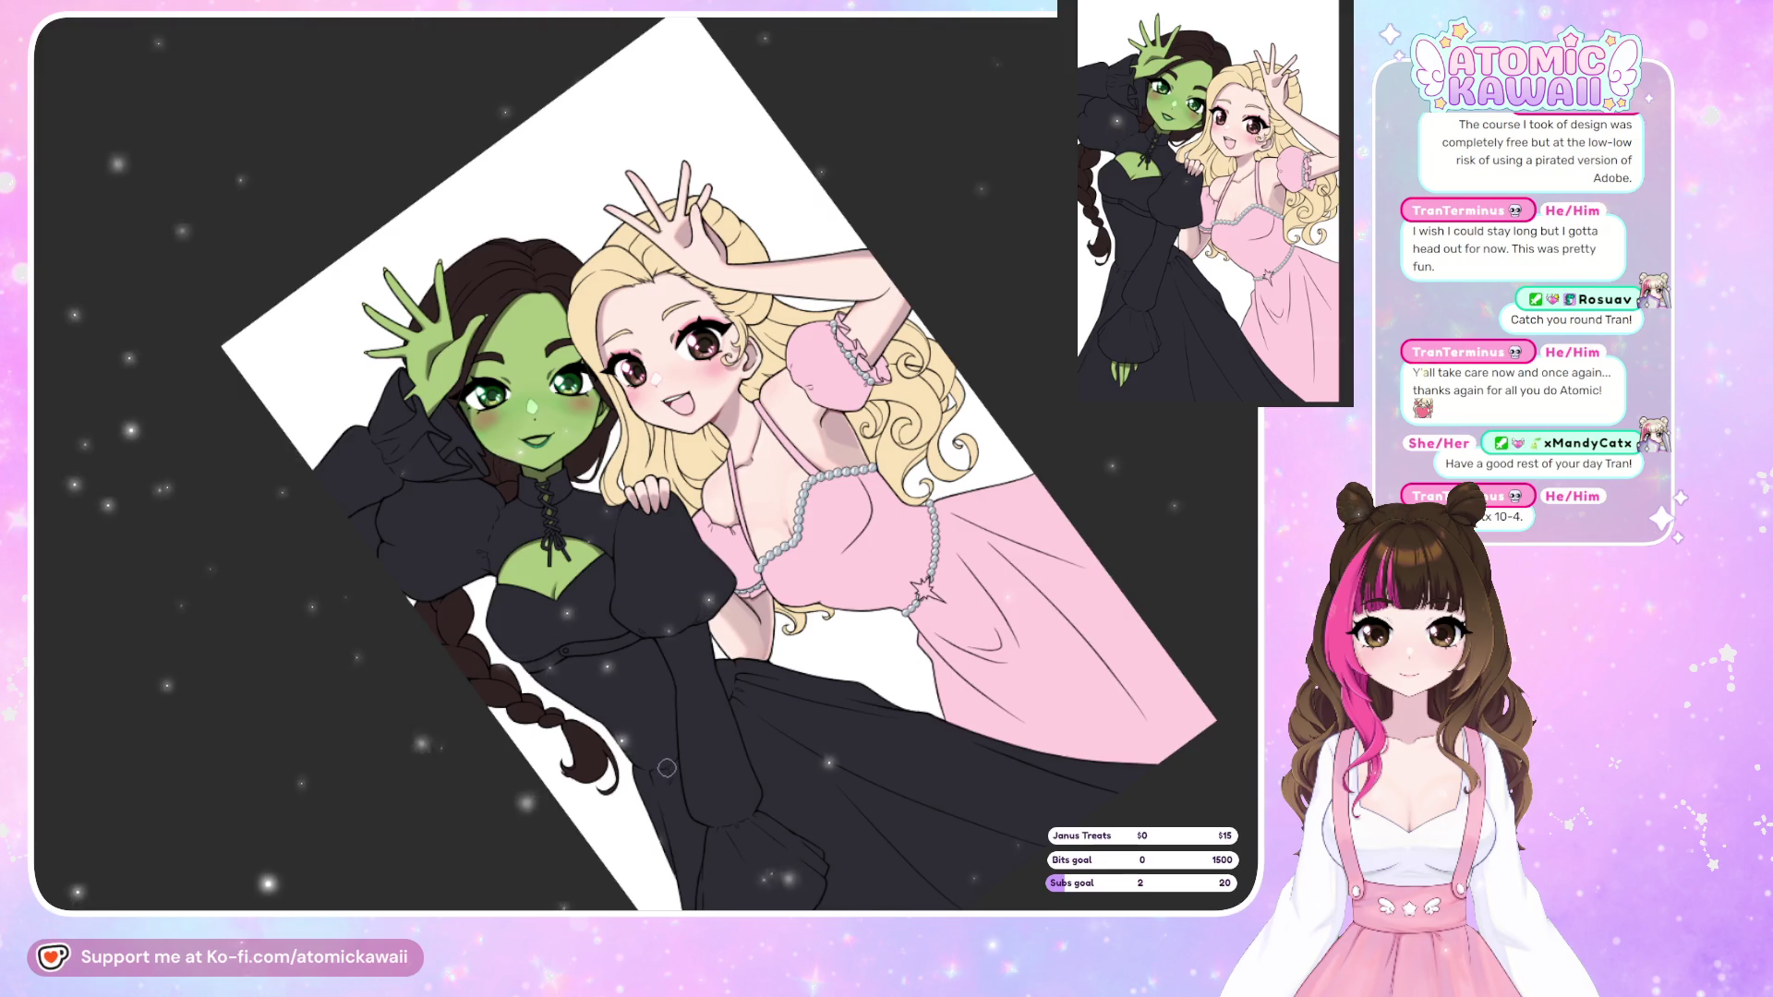
scroll(656, 789, "up", 3)
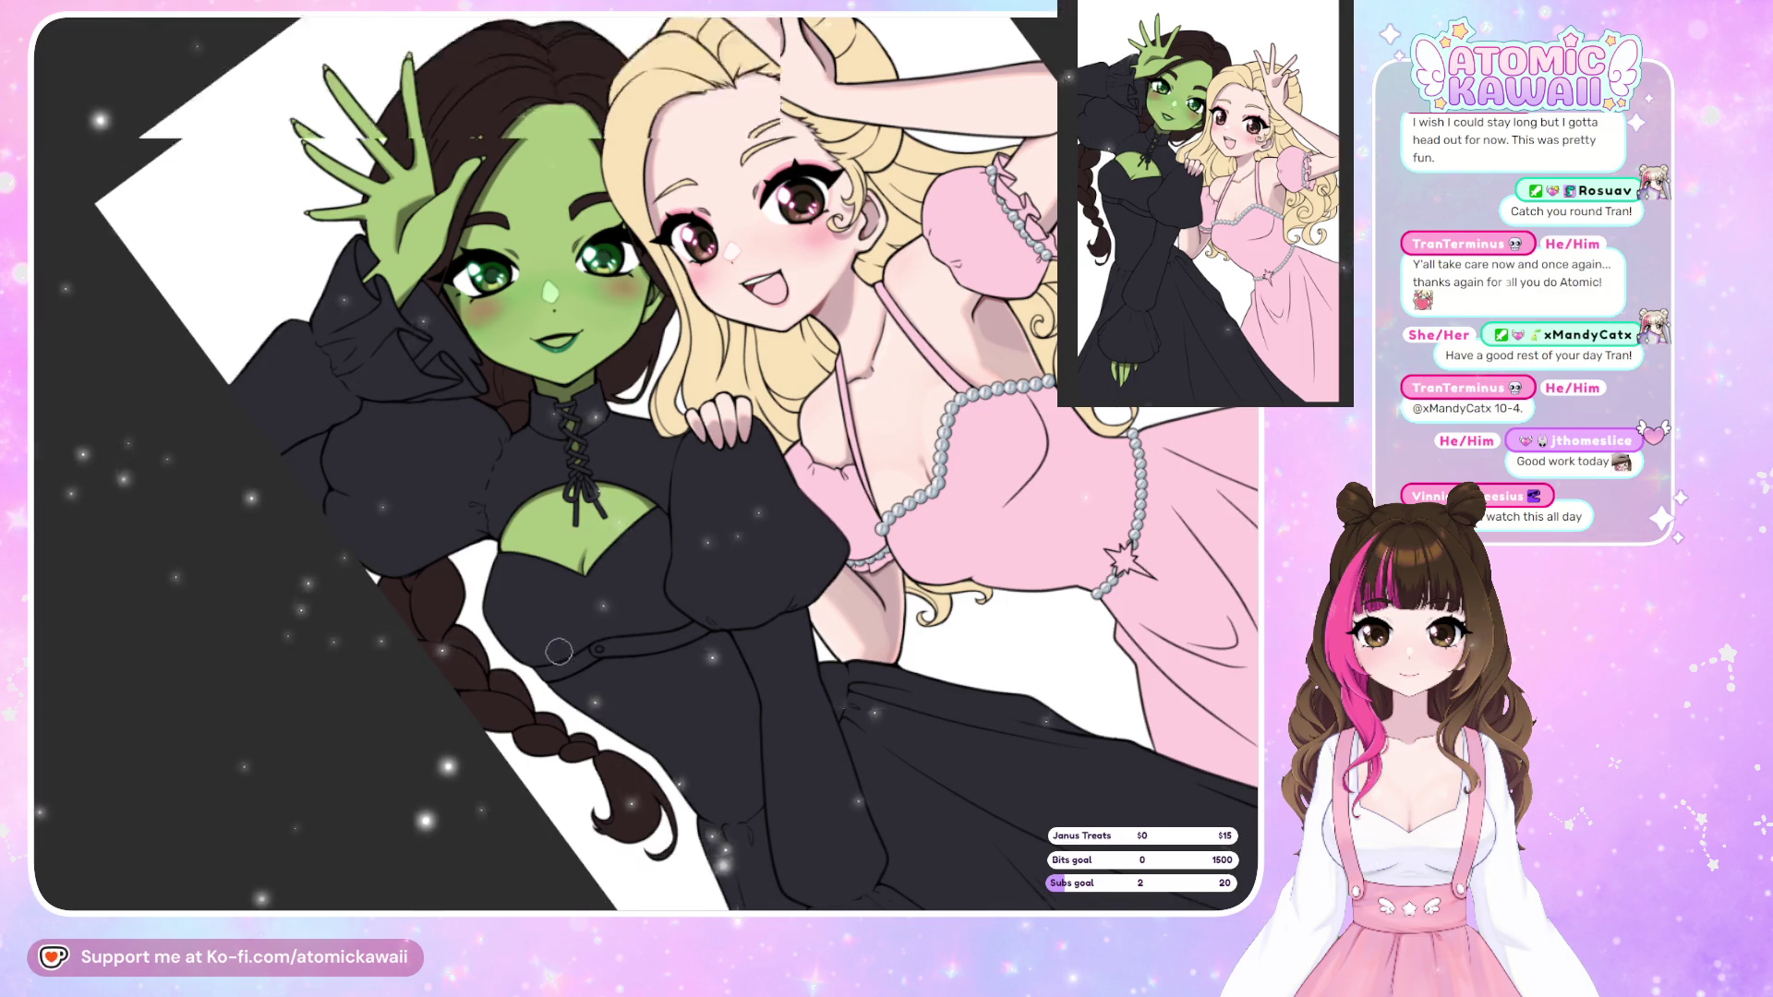
scroll(578, 618, "up", 3)
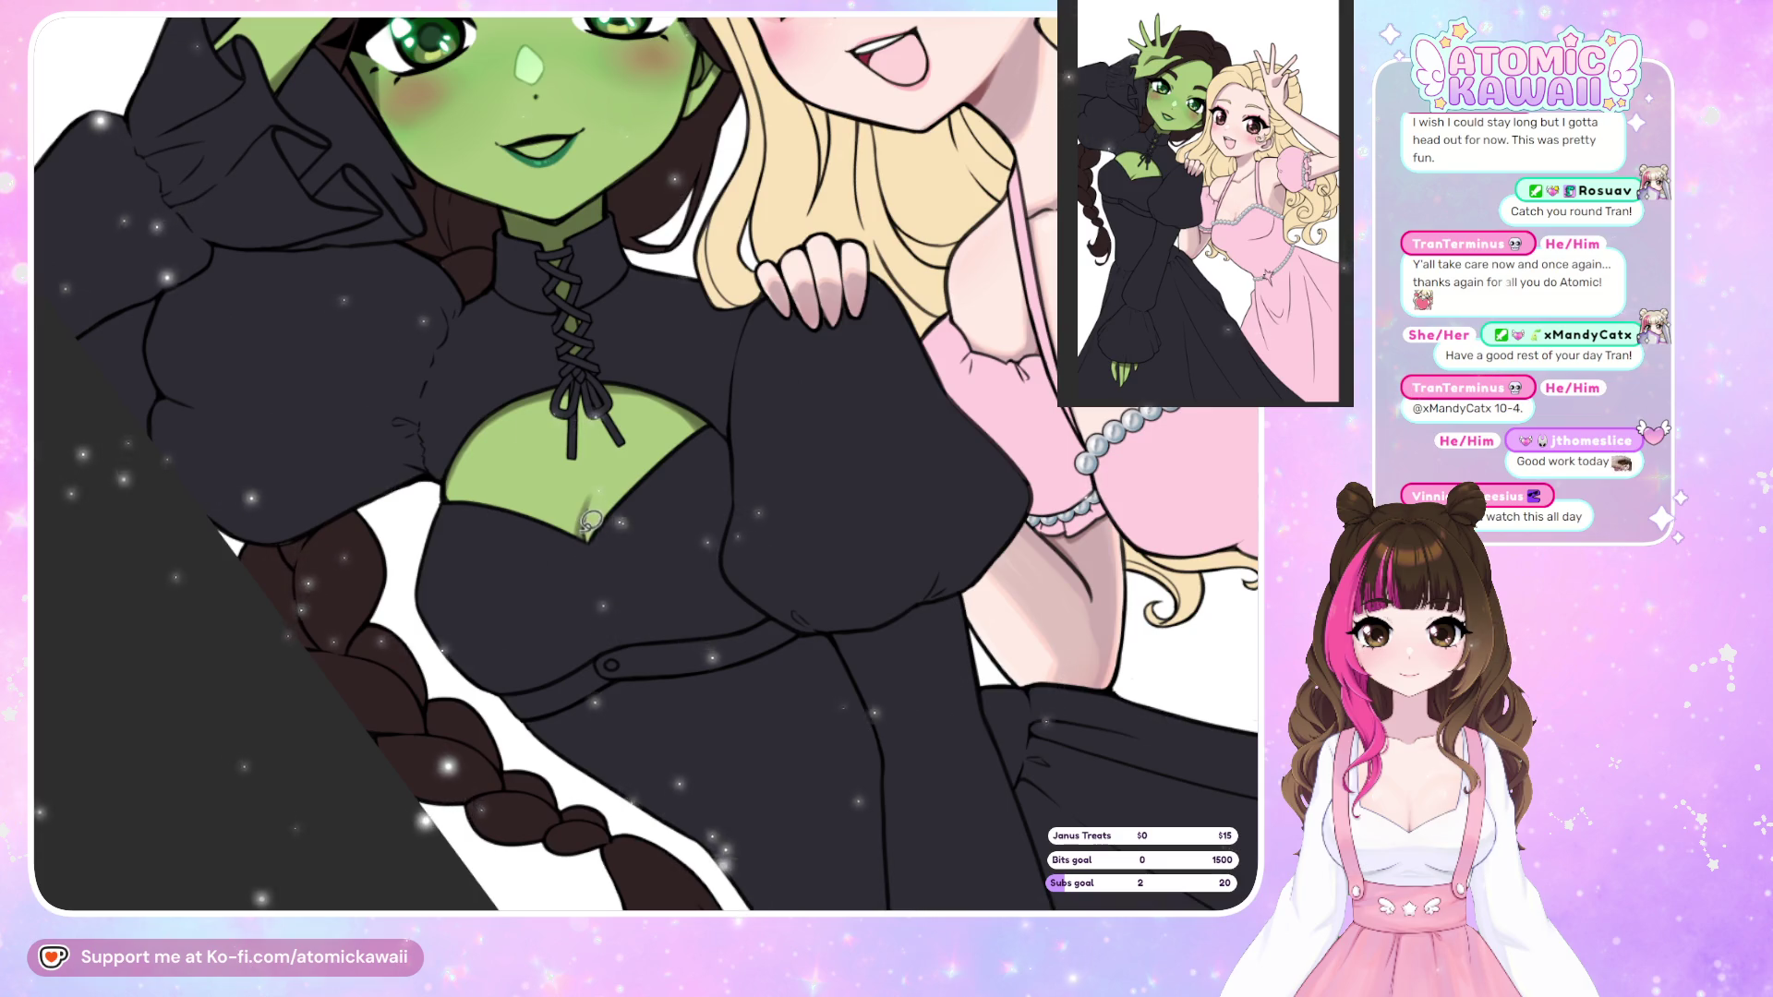
Lasso both bust shapes, invert the selection, shade the surrounding skin, deselect, and check mirrored.
mouse_move(503, 452)
left_mouse_down()
mouse_move(538, 448)
mouse_move(552, 494)
left_mouse_up()
key("ctrl+d")
key("ctrl+d")
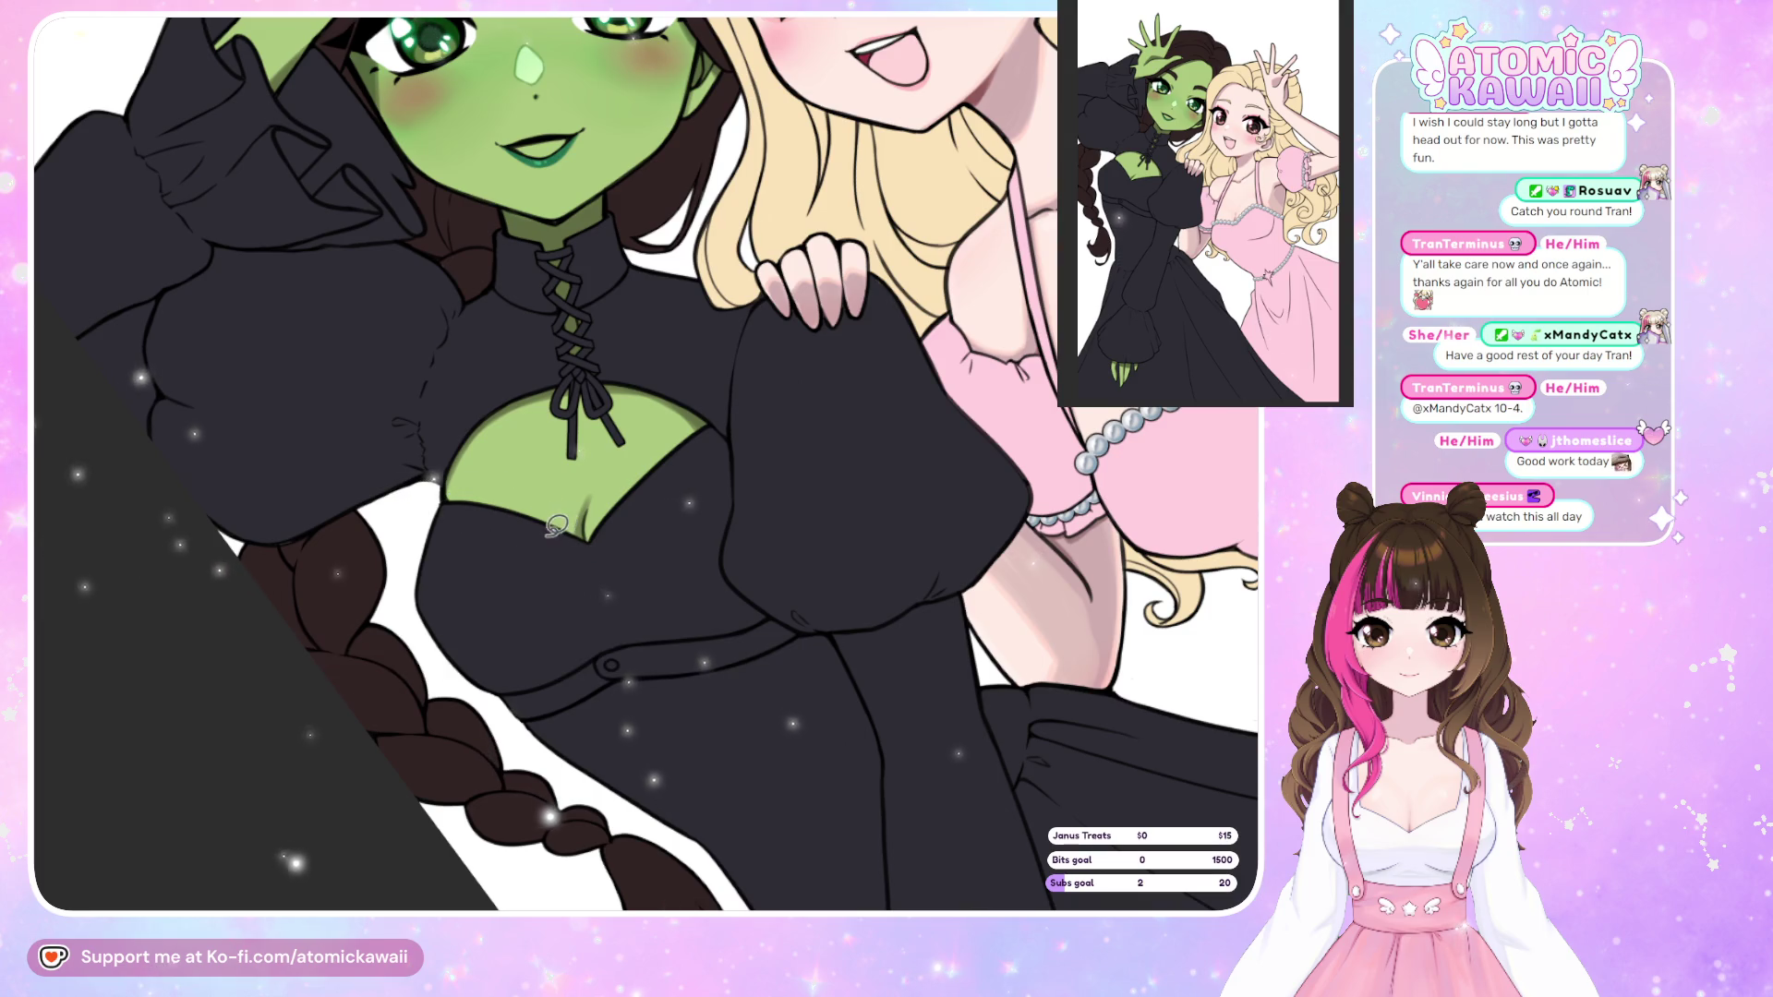
mouse_move(509, 581)
left_mouse_down()
mouse_move(545, 540)
mouse_move(554, 554)
mouse_move(451, 503)
left_mouse_up()
key("ctrl+d")
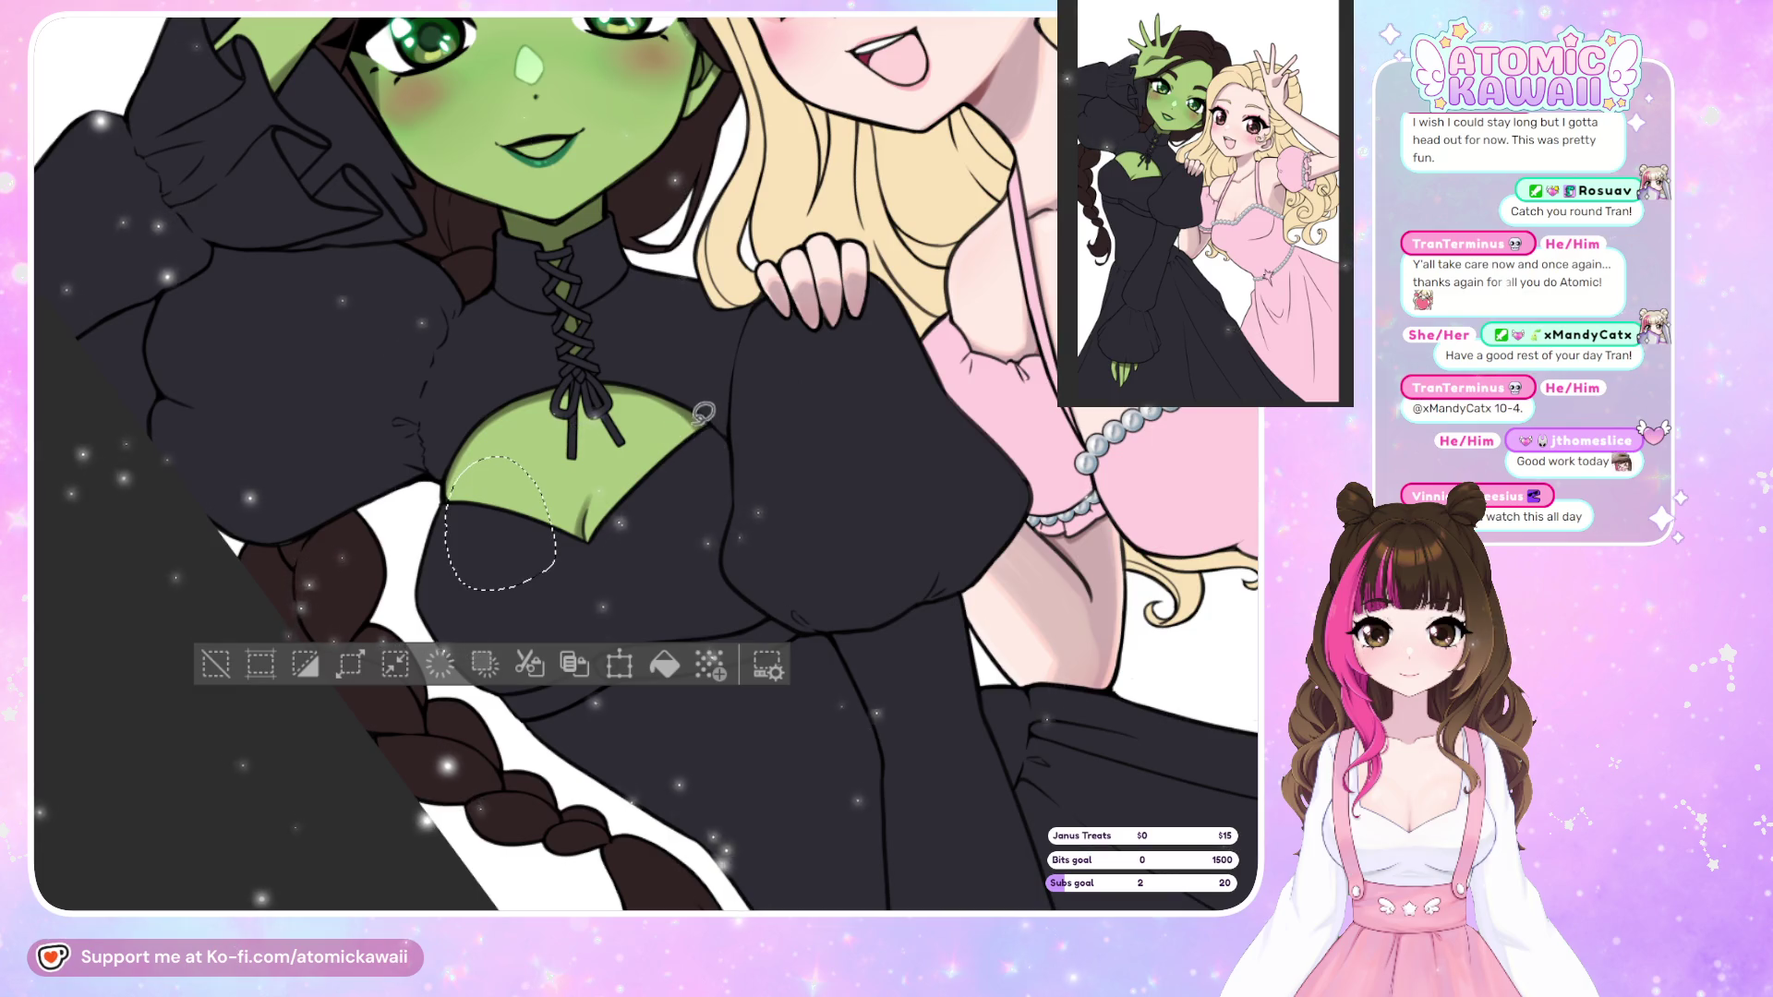
left_click_drag(621, 541, 711, 503)
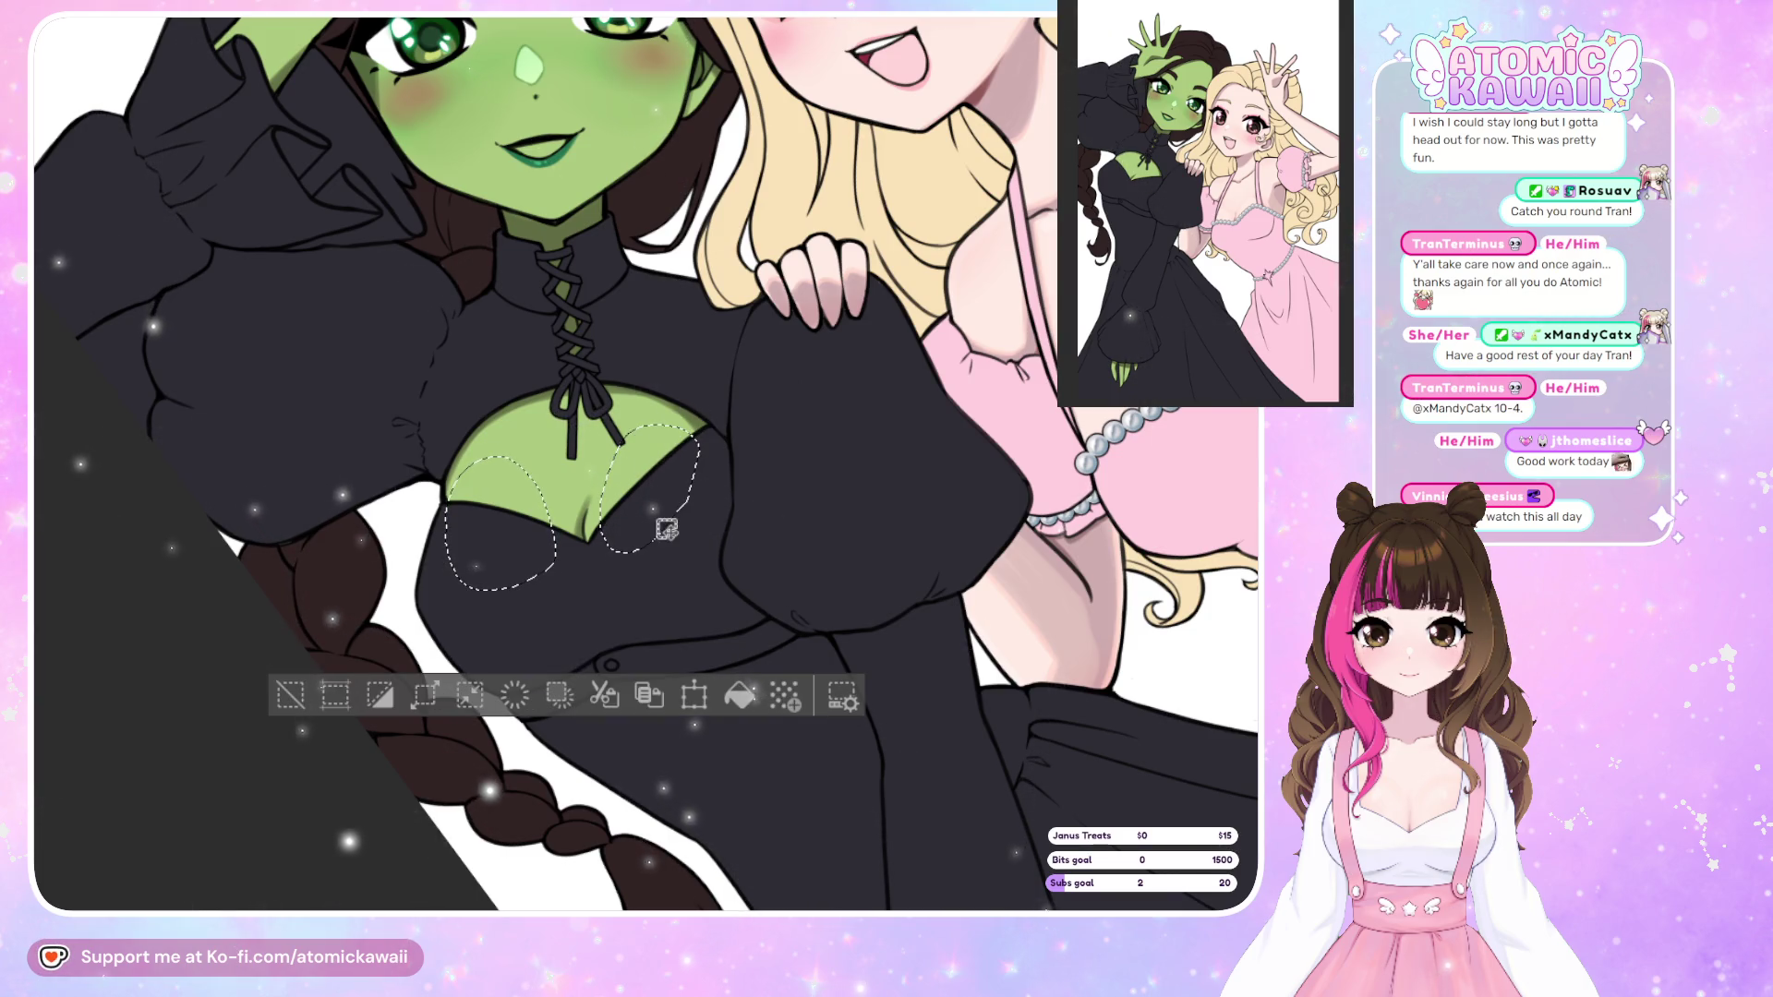
key("ctrl+z")
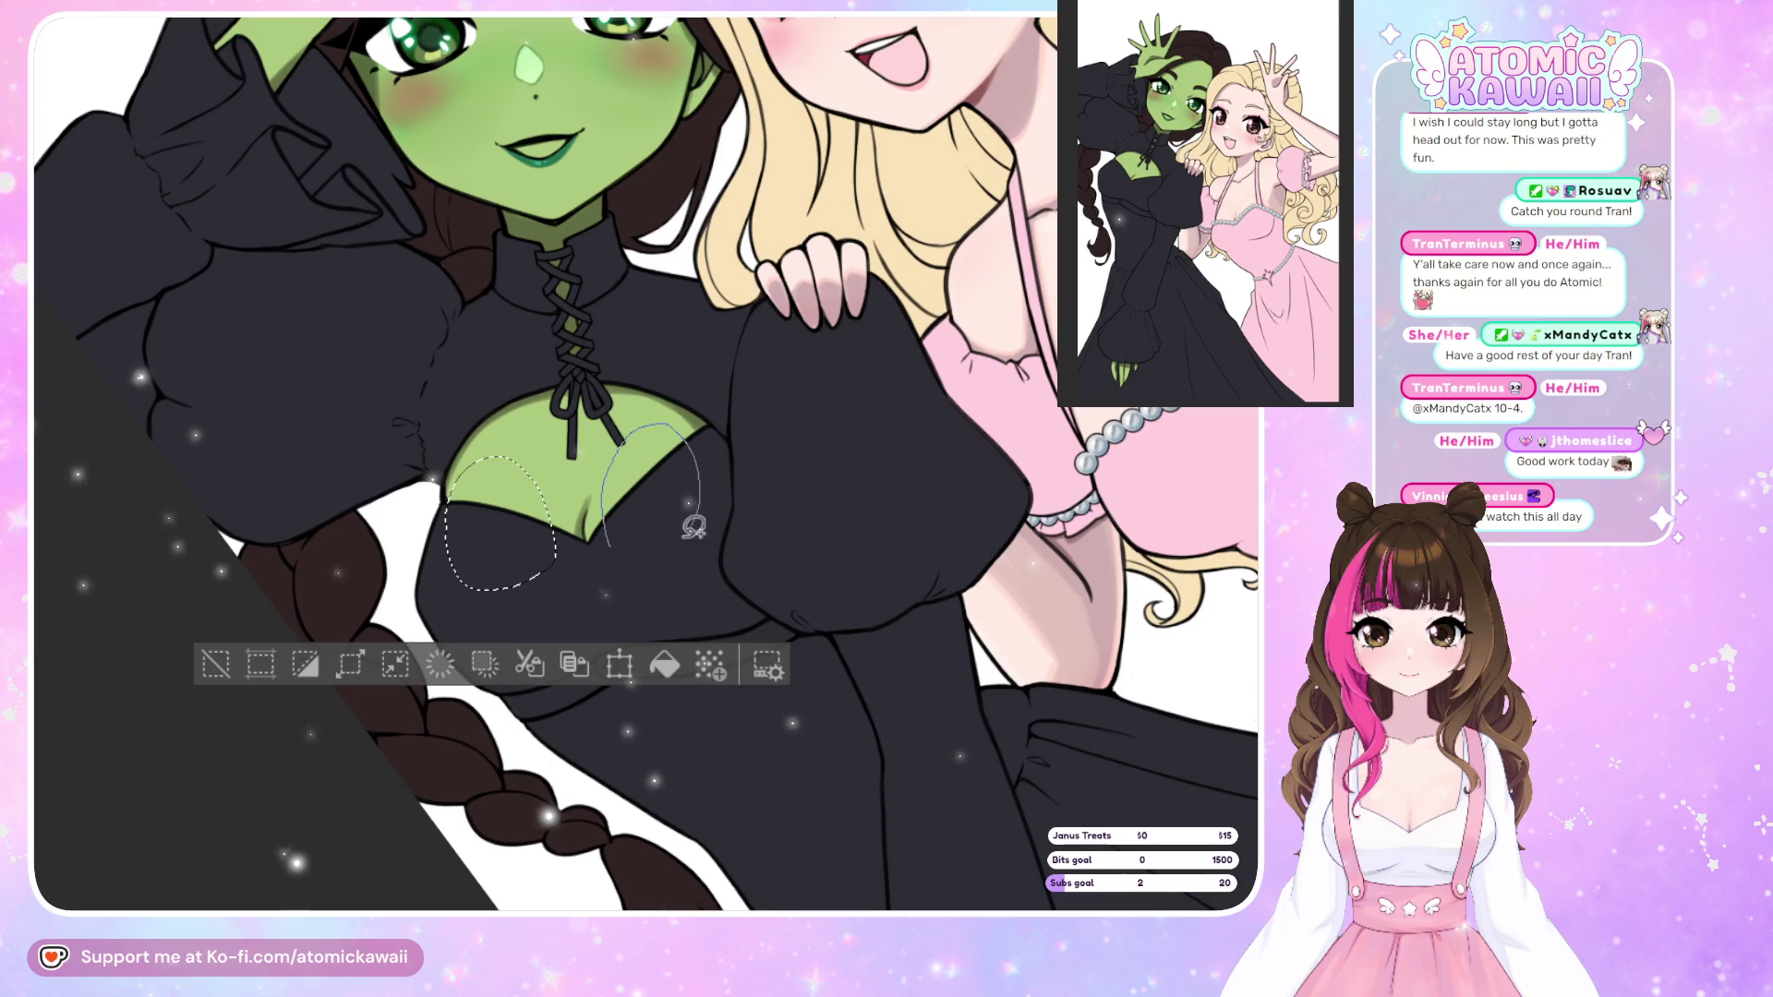
left_click_drag(690, 526, 646, 558)
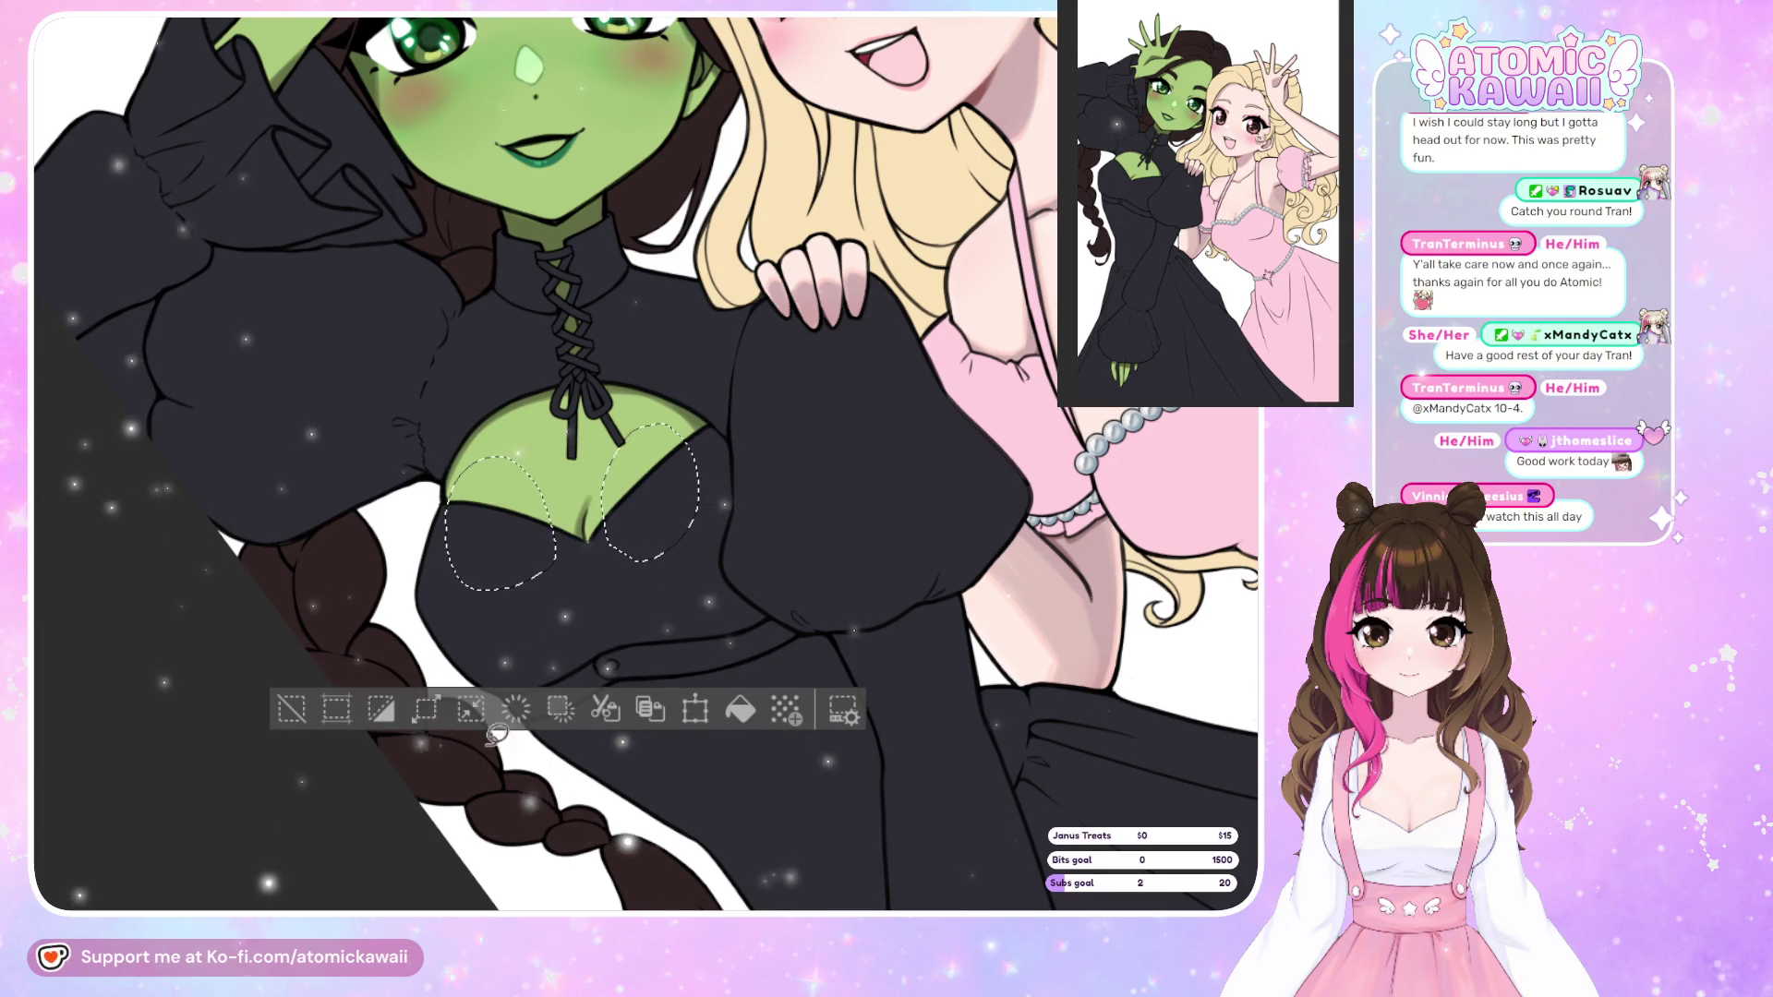
left_click(277, 738)
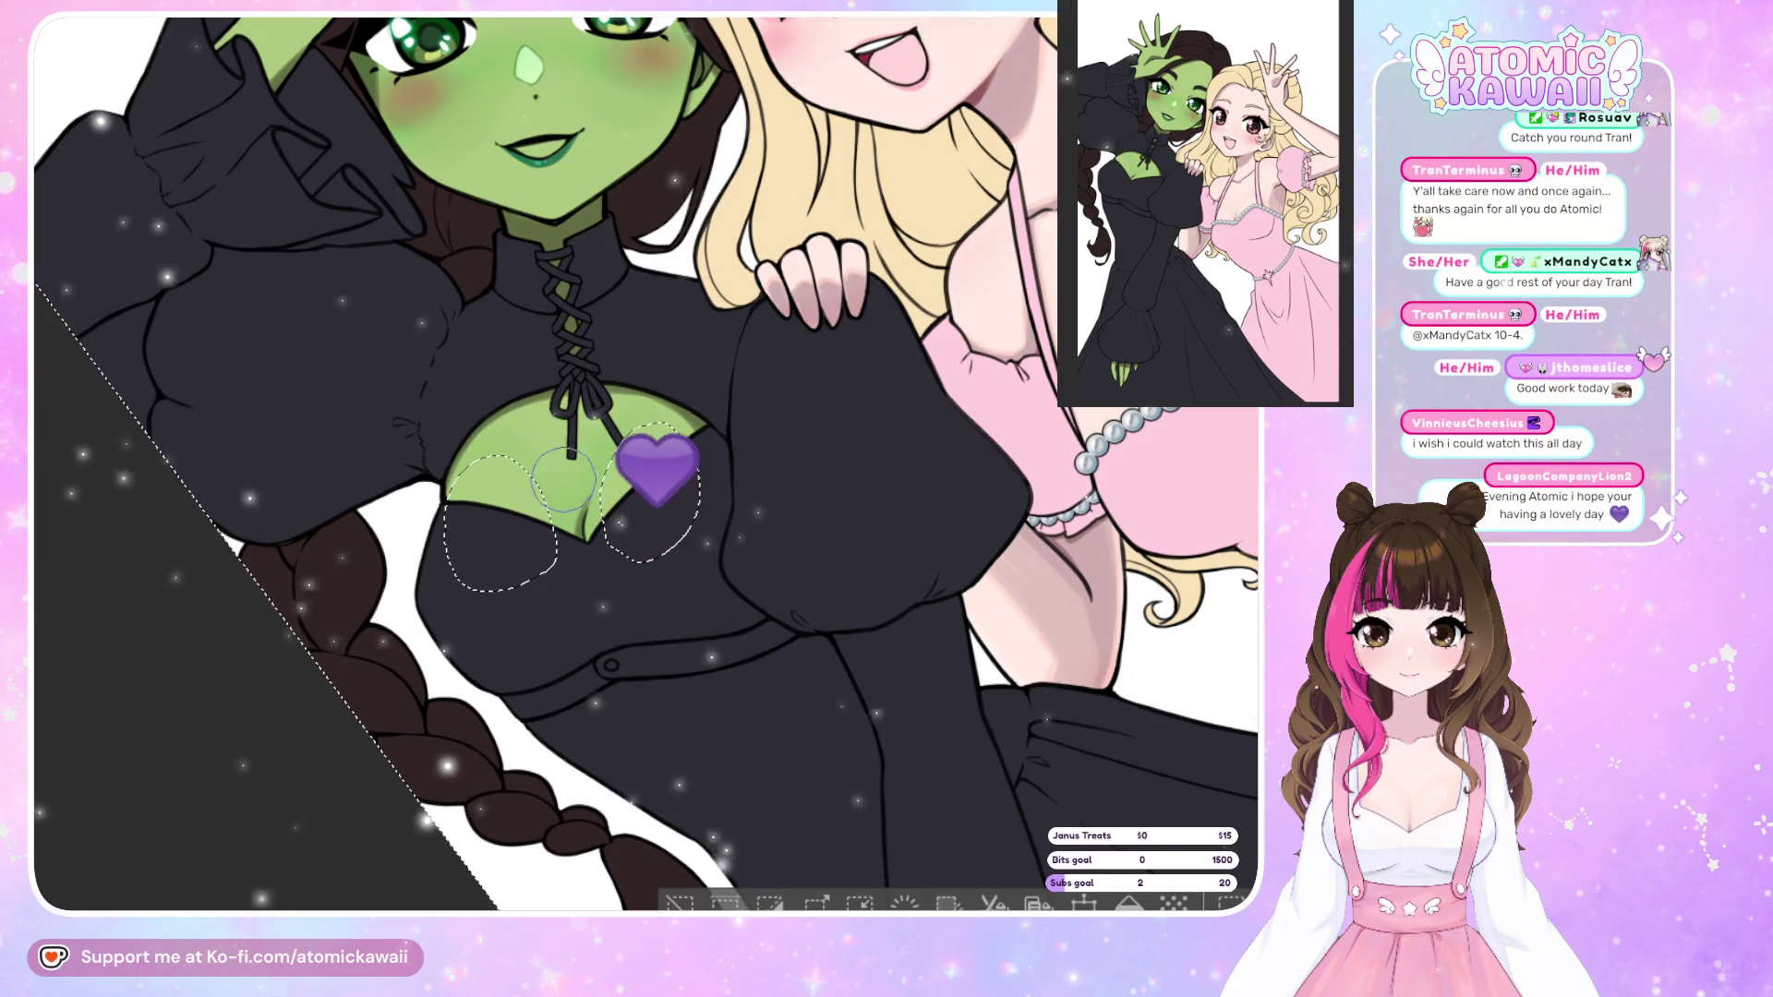
key("ctrl+d")
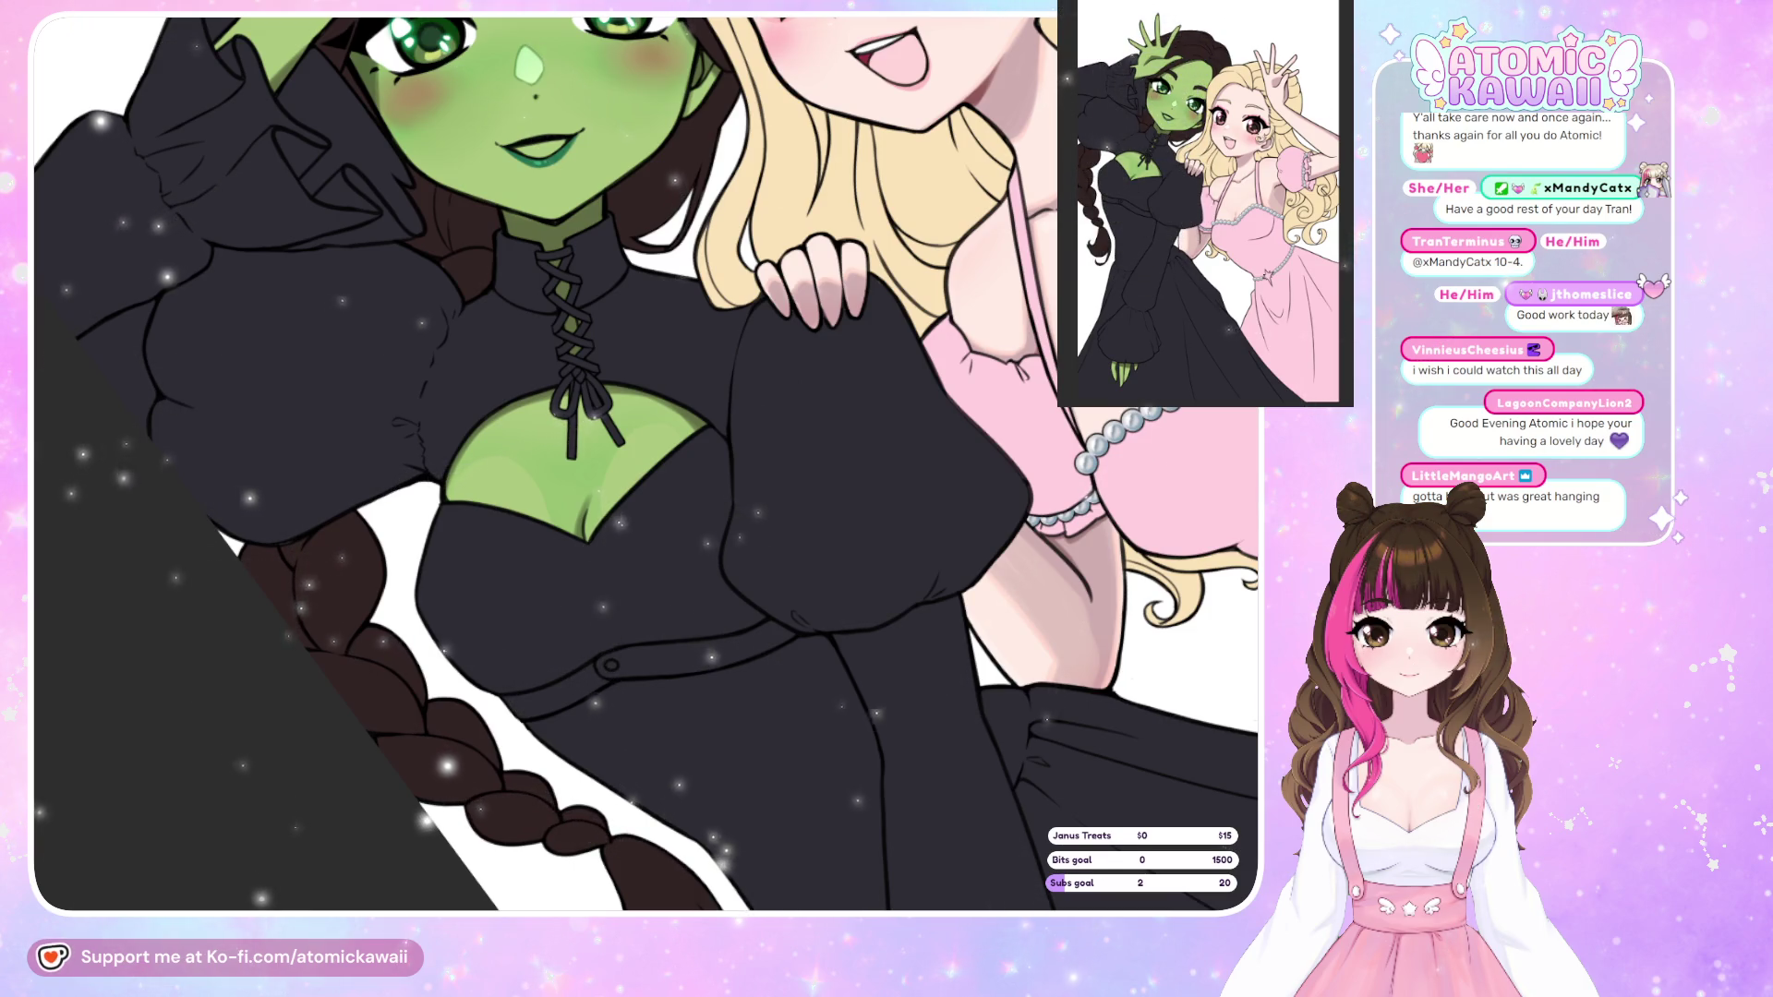
key("h")
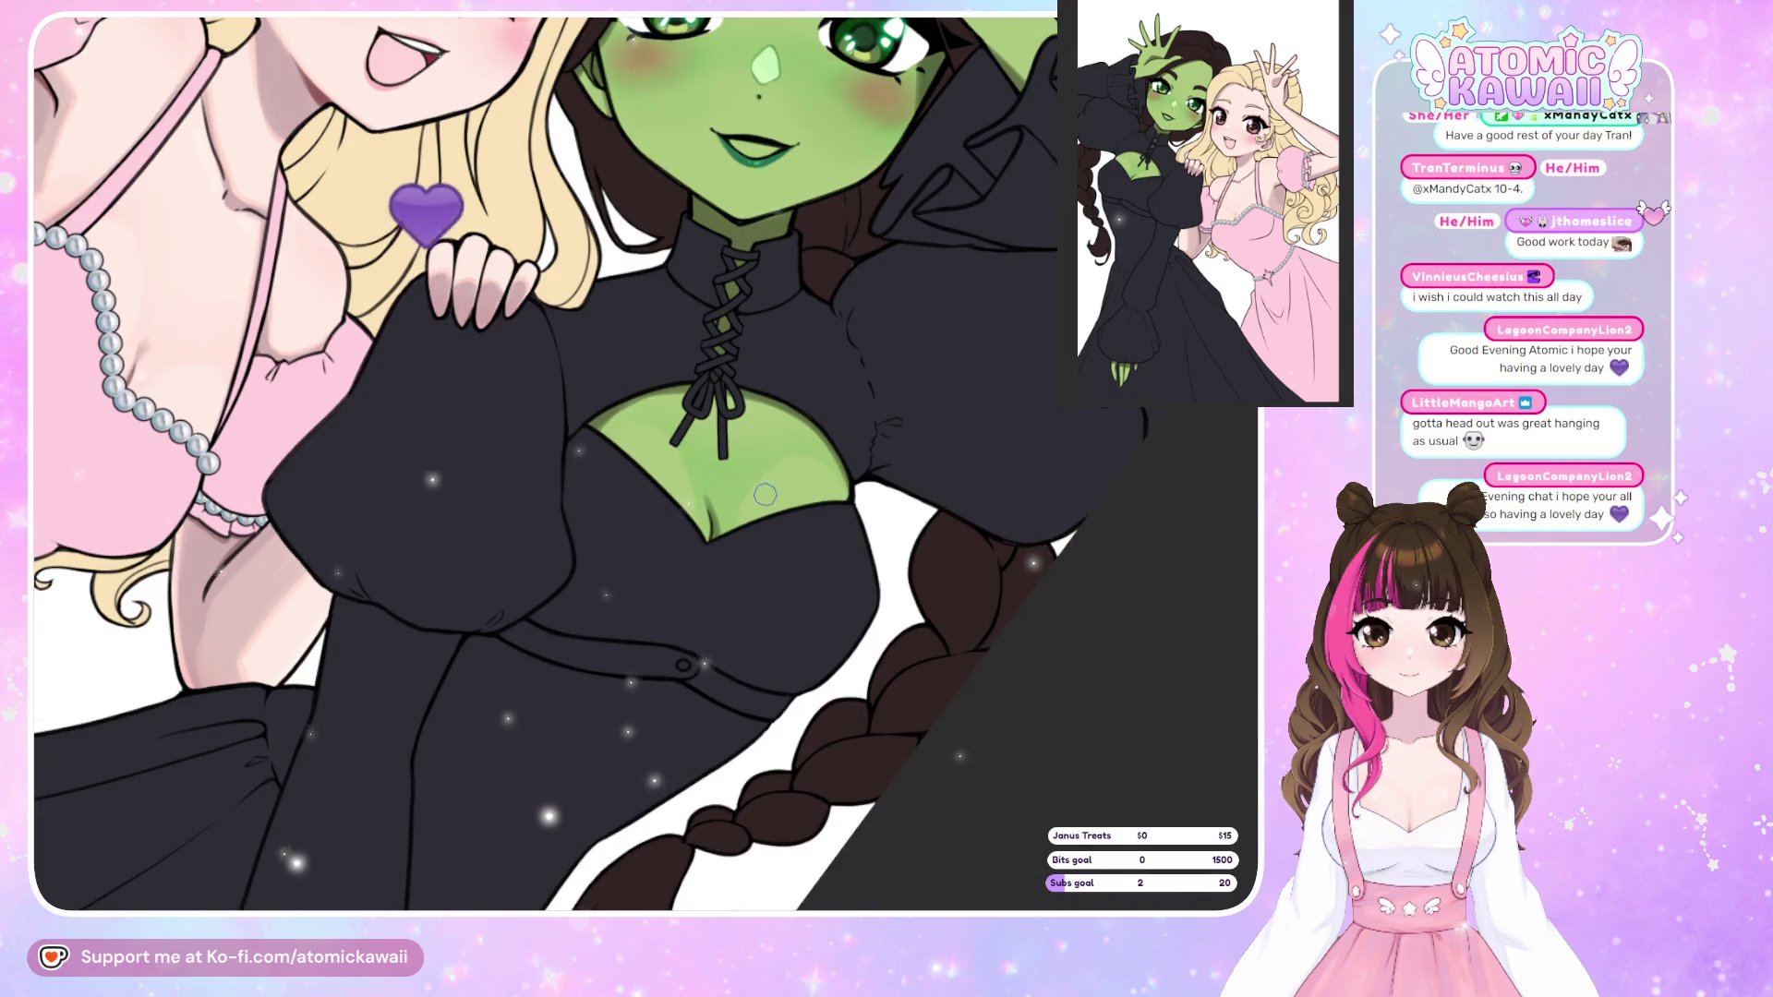
Unmirror and straighten the canvas, then zoom in on Elphaba's face and raised hand.
key("h")
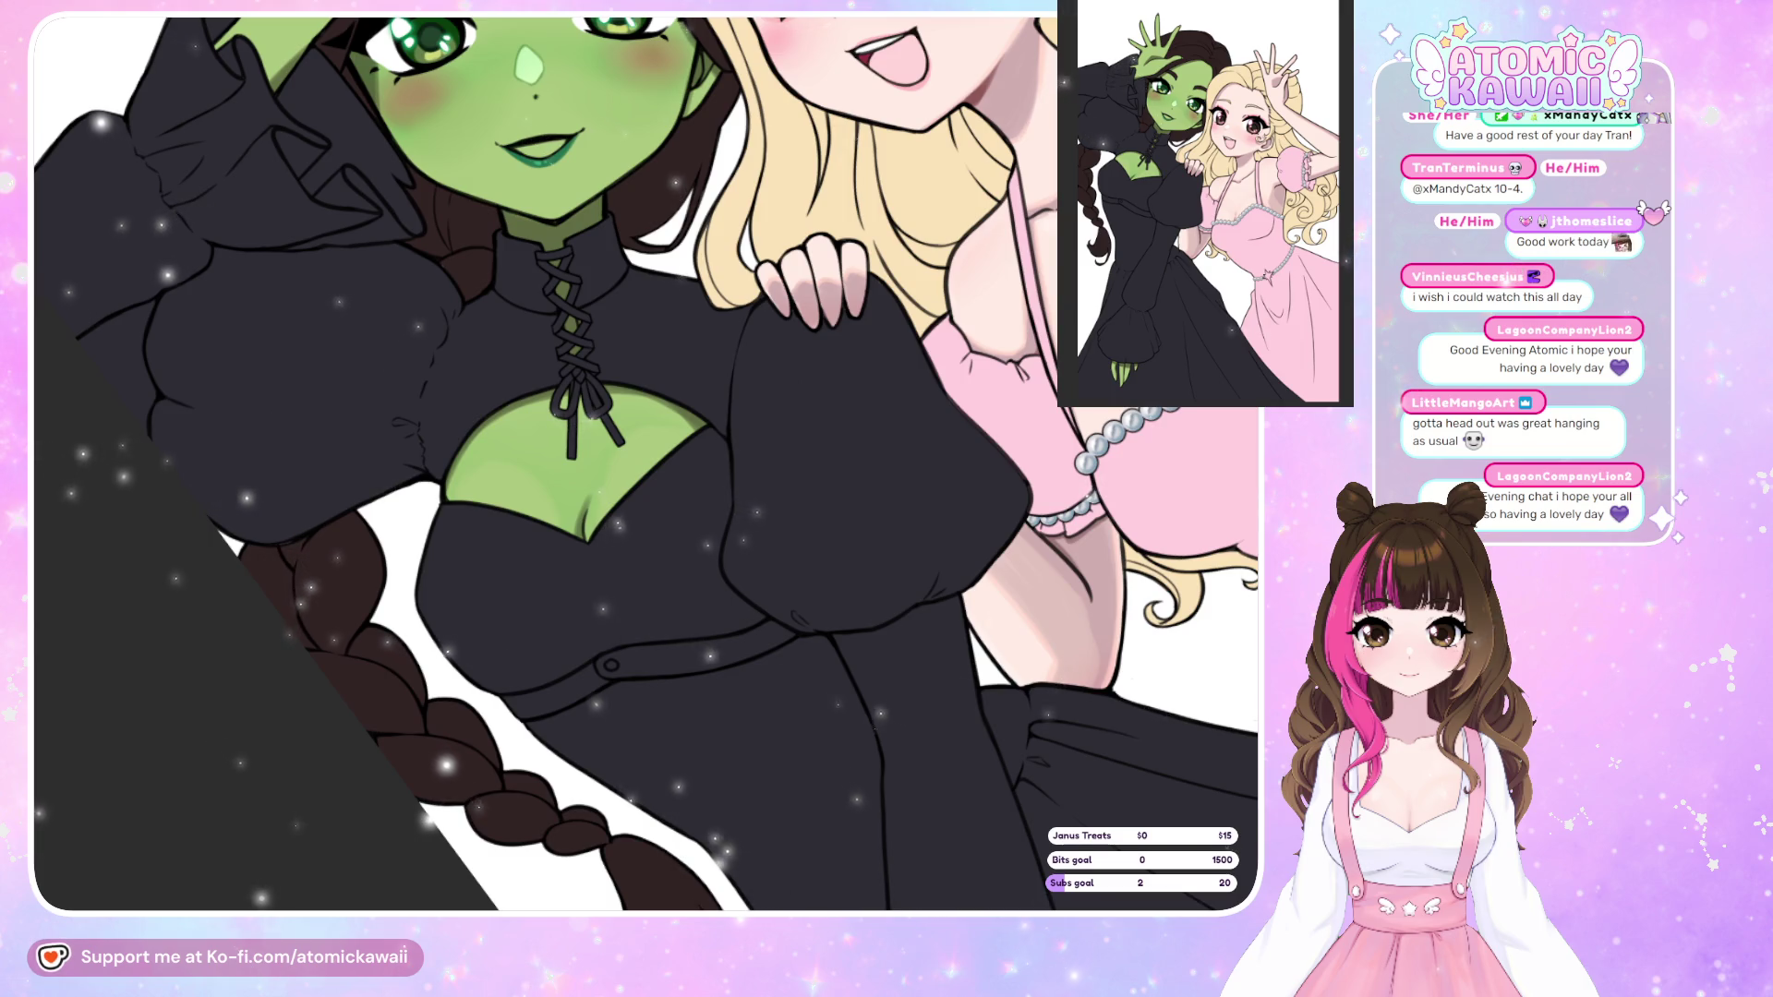
scroll(655, 450, "down", 2)
scroll(654, 450, "down", 3)
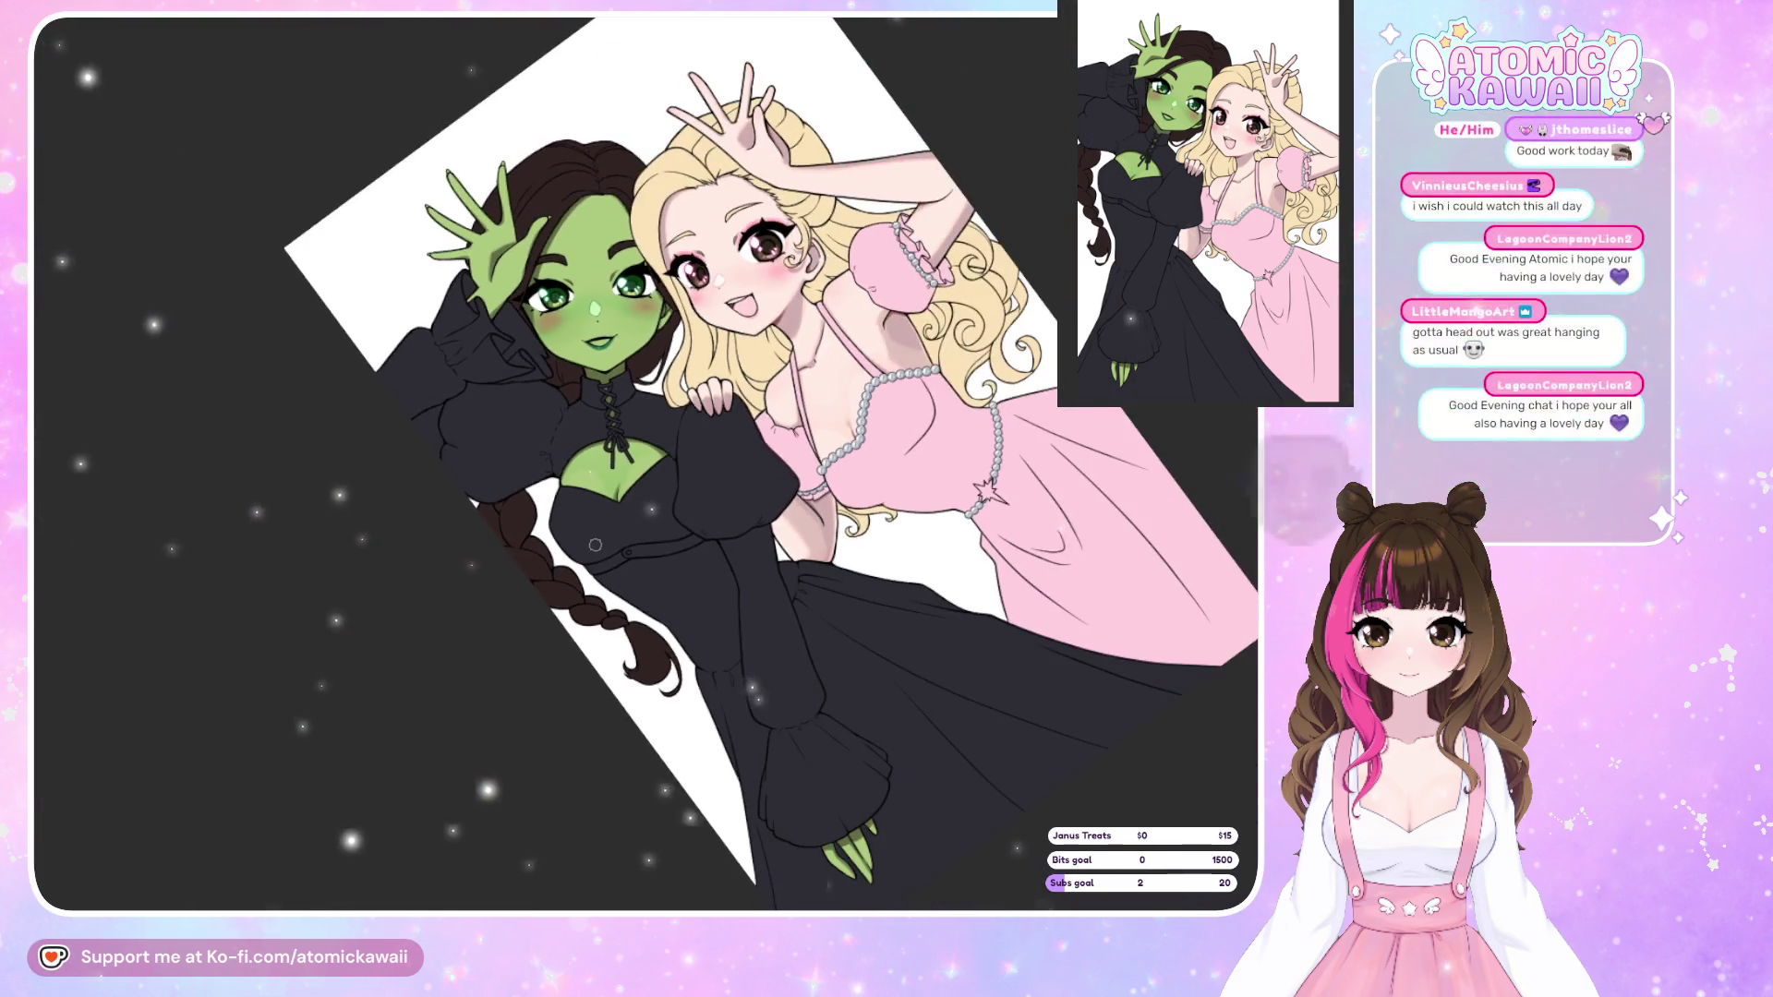
scroll(600, 332, "up", 2)
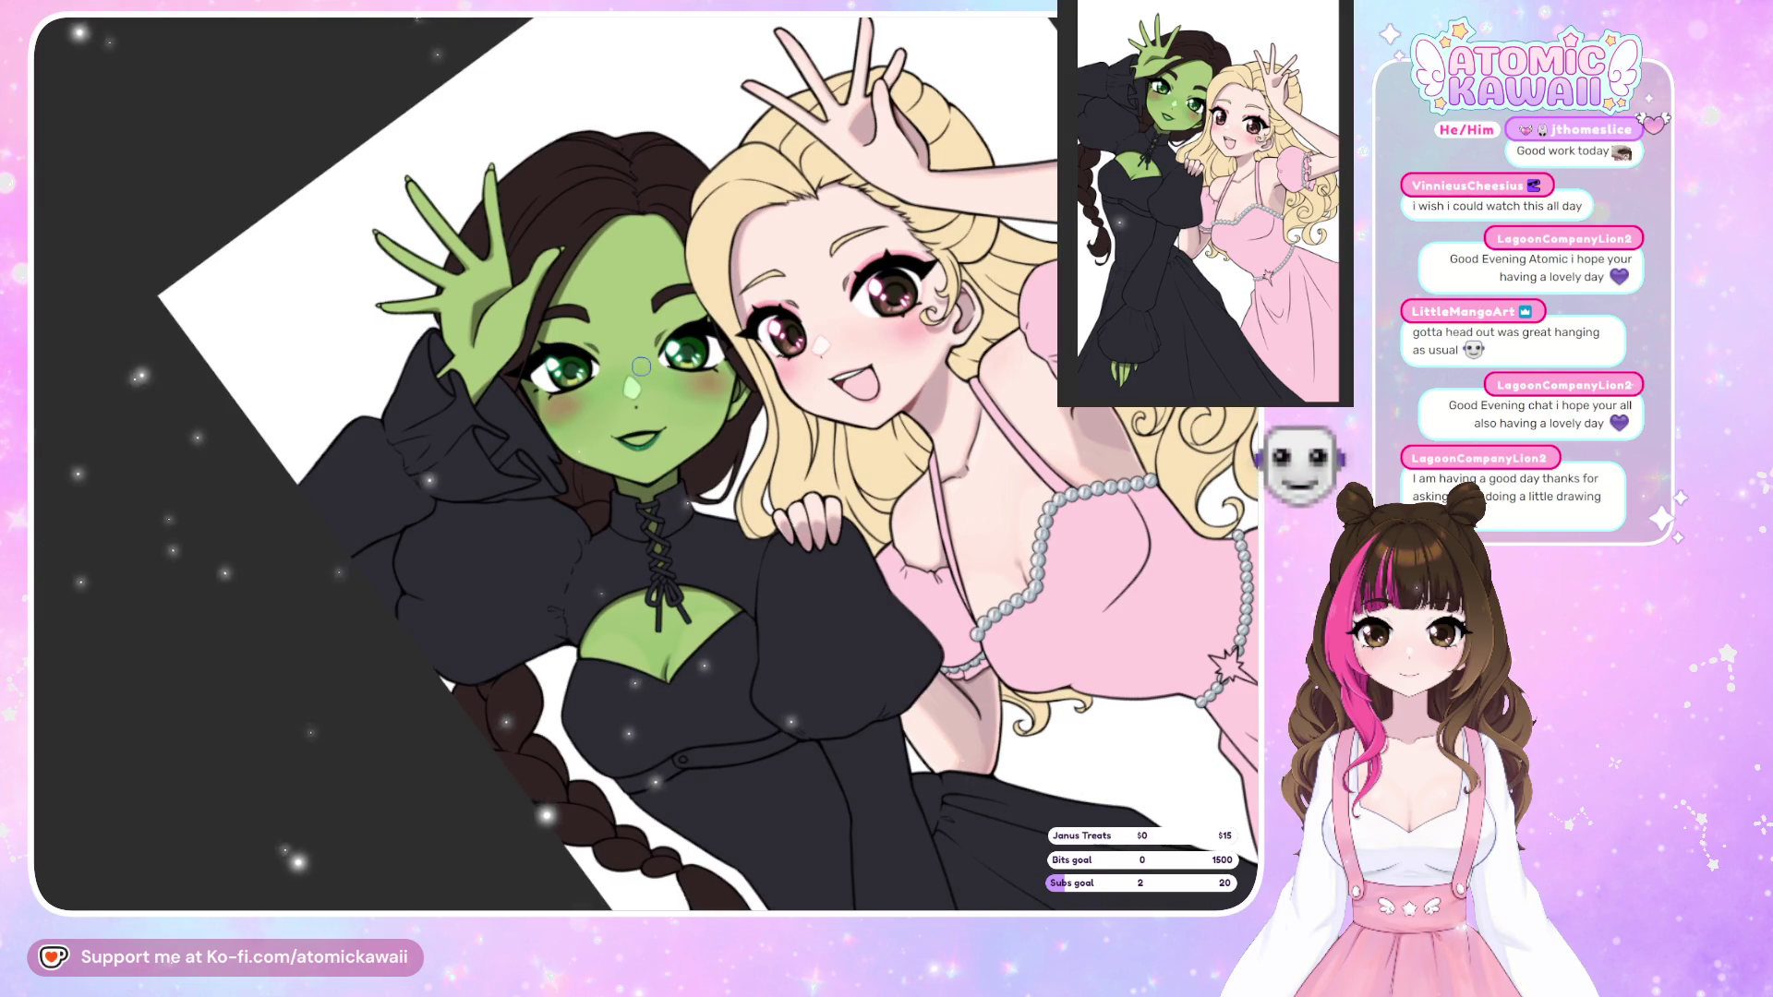
key("ctrl+0")
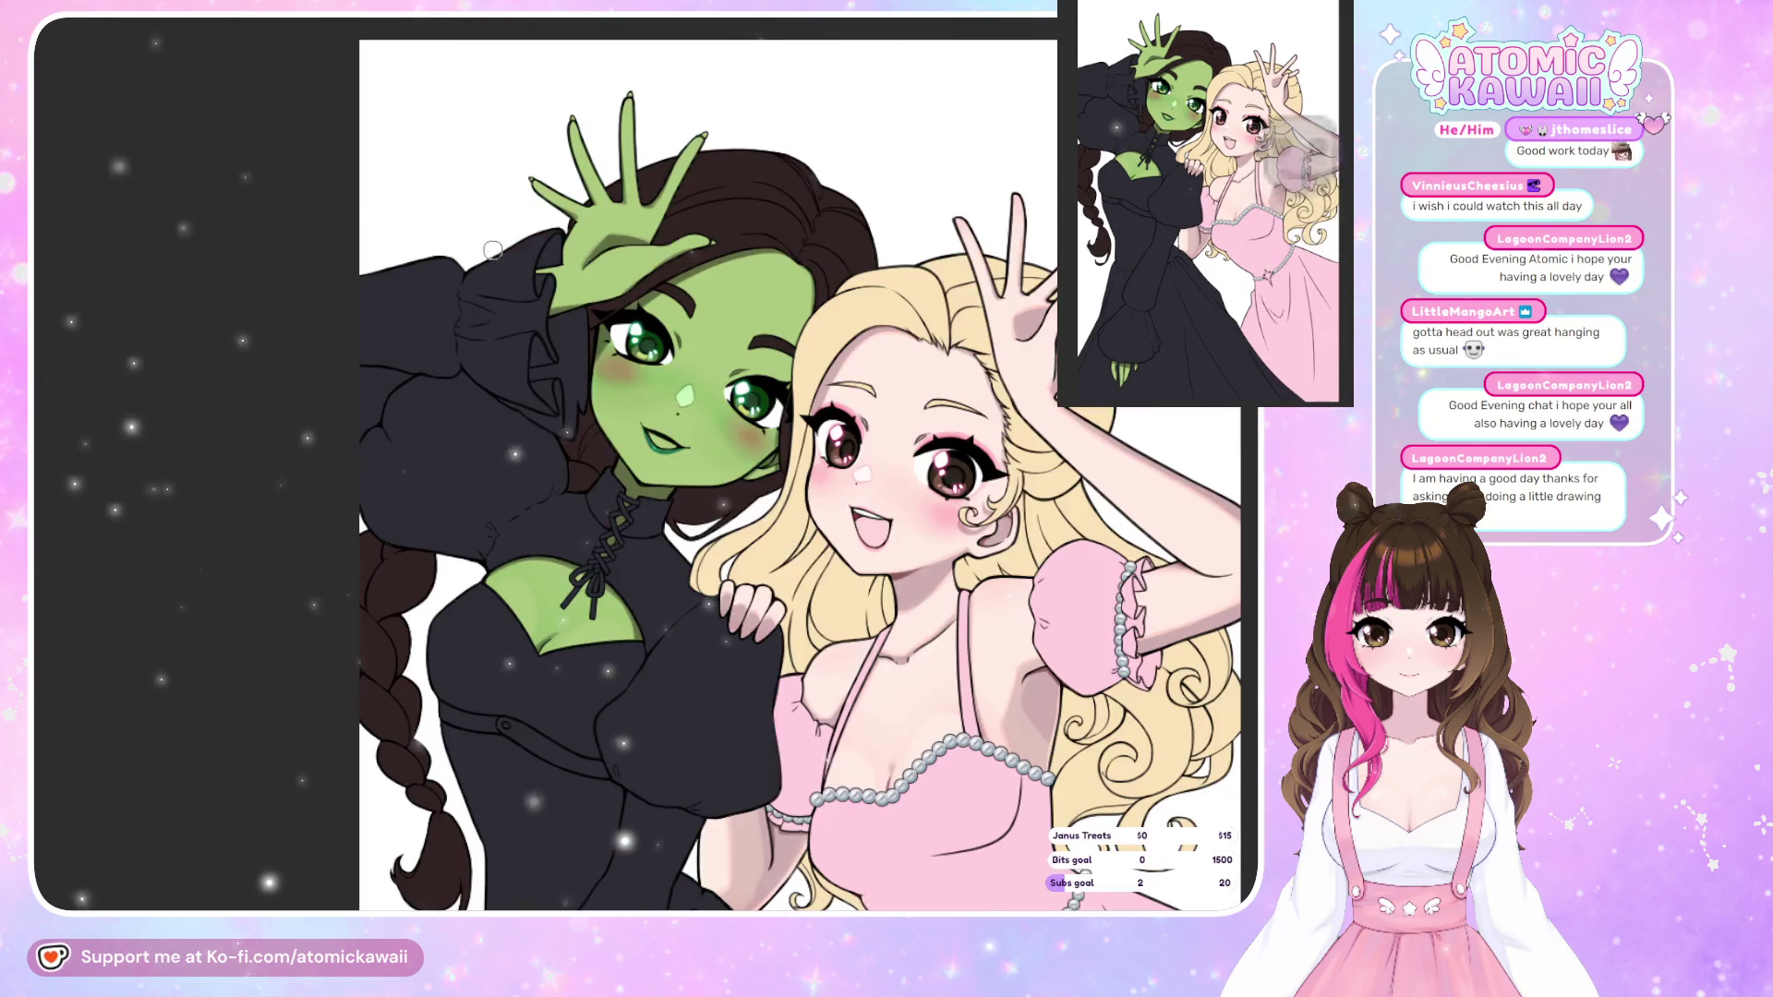
scroll(592, 416, "up", 4)
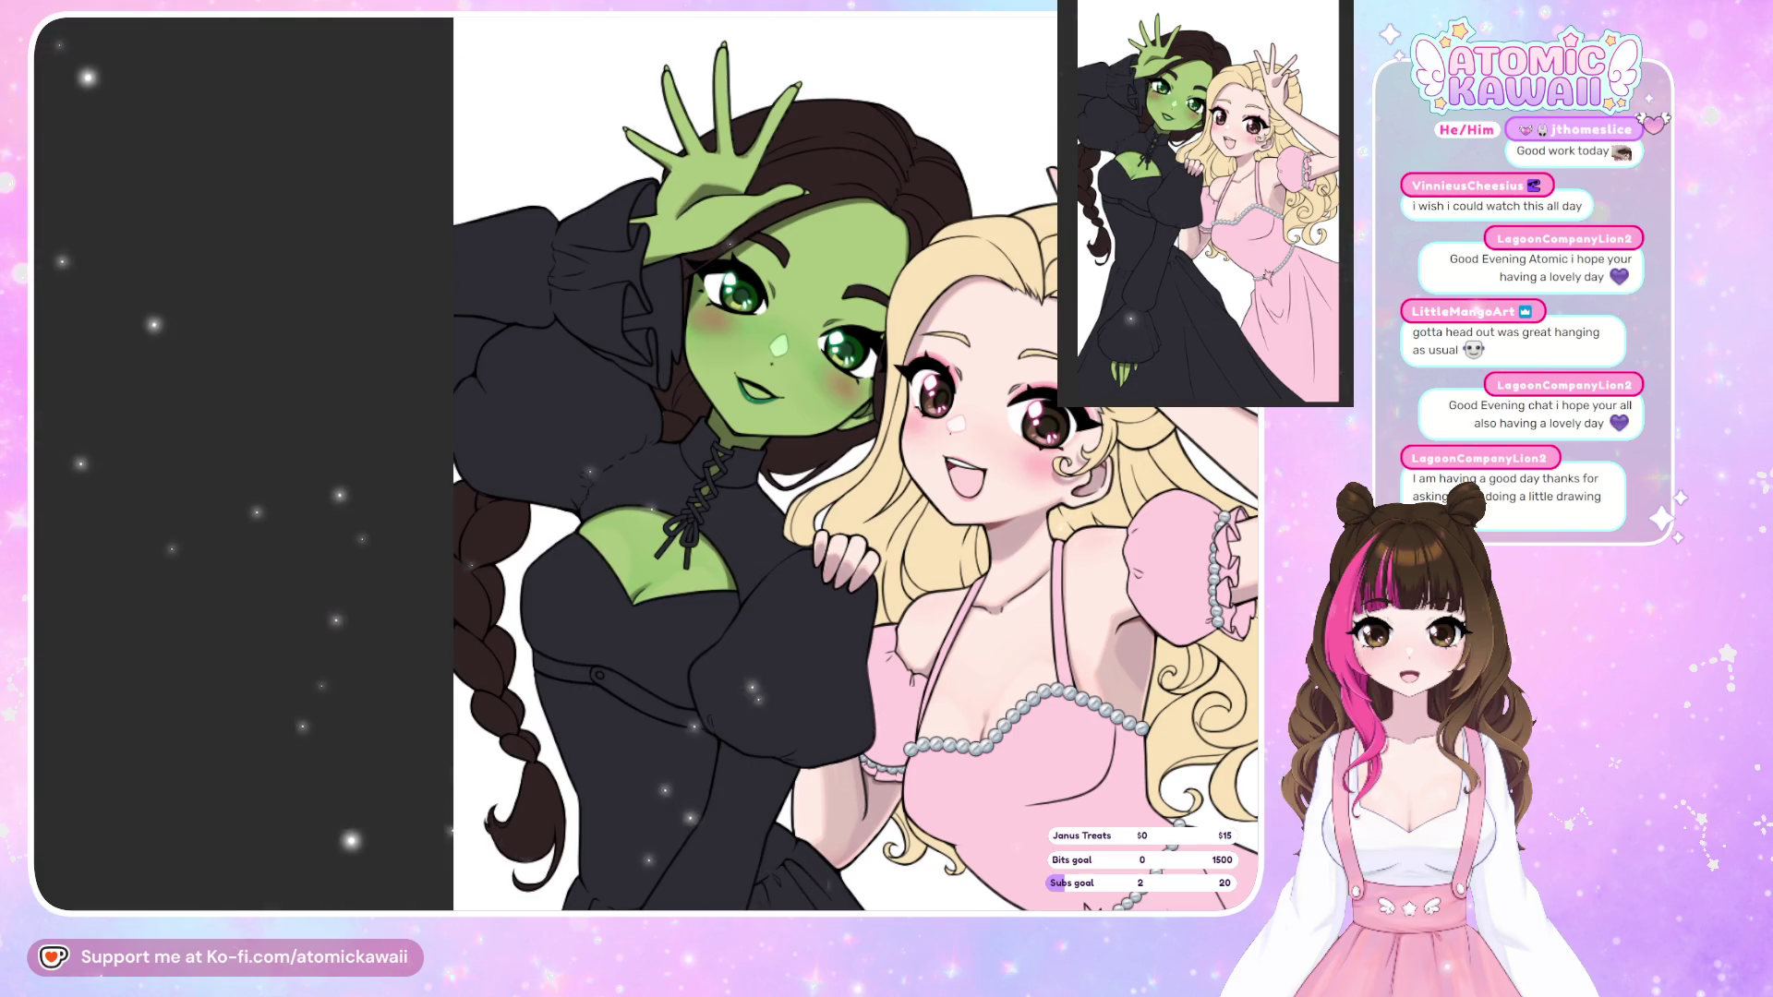
scroll(707, 192, "up", 3)
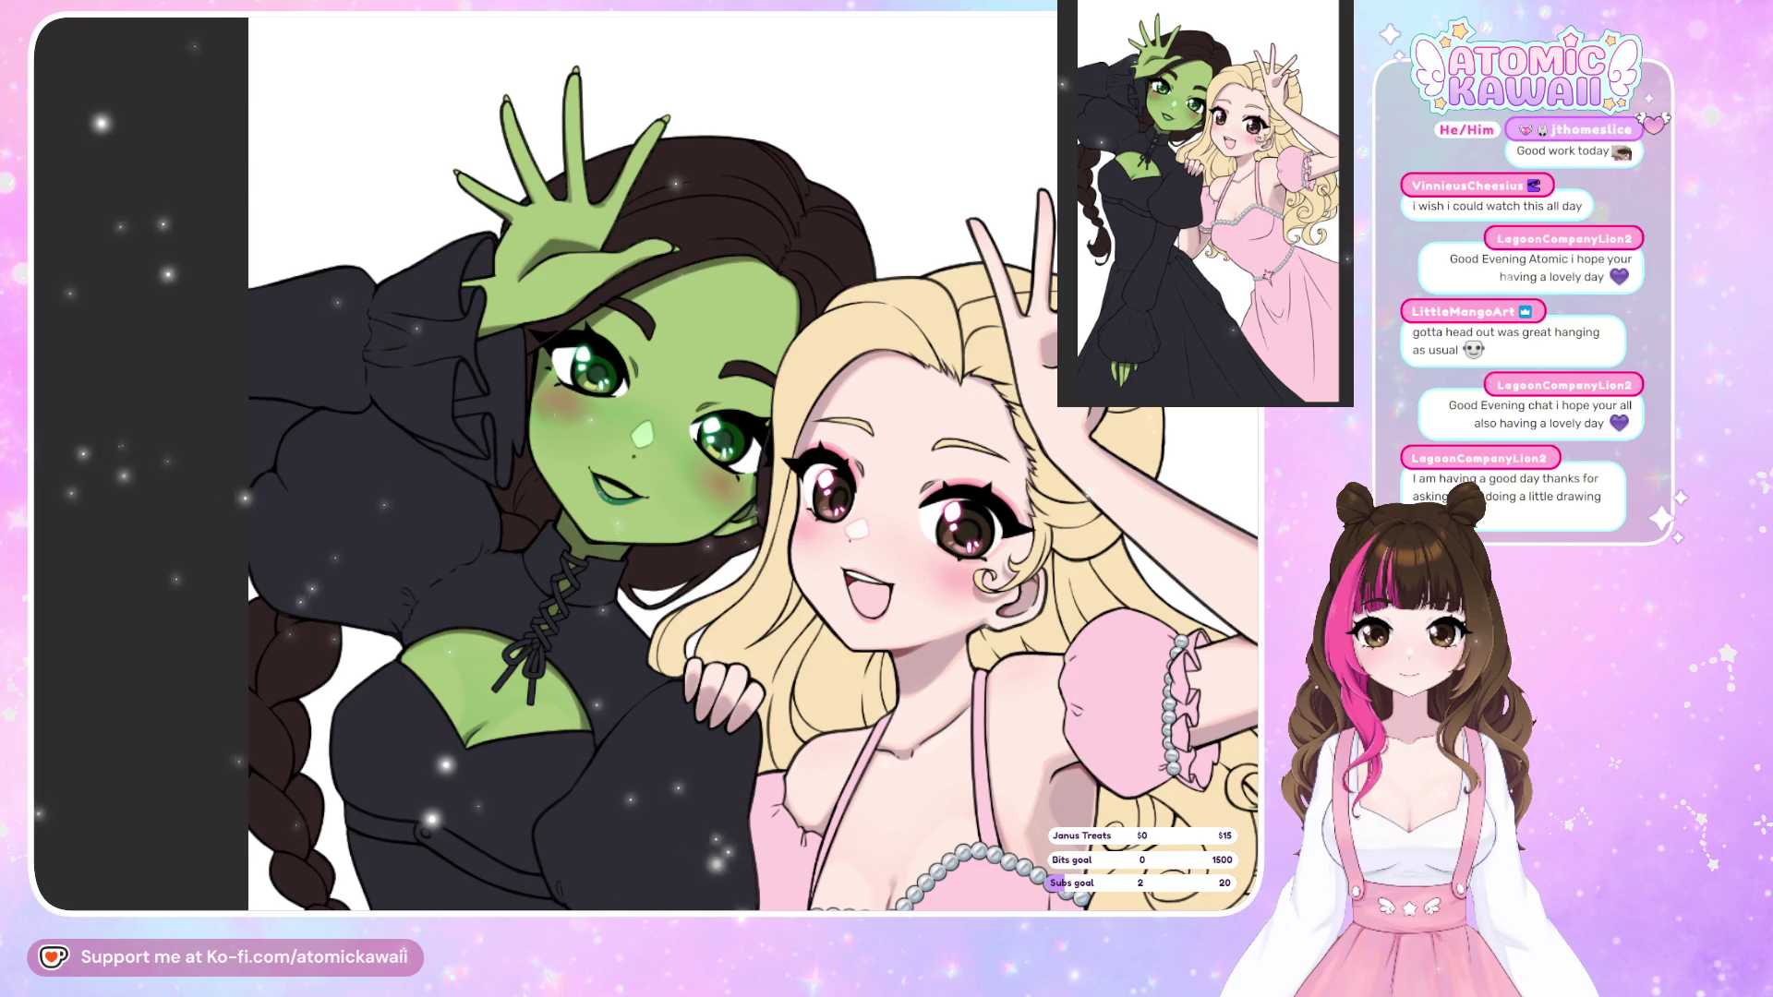
scroll(461, 280, "up", 3)
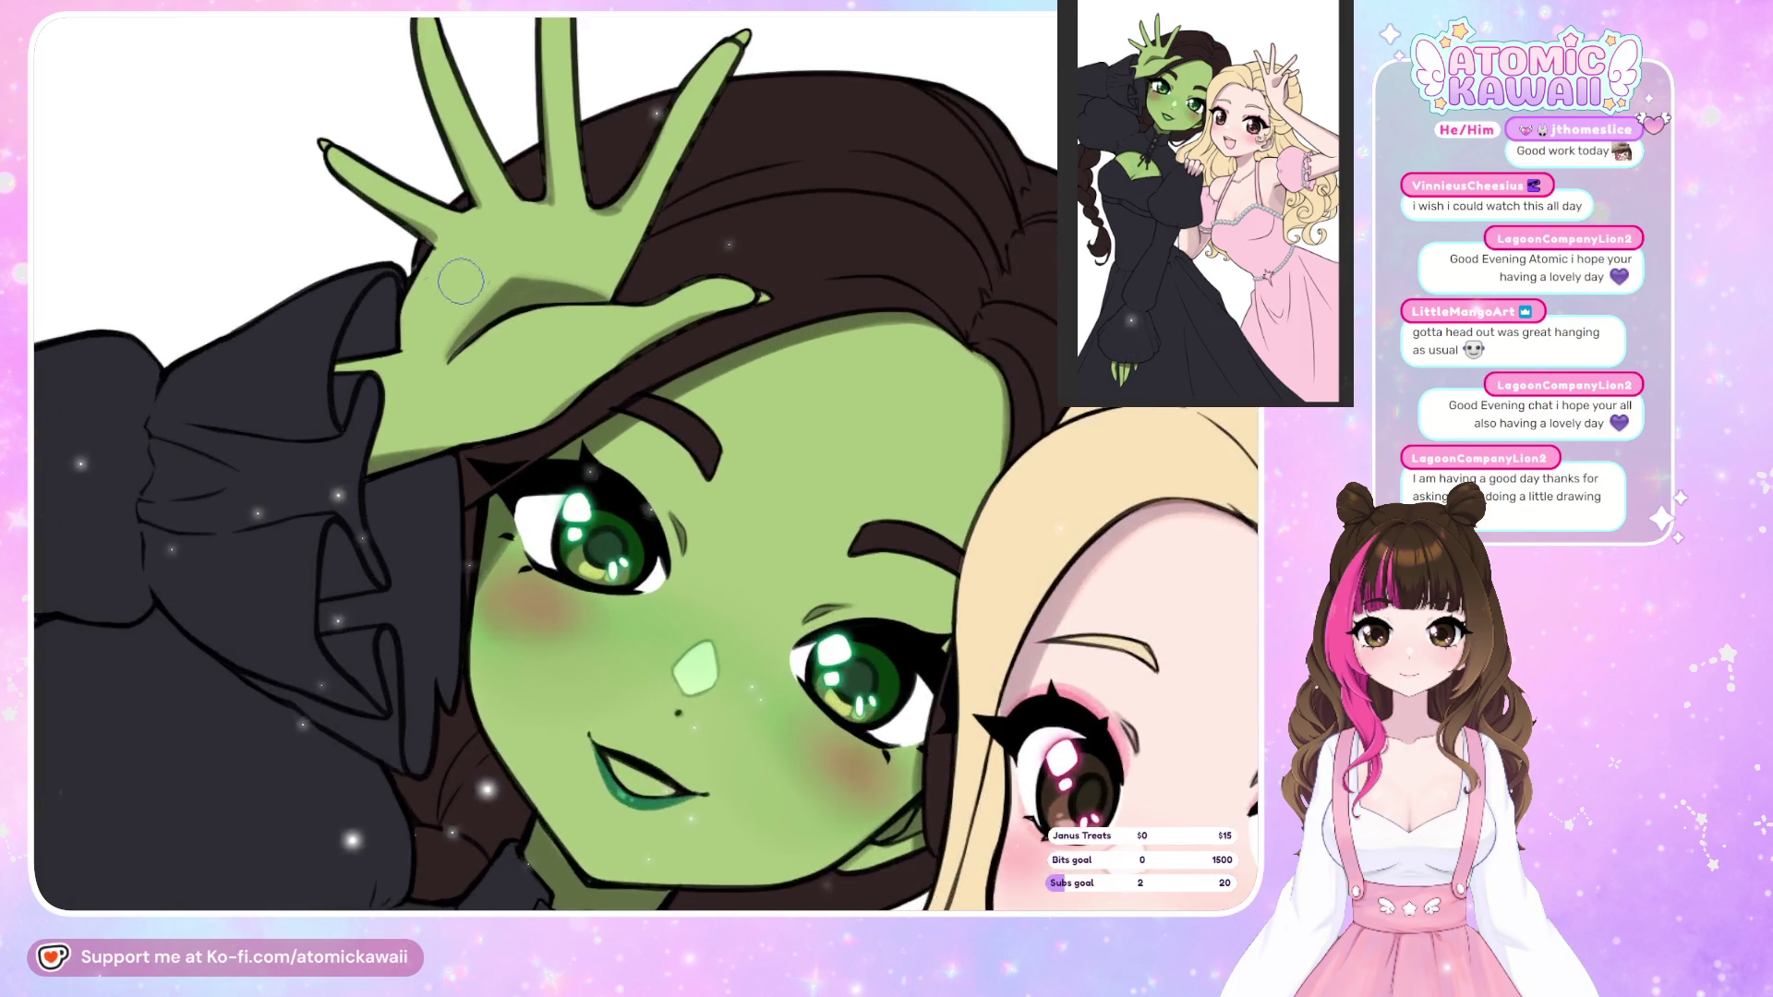
Stroke a light-green highlight along Elphaba's raised-hand crease, redoing attempts until it looks right.
scroll(396, 273, "up", 1)
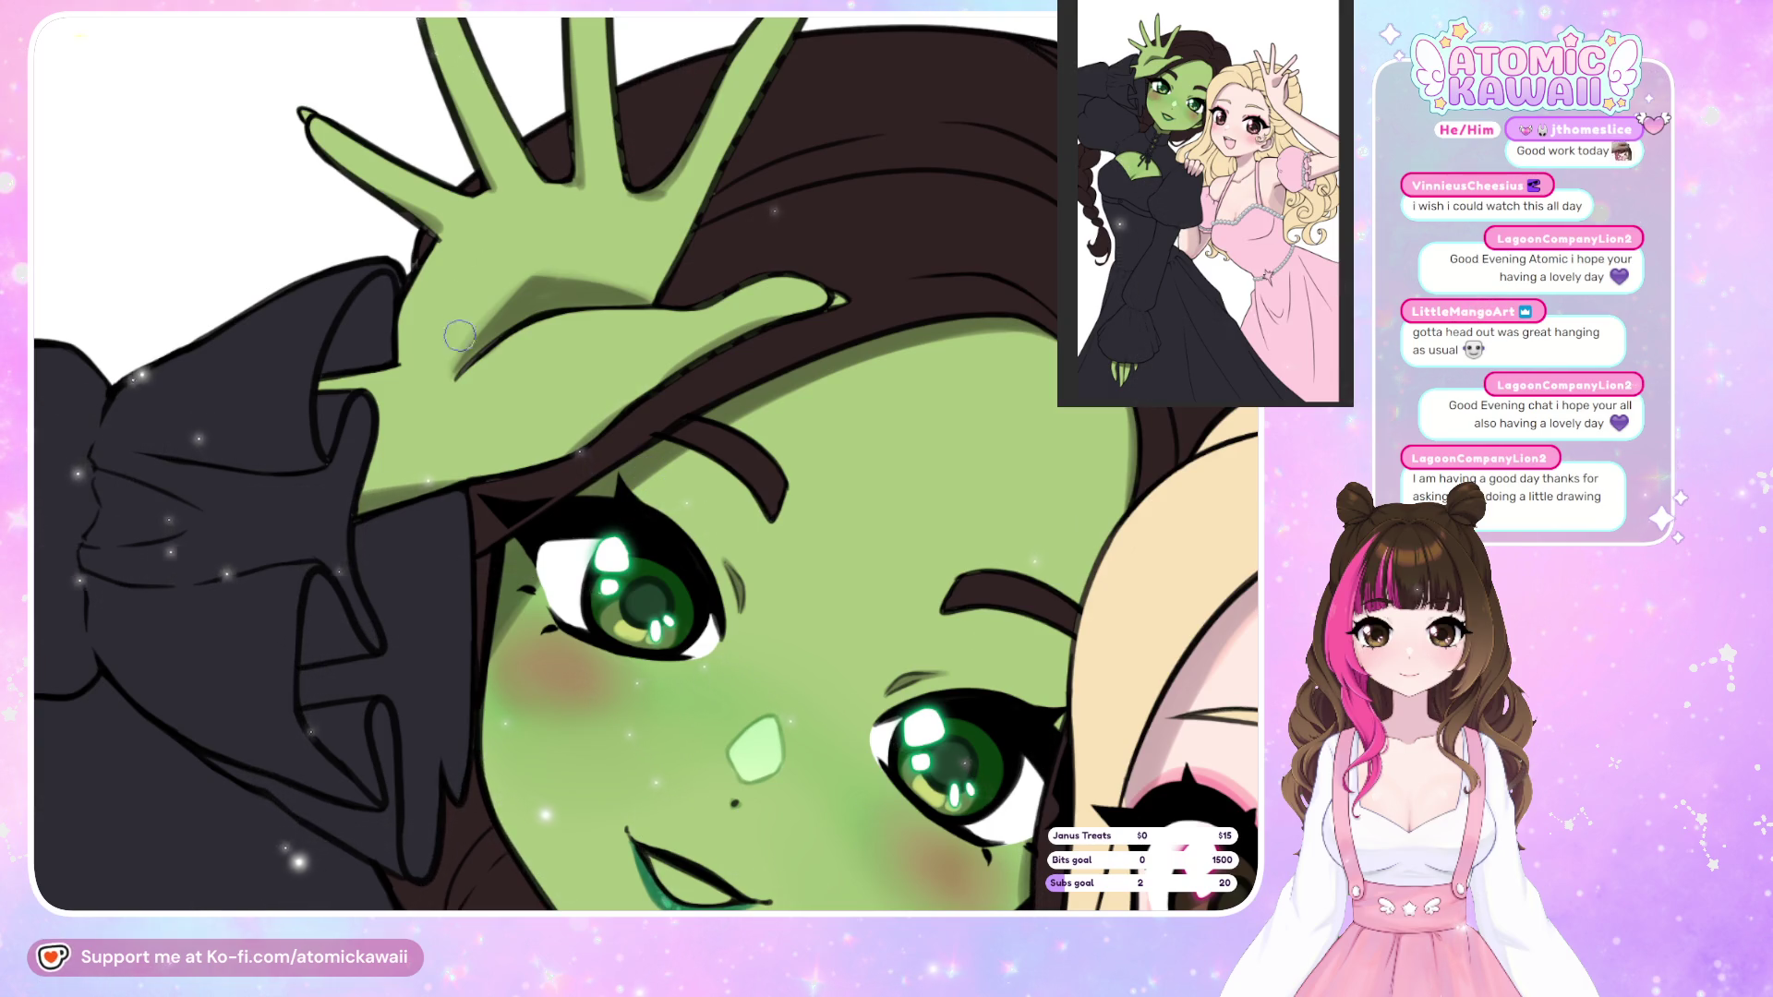
left_click_drag(497, 302, 519, 285)
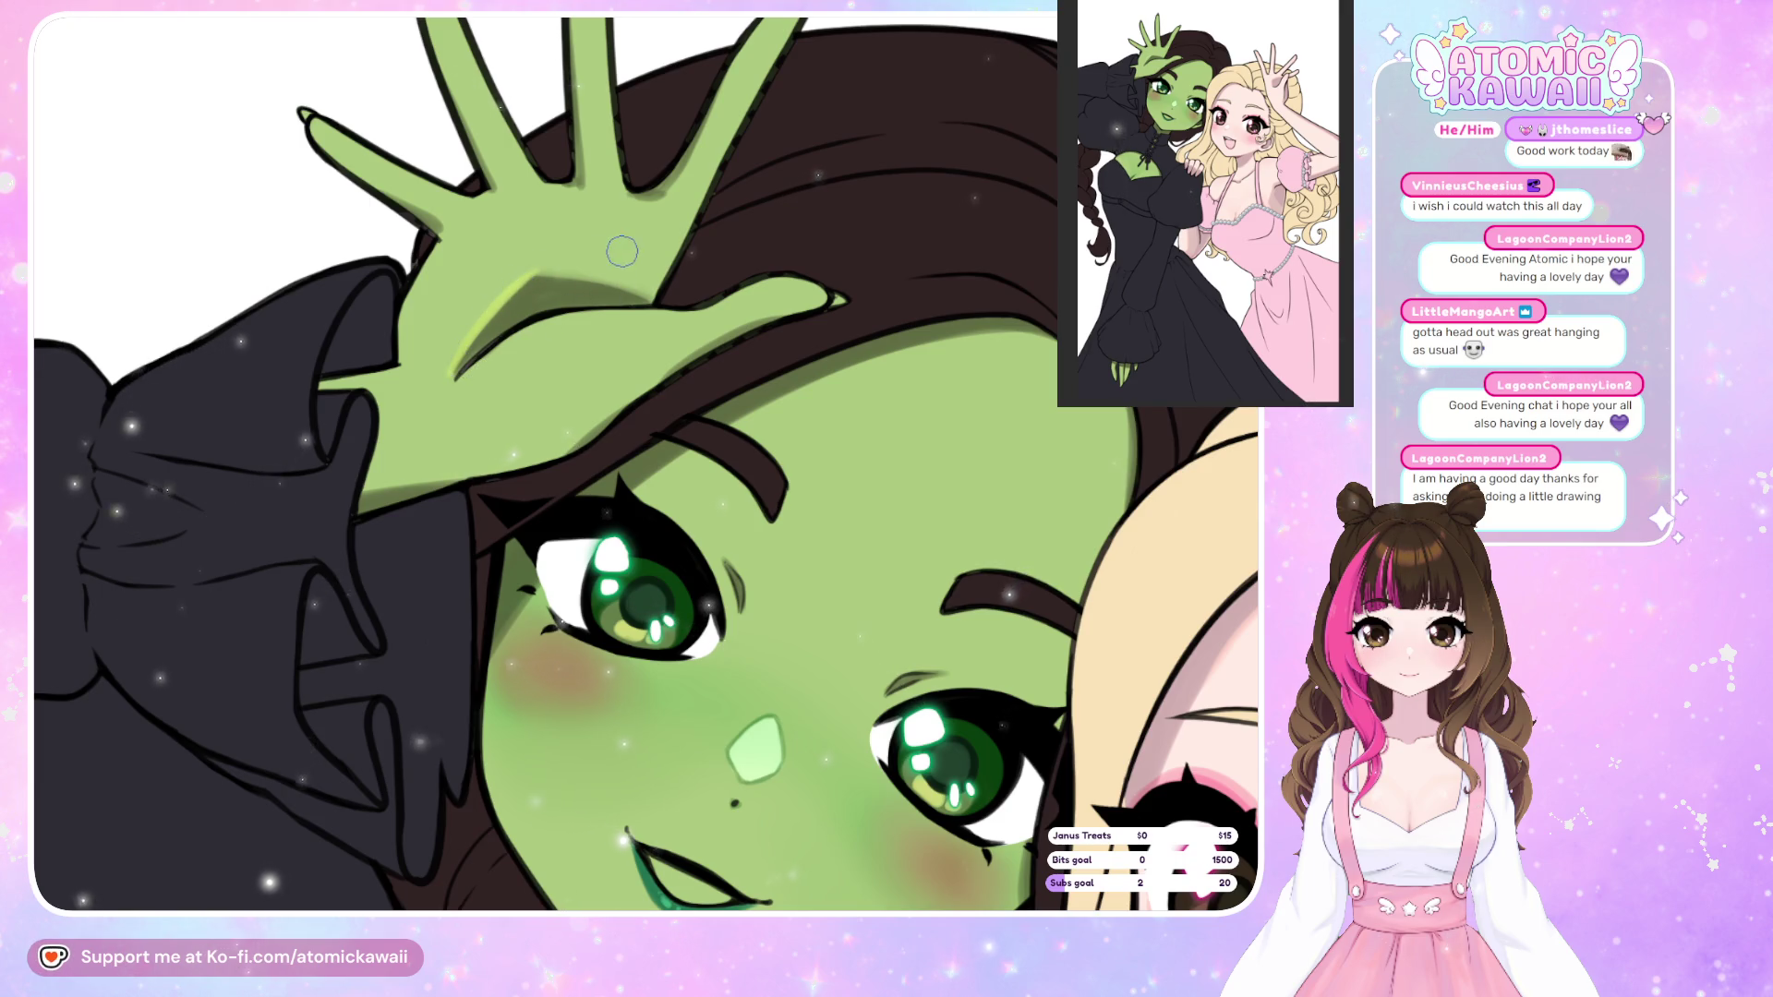
key("ctrl+z")
mouse_move(448, 381)
left_mouse_down()
mouse_move(549, 279)
mouse_move(650, 295)
left_mouse_up()
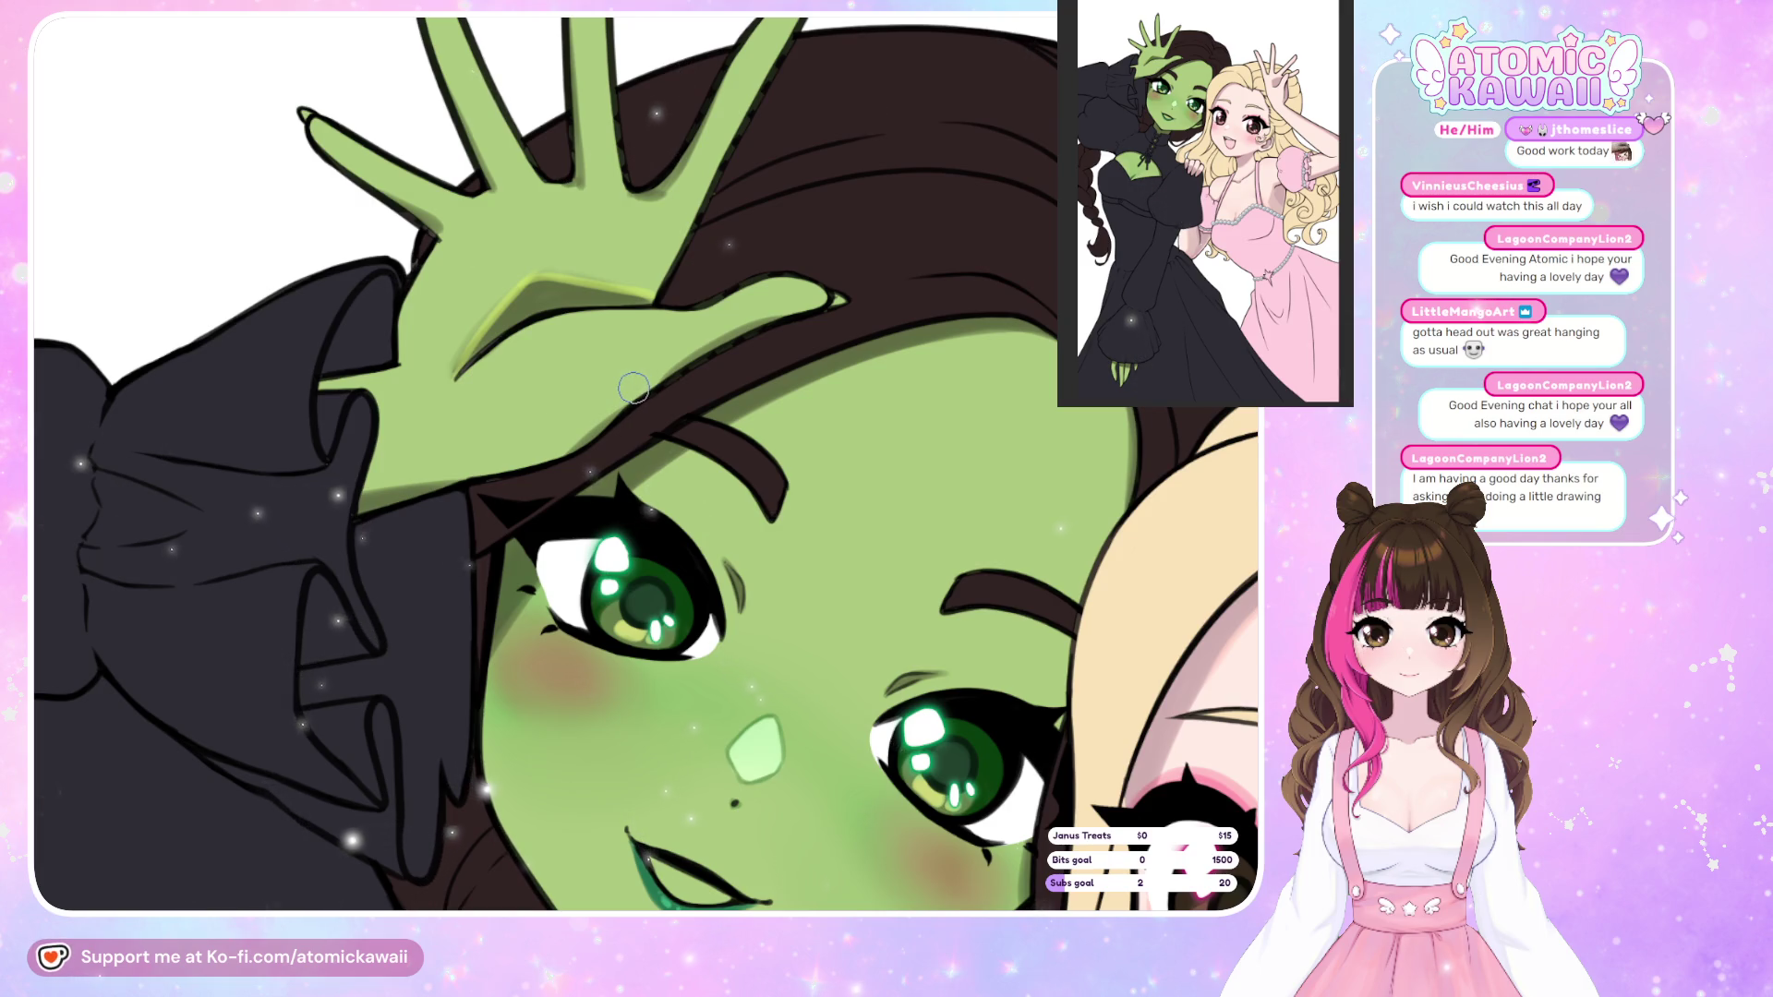
key("ctrl+z")
key("ctrl+z")
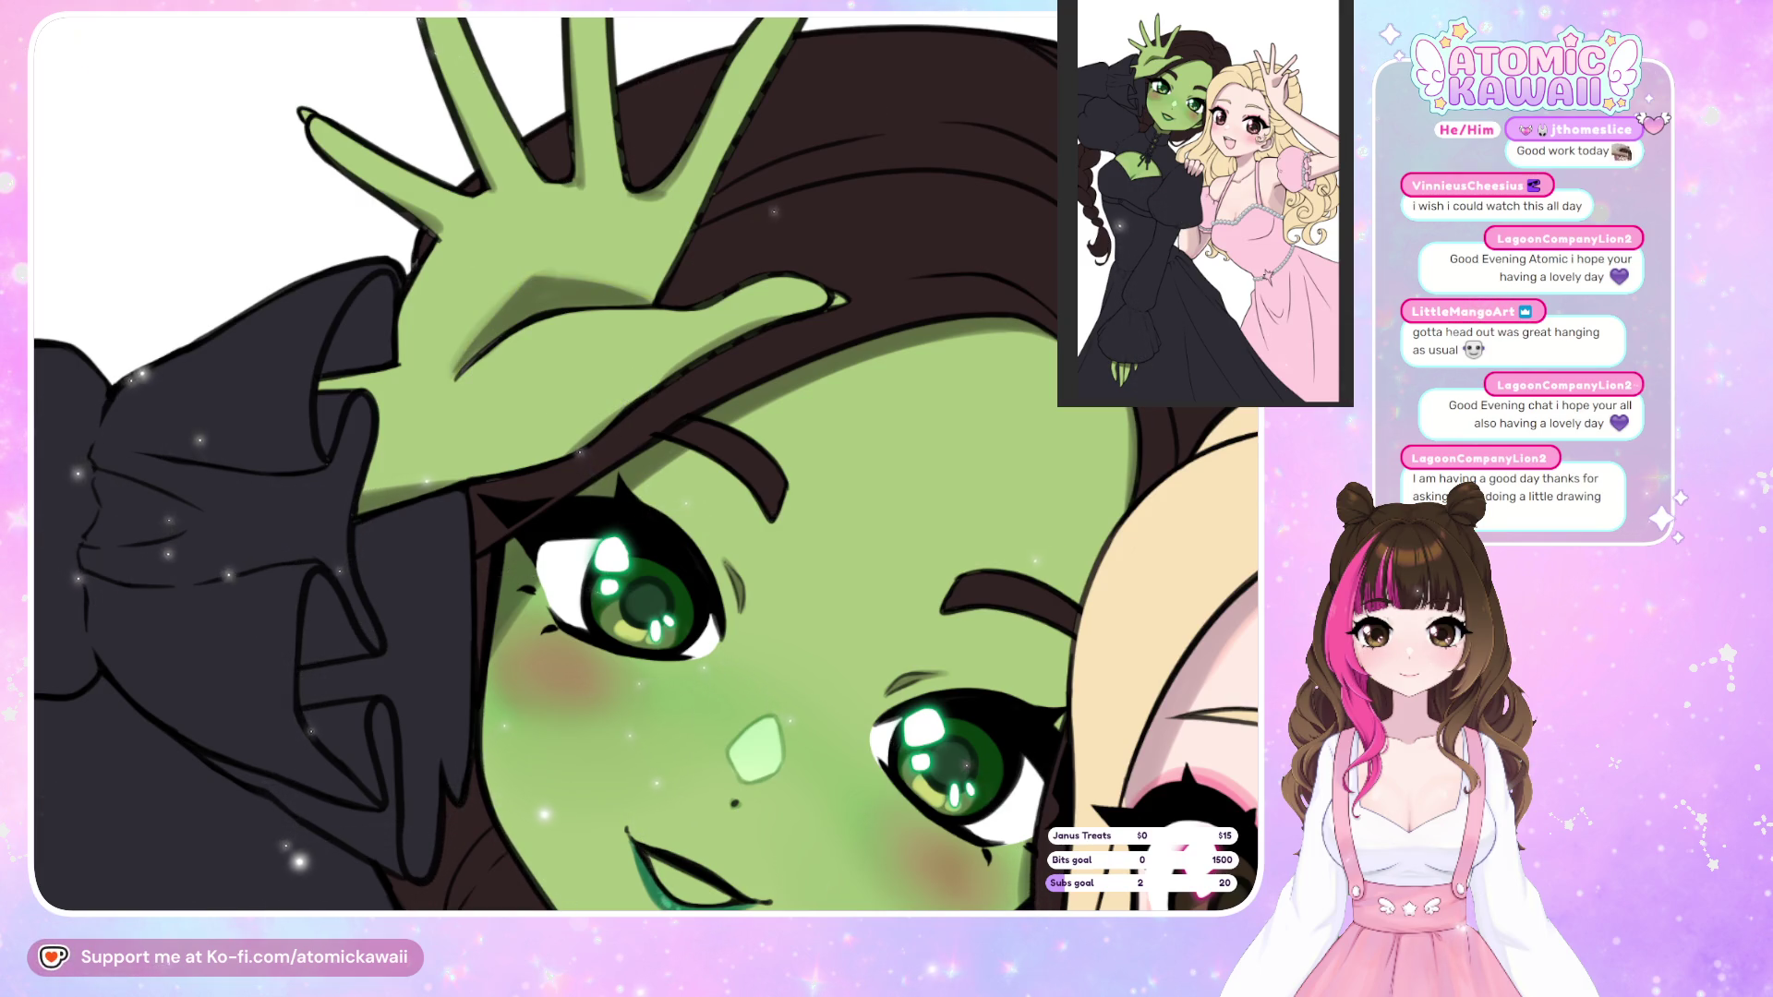
key("ctrl+z")
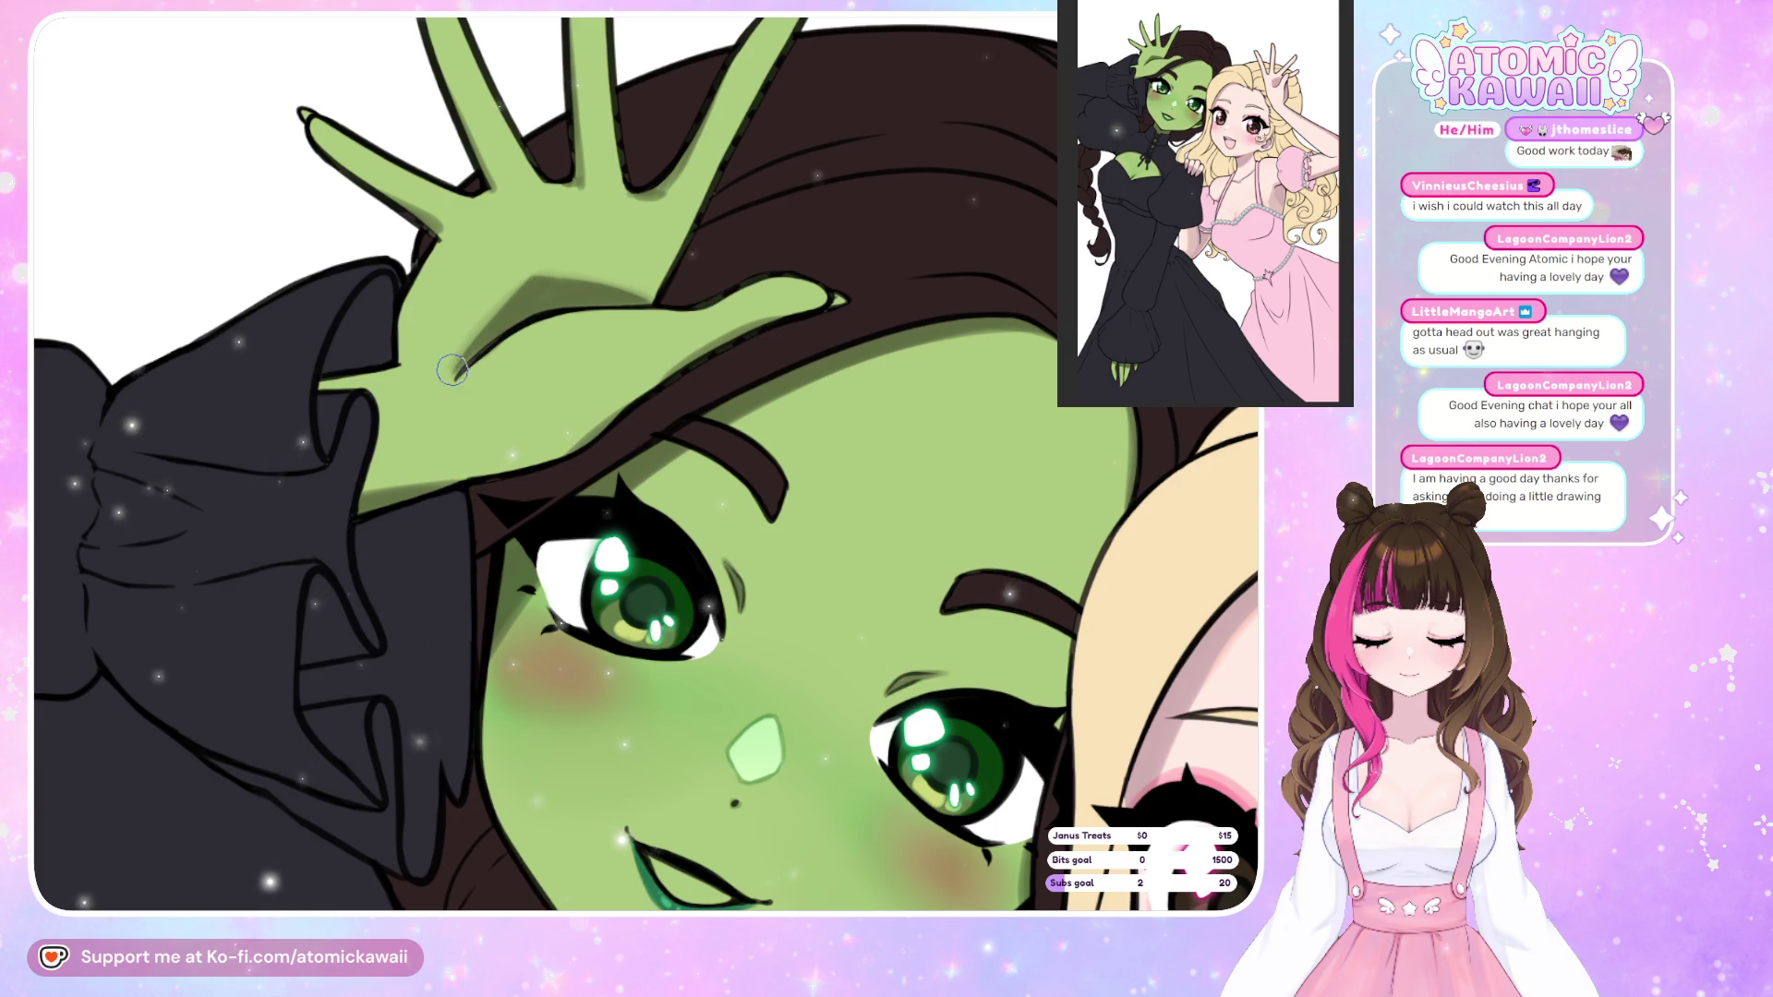
key("ctrl+y")
key("ctrl+z")
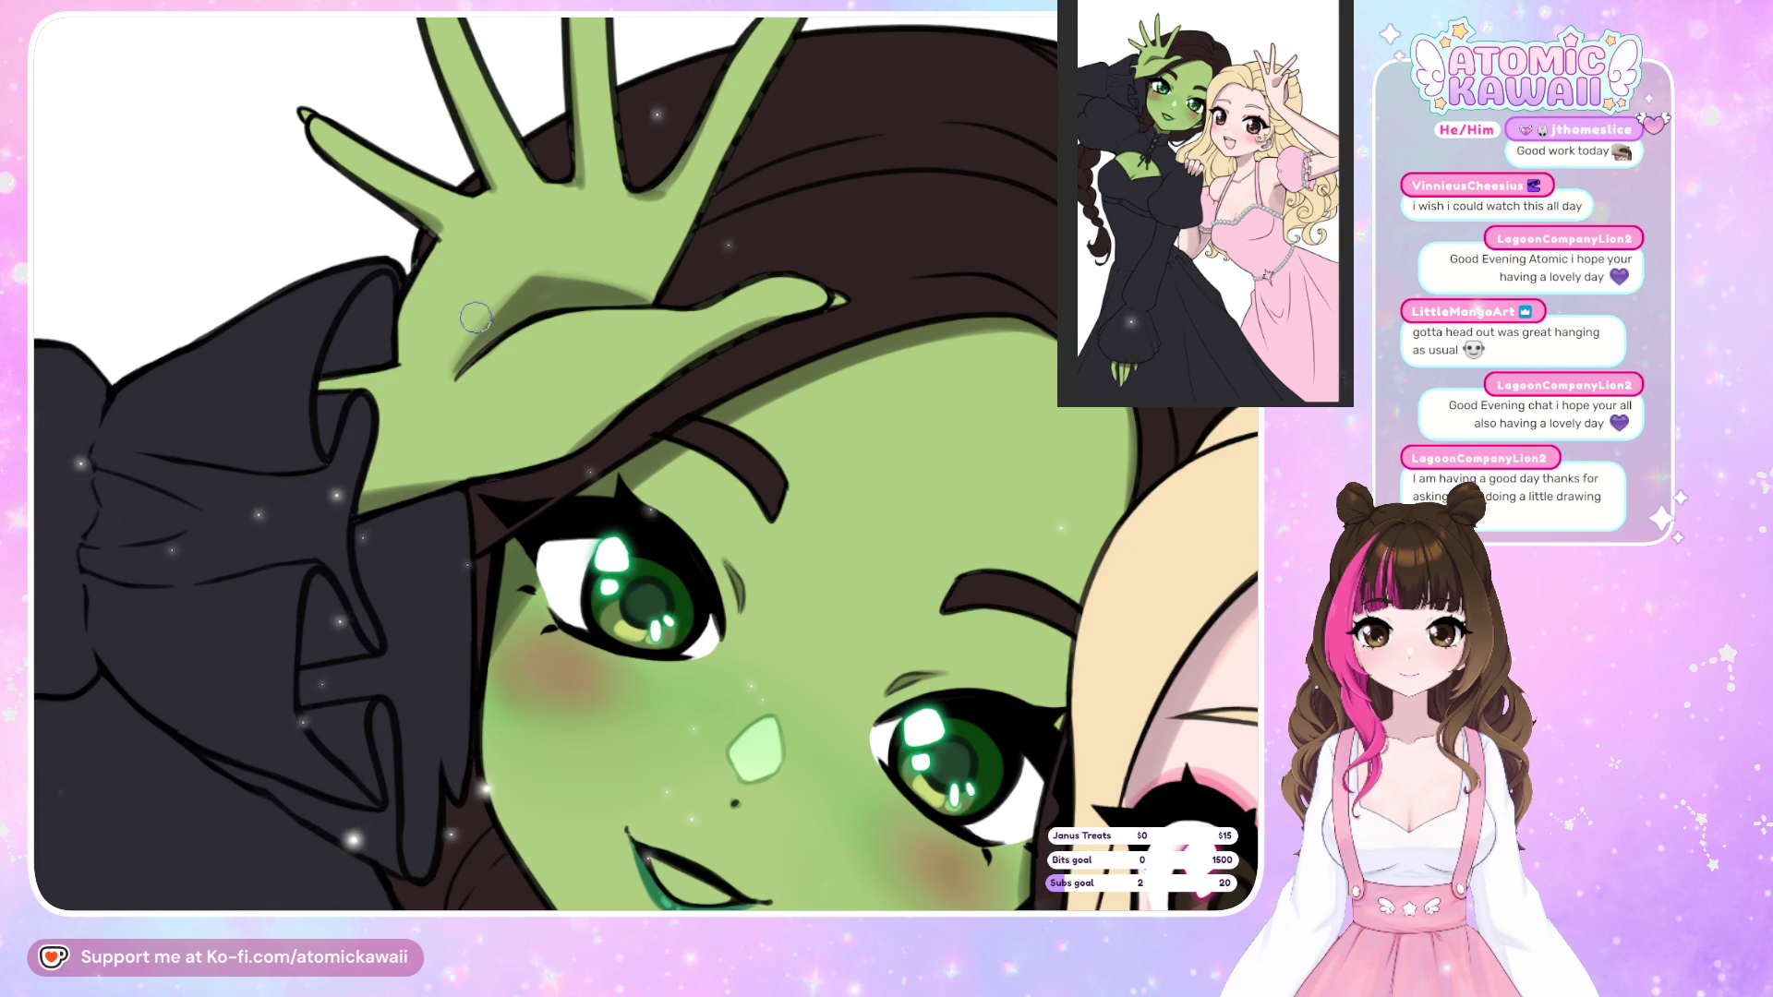
mouse_move(509, 292)
left_mouse_down()
mouse_move(534, 277)
mouse_move(655, 311)
left_mouse_up()
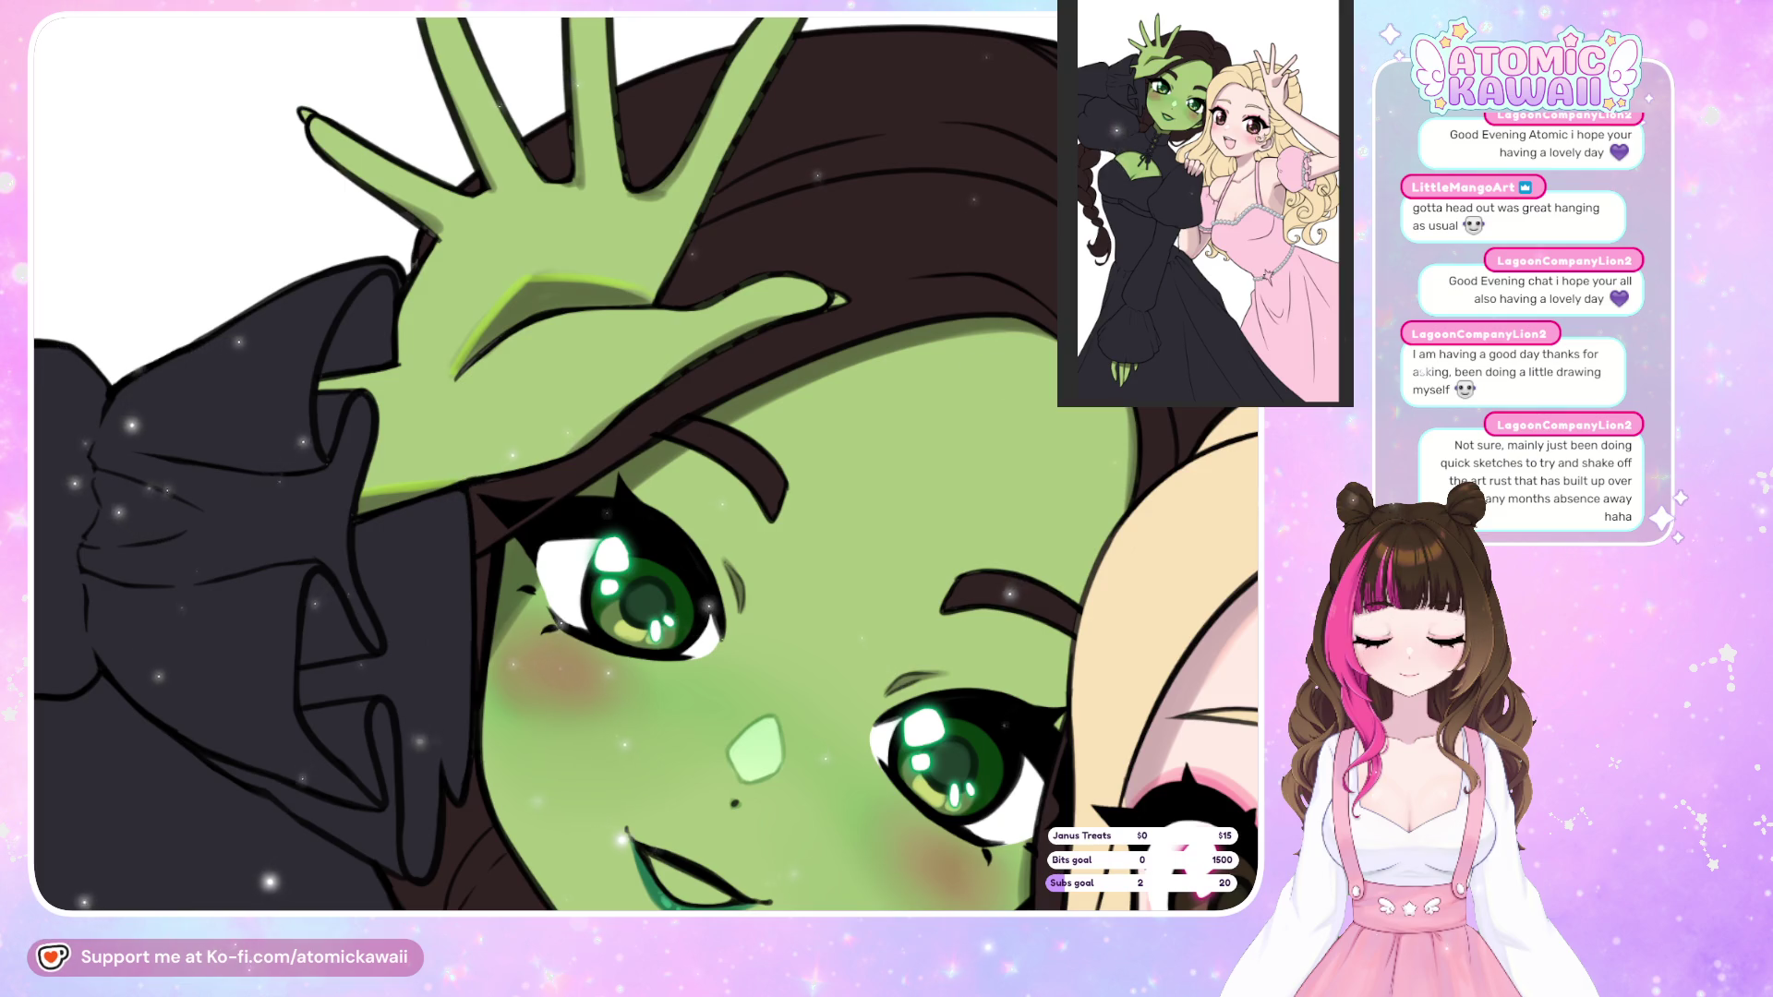
scroll(466, 501, "up", 3)
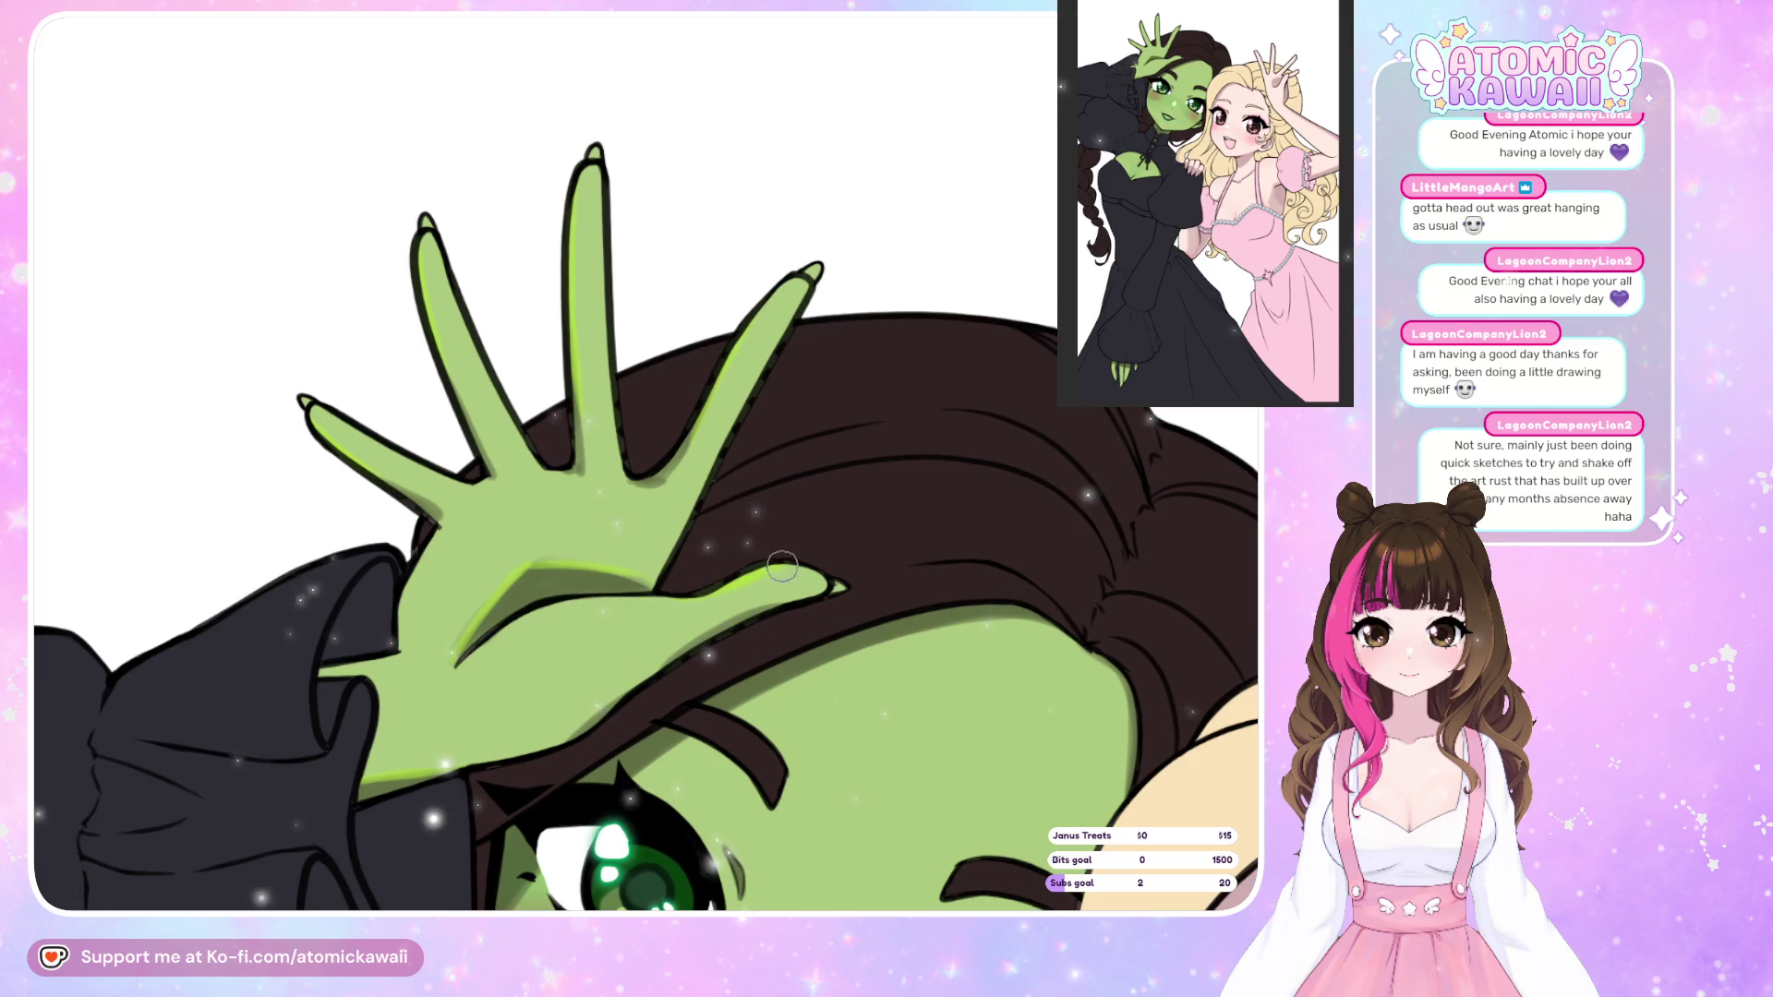
scroll(109, 593, "down", 7)
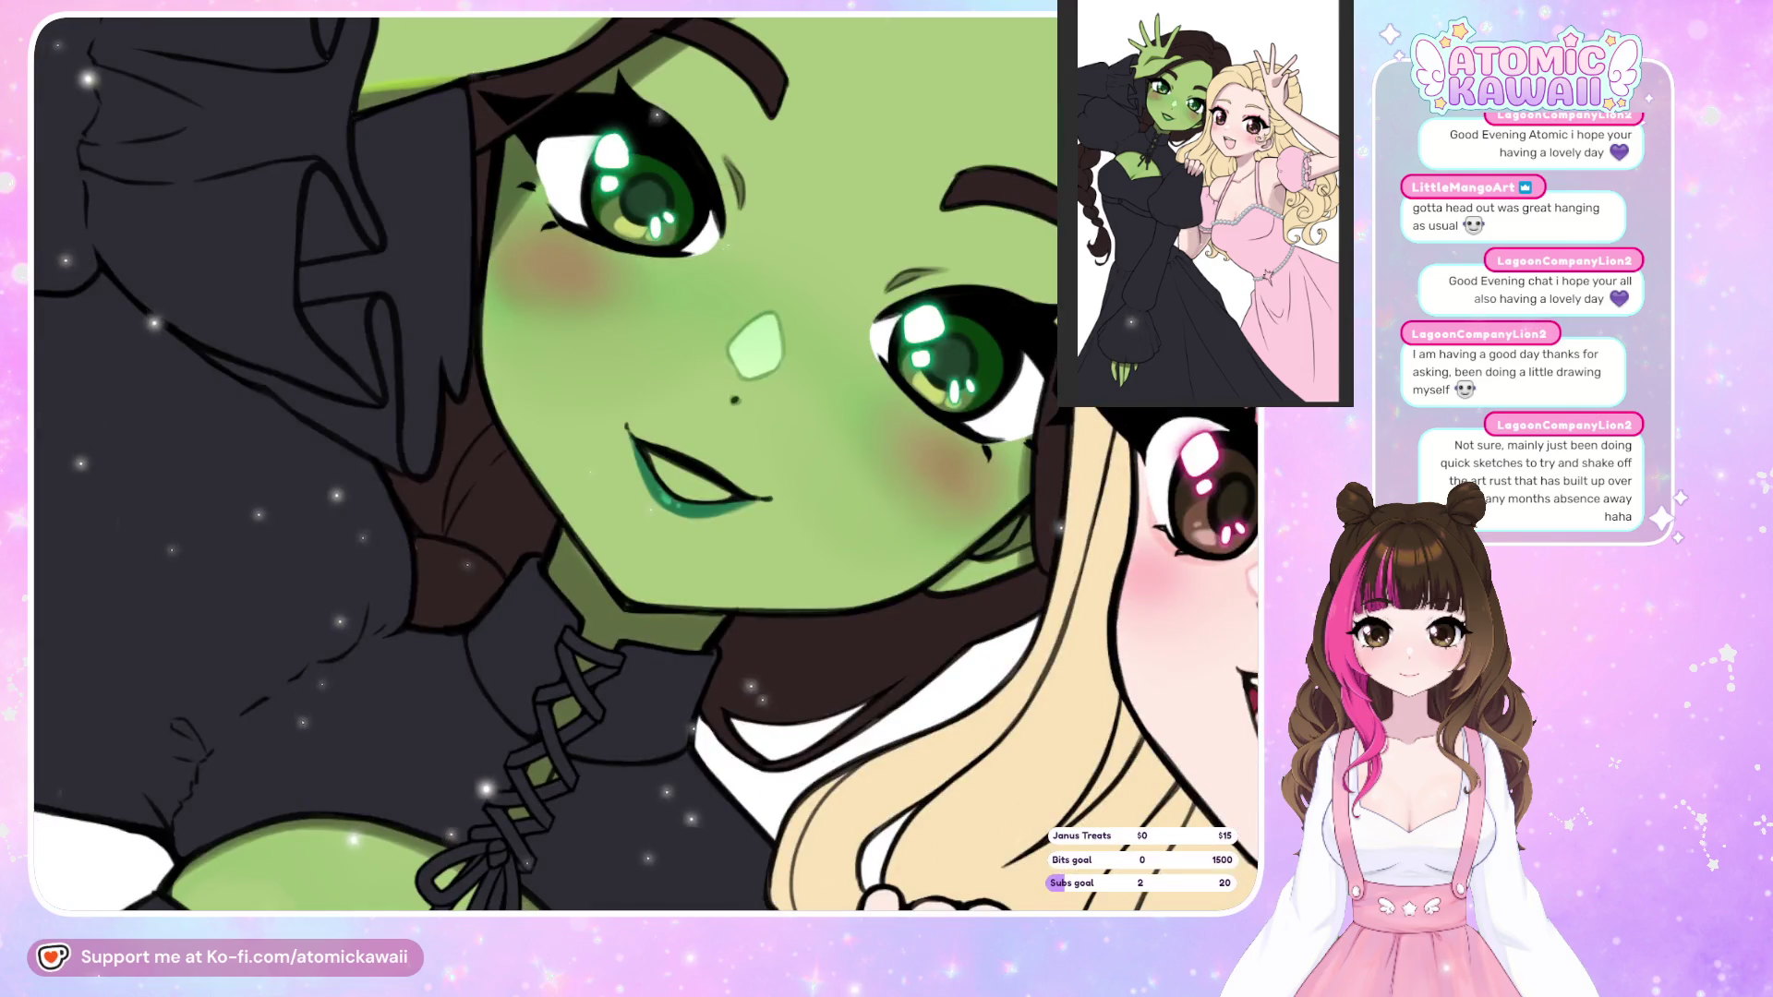
scroll(155, 620, "down", 2)
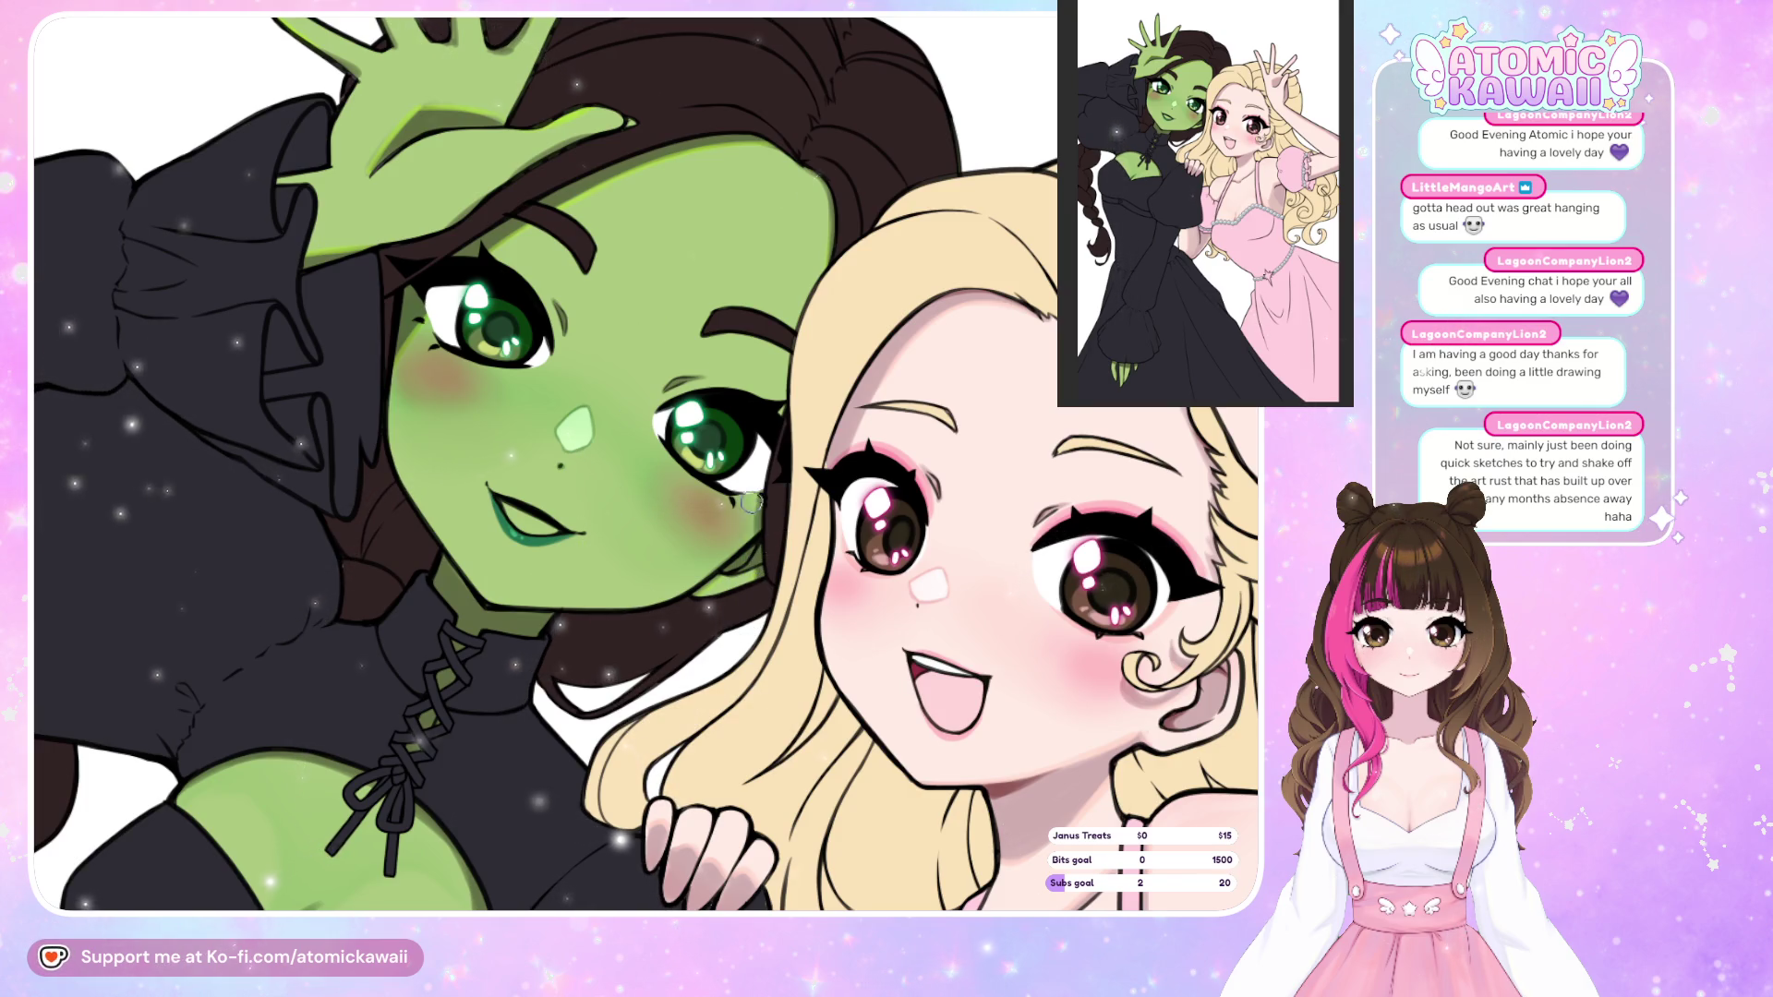
scroll(474, 429, "down", 5)
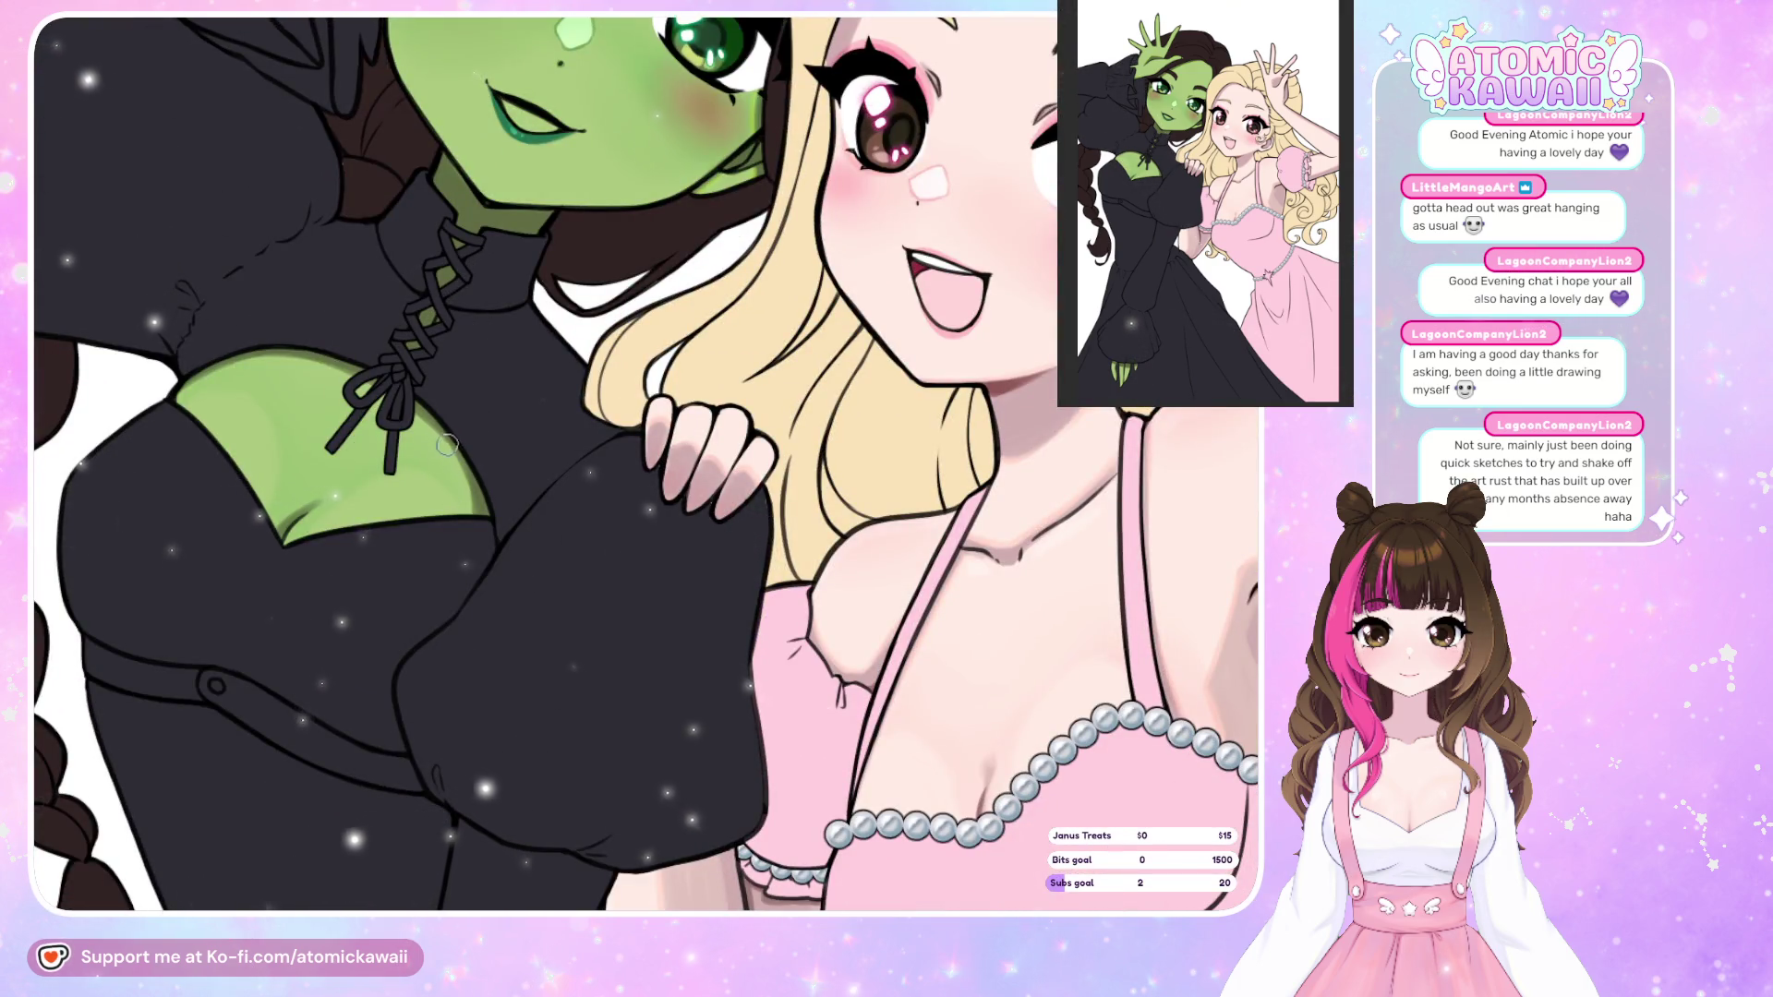
key("m")
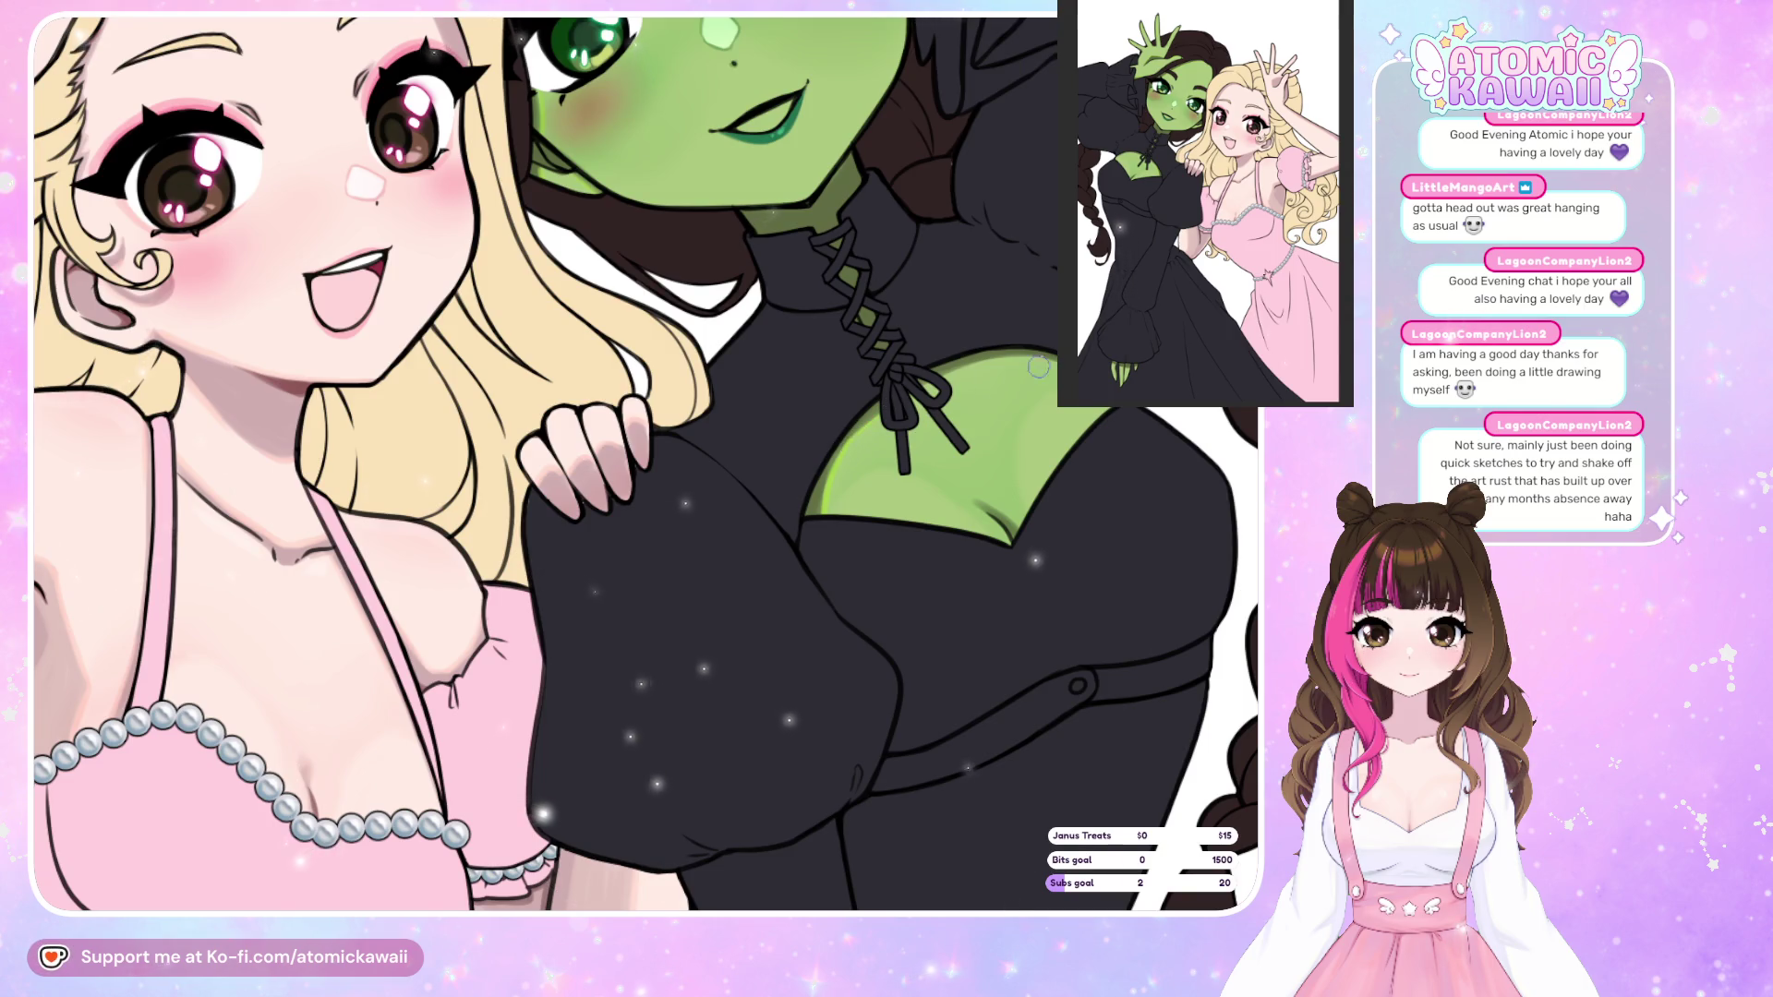
key("m")
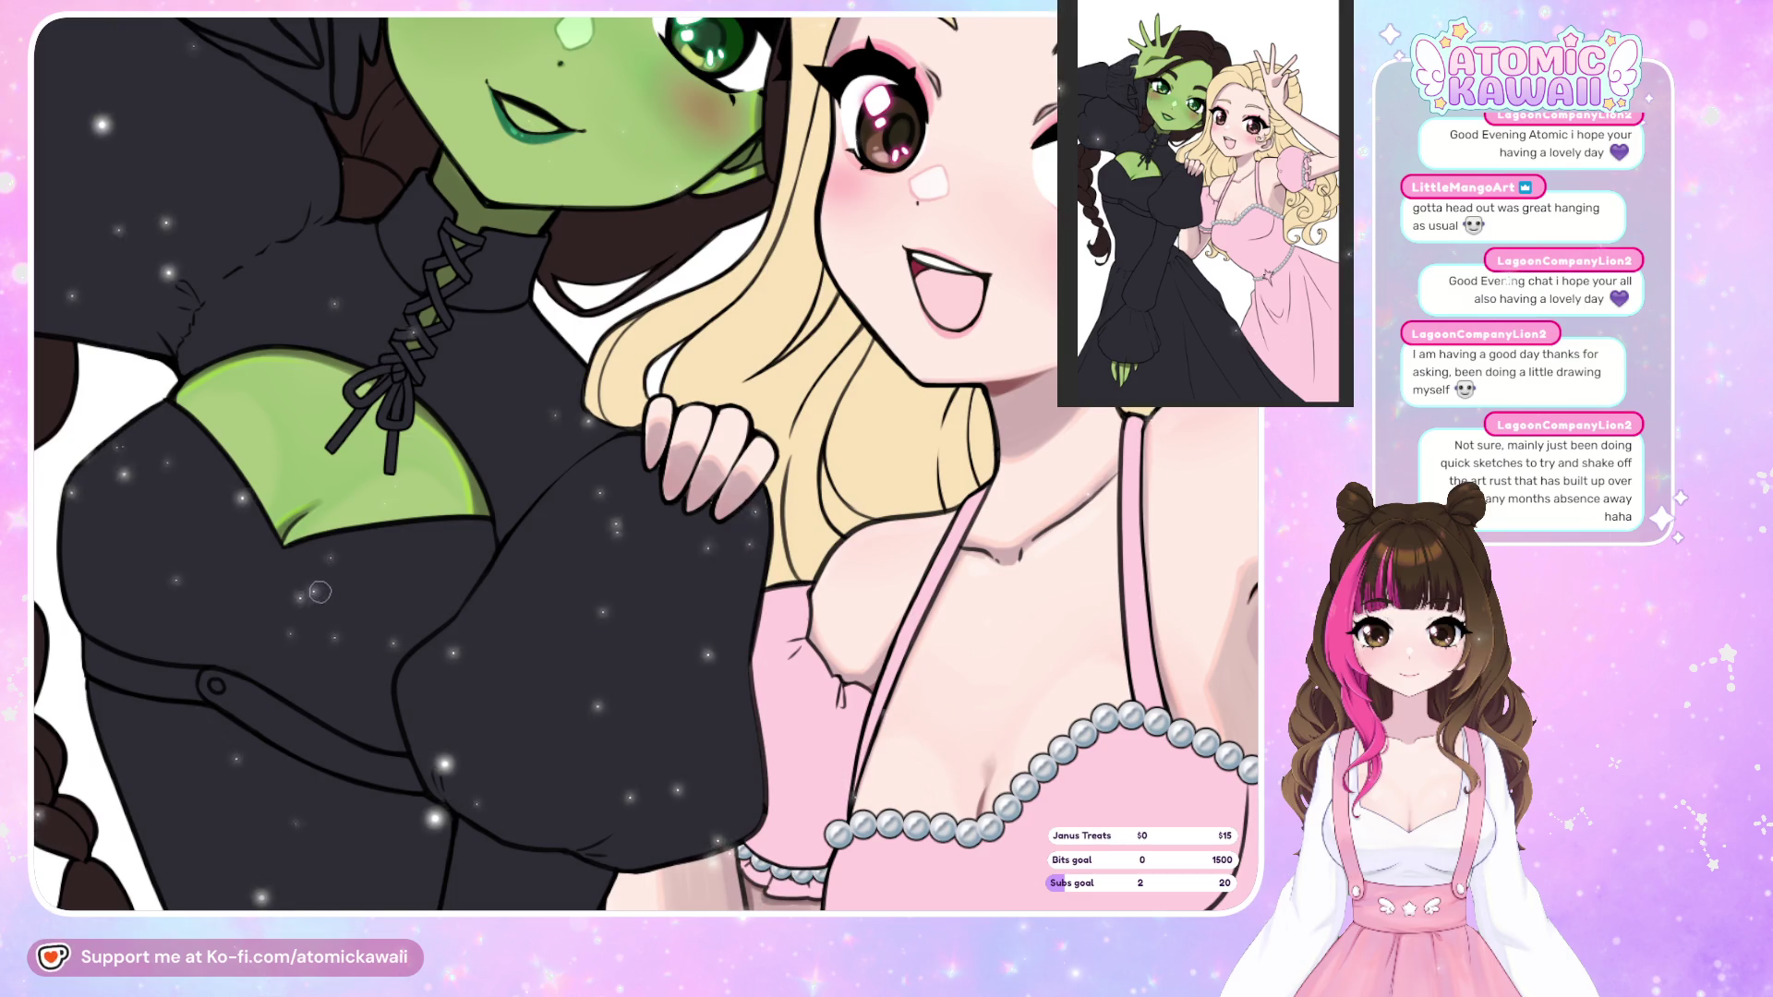
scroll(323, 598, "down", 3)
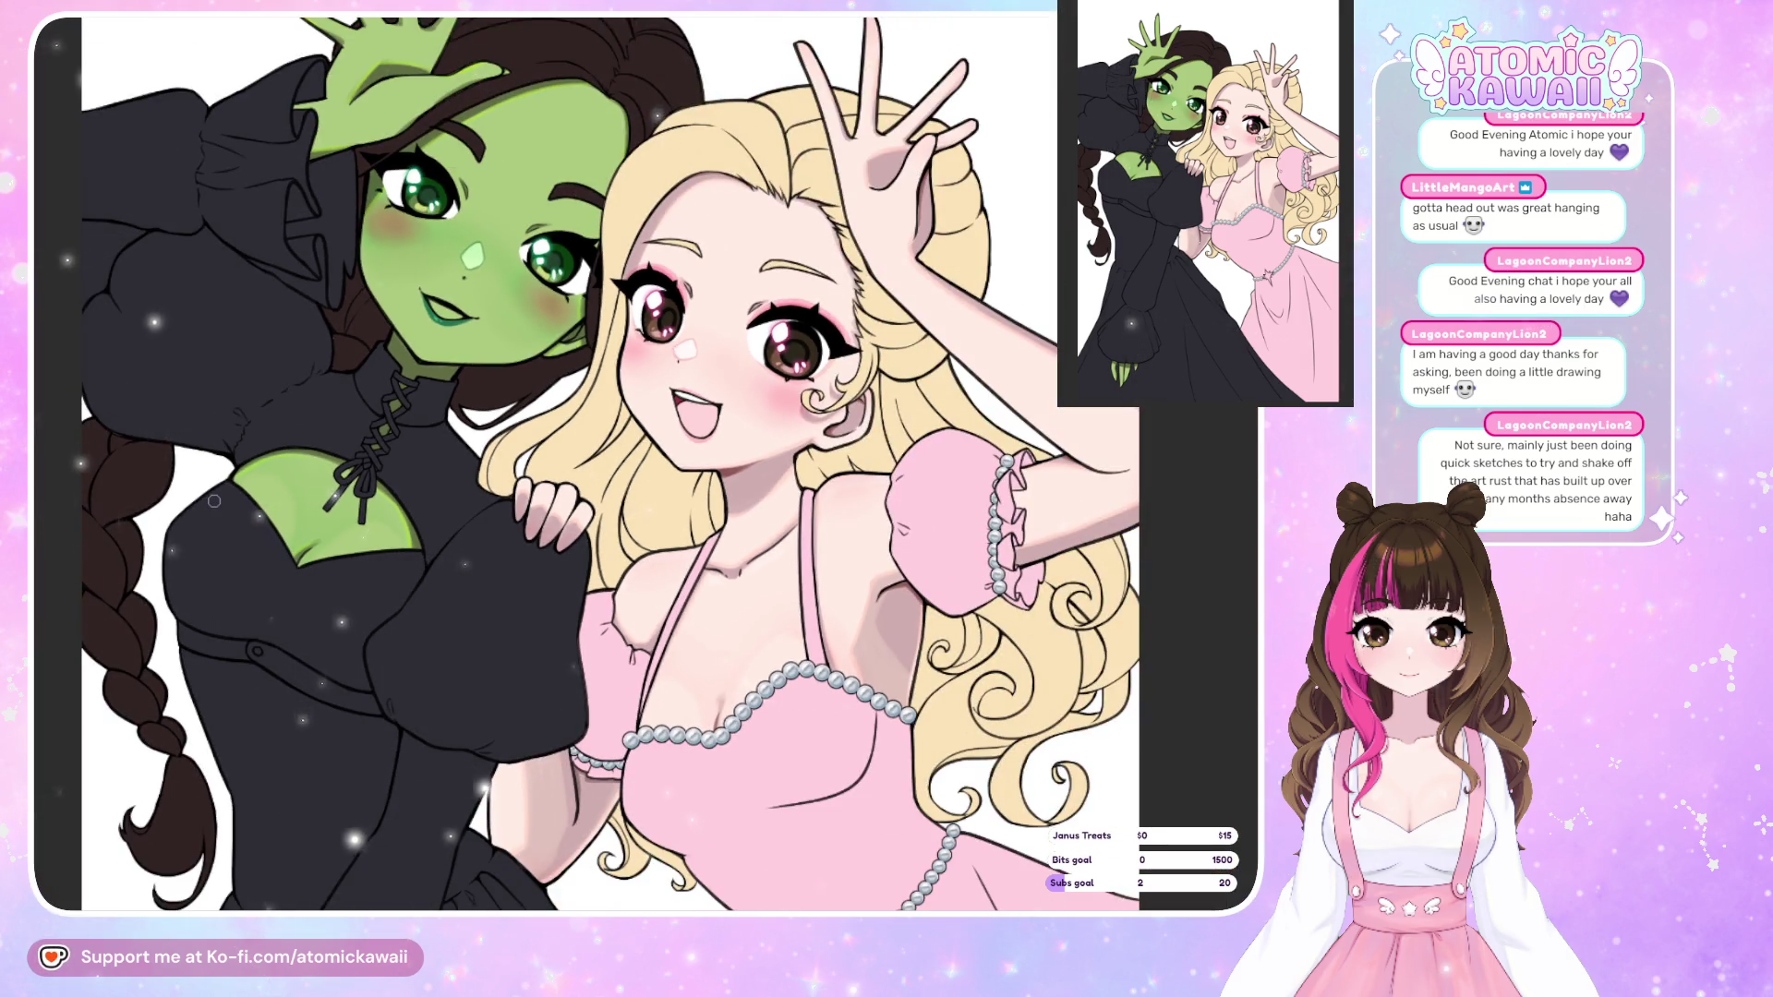
scroll(215, 500, "down", 4)
scroll(459, 844, "up", 5)
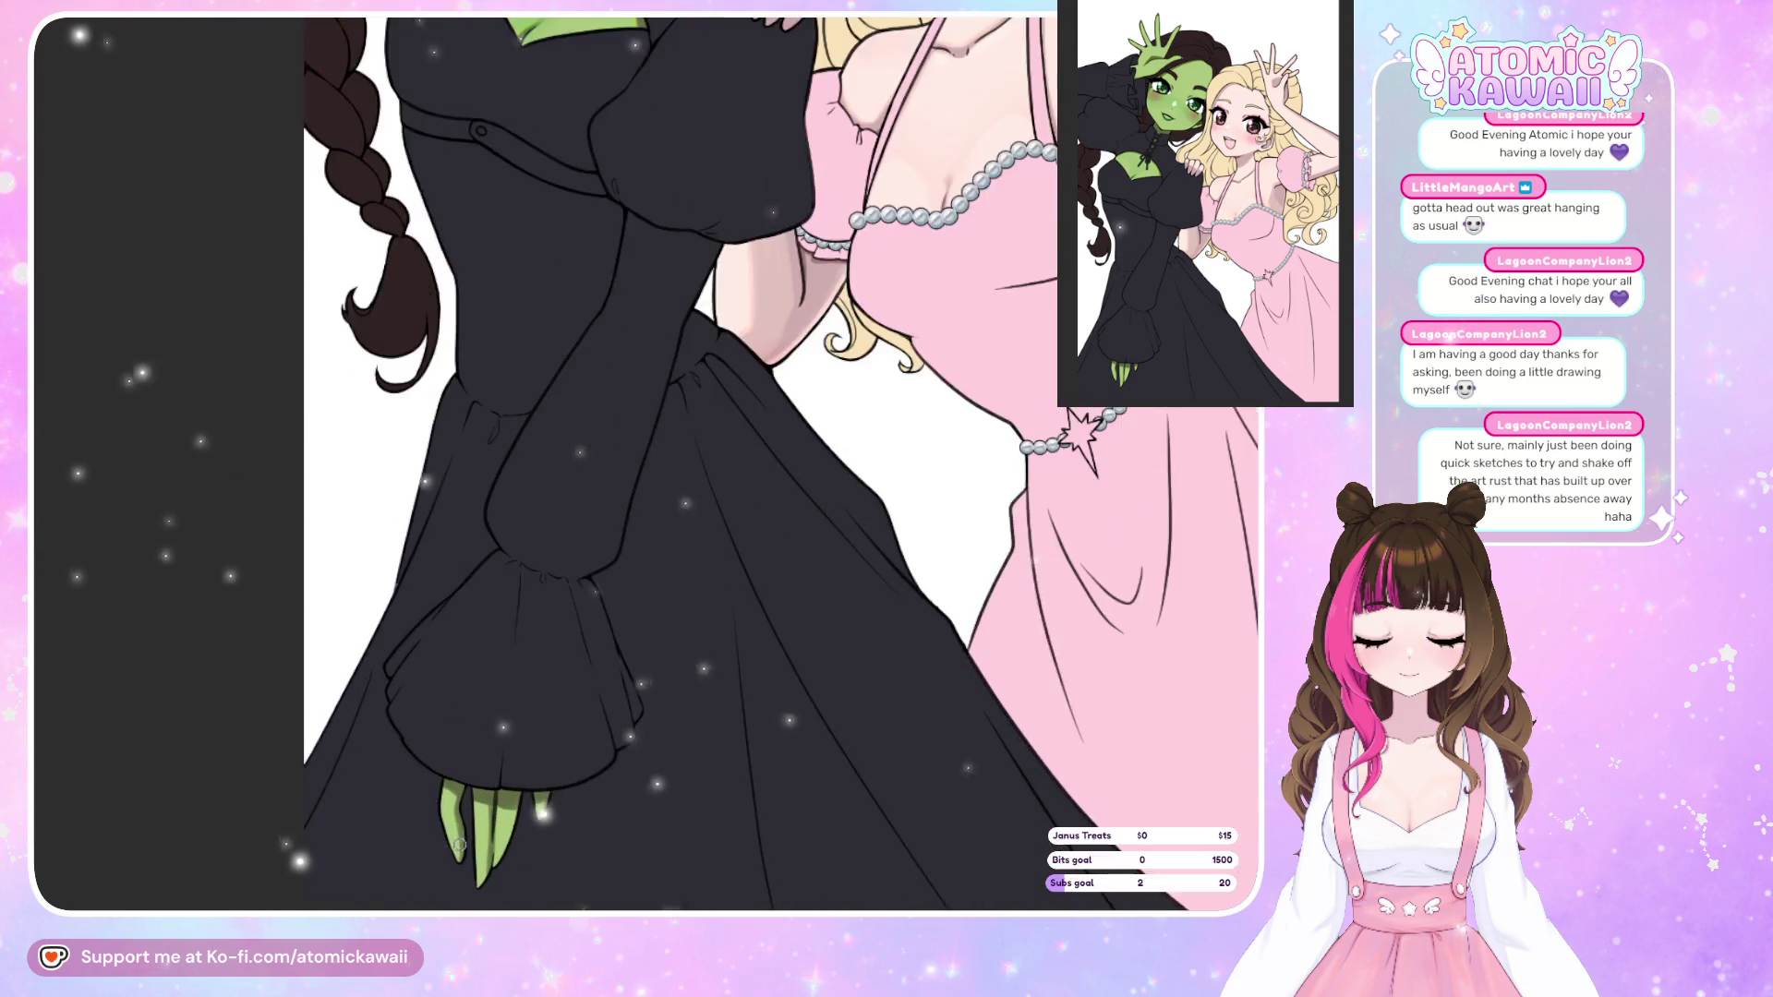
scroll(459, 844, "up", 2)
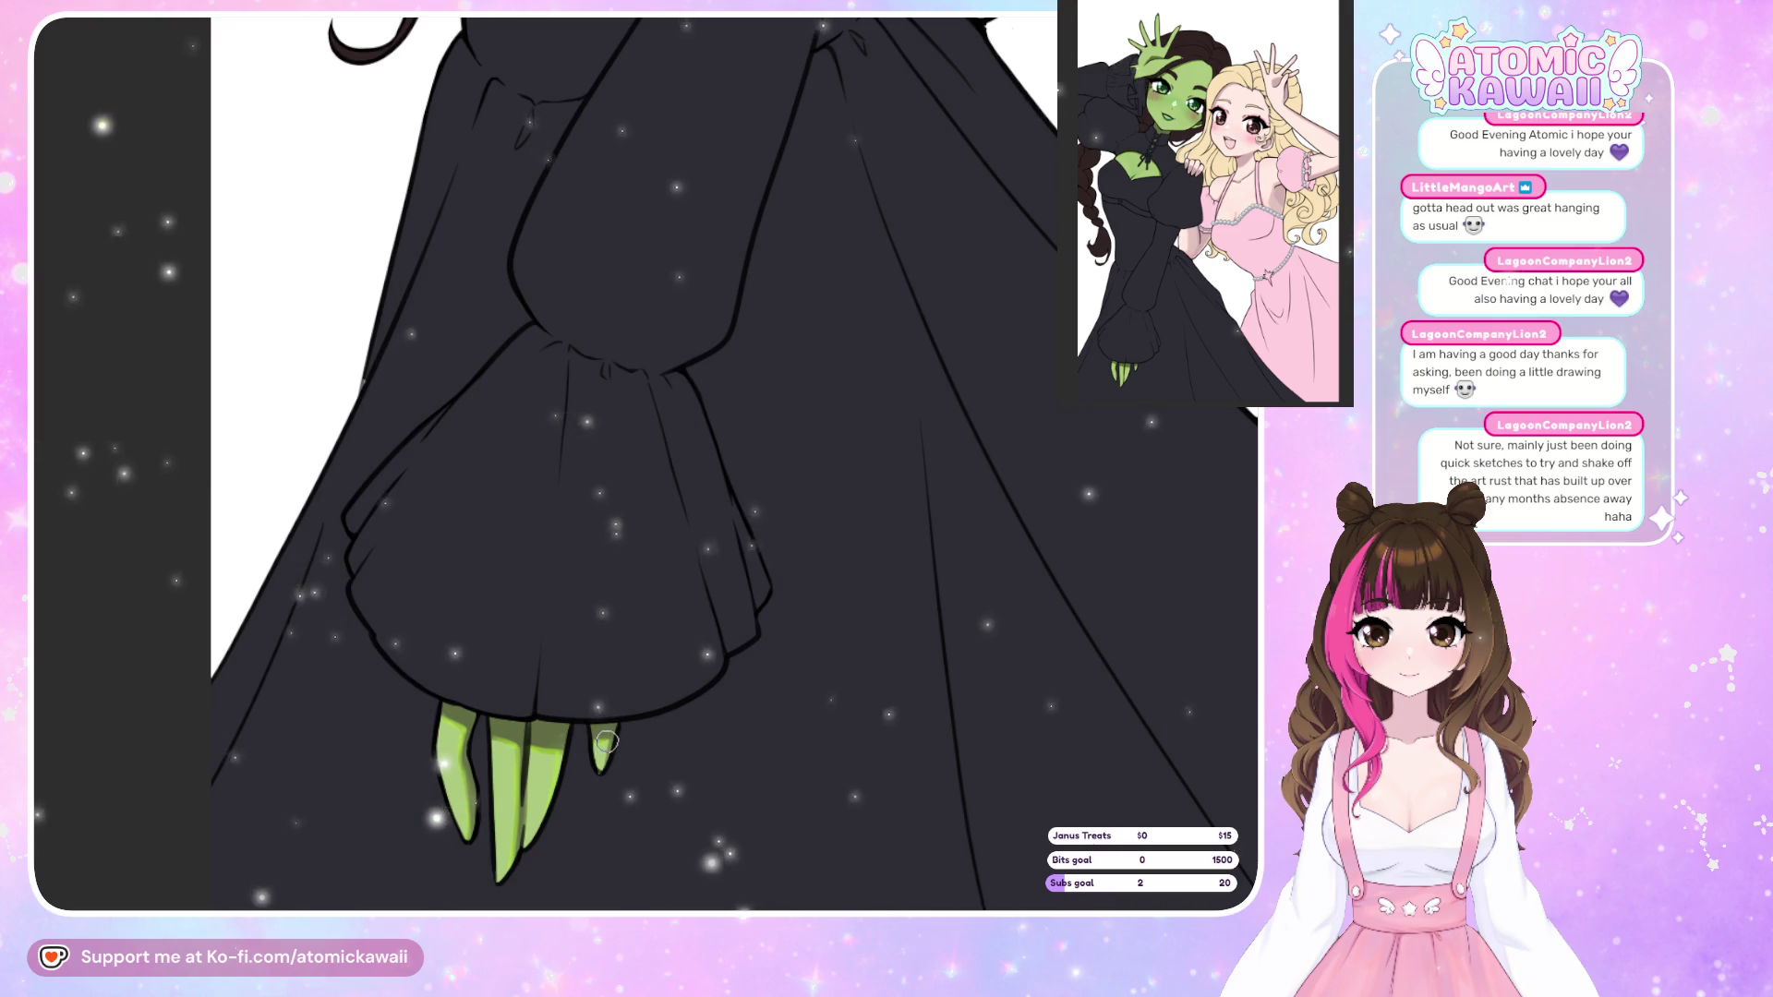
scroll(676, 846, "down", 2)
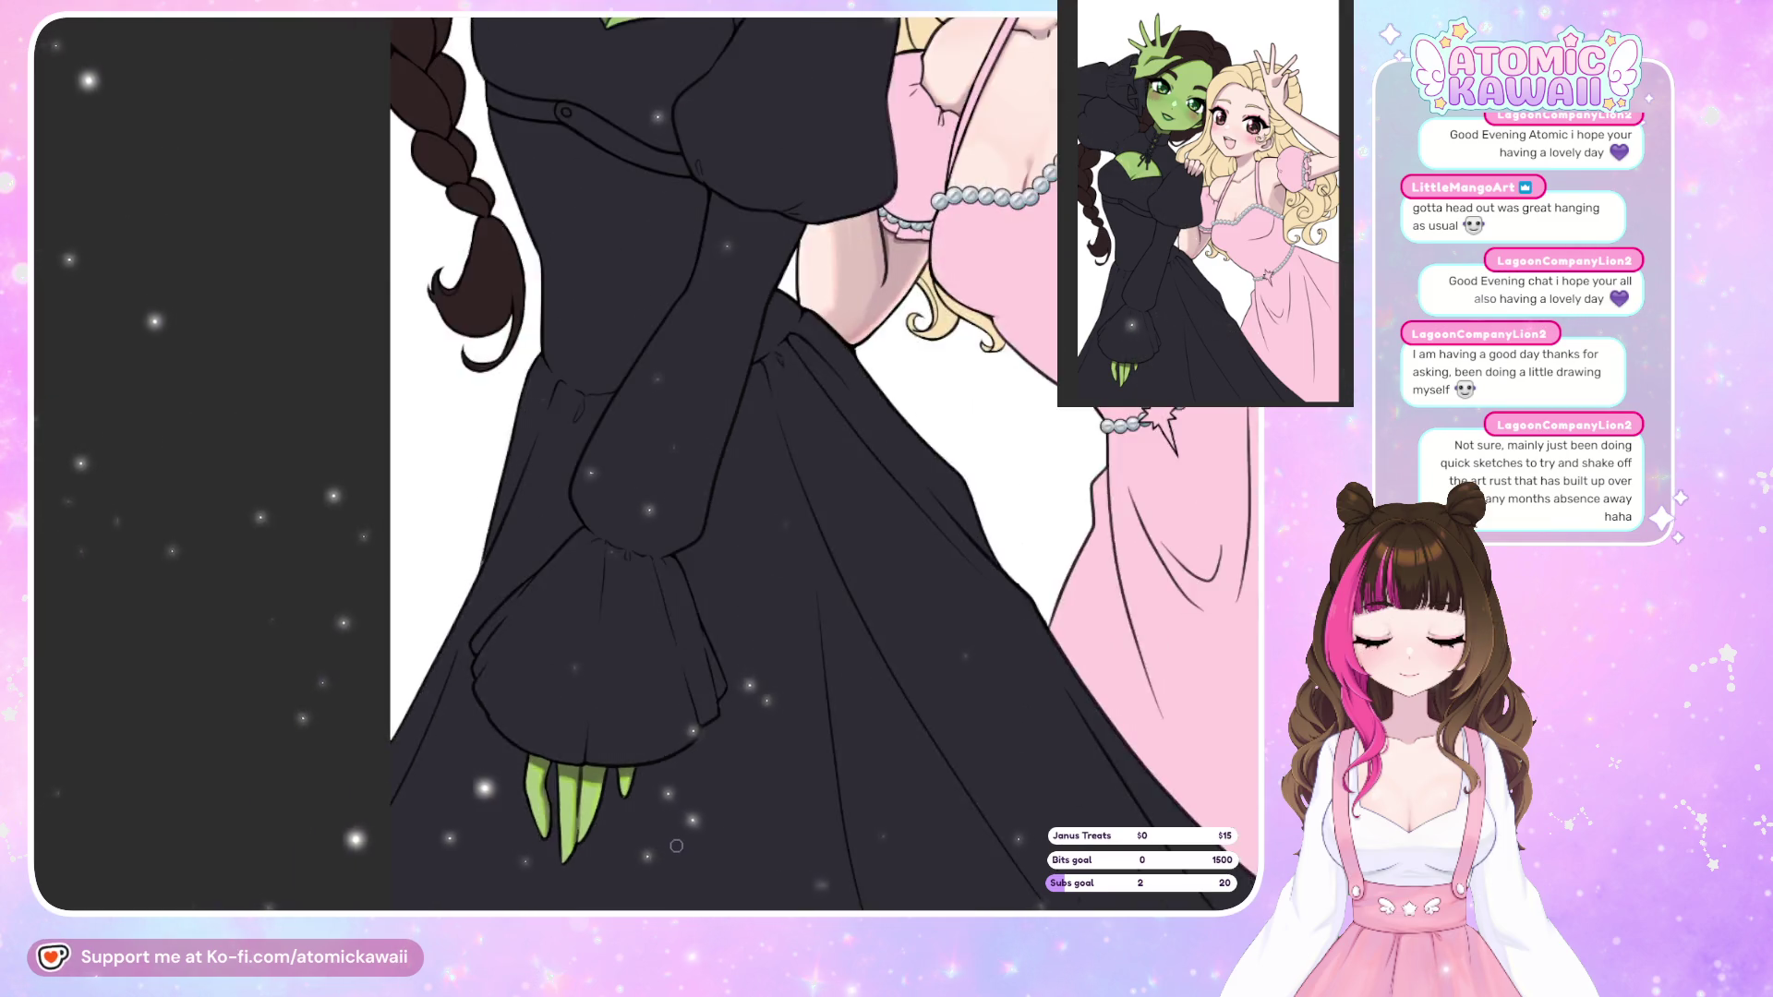
scroll(676, 846, "down", 3)
scroll(588, 667, "down", 3)
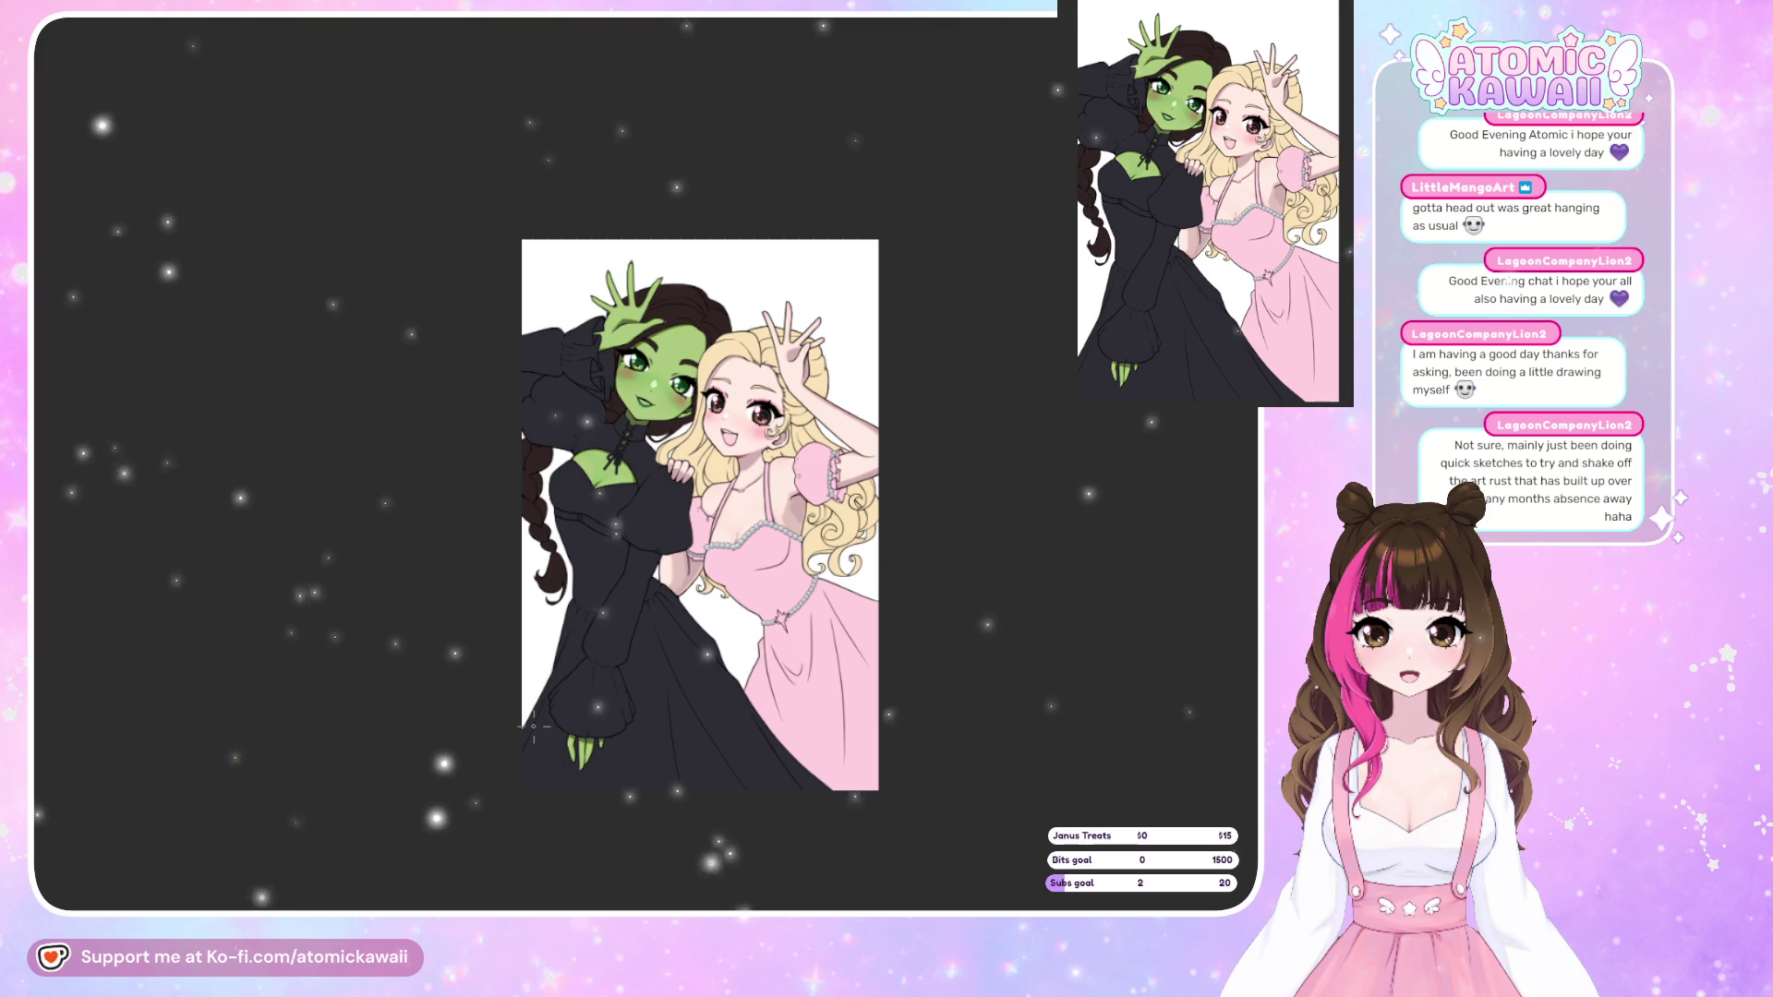
scroll(877, 586, "up", 1)
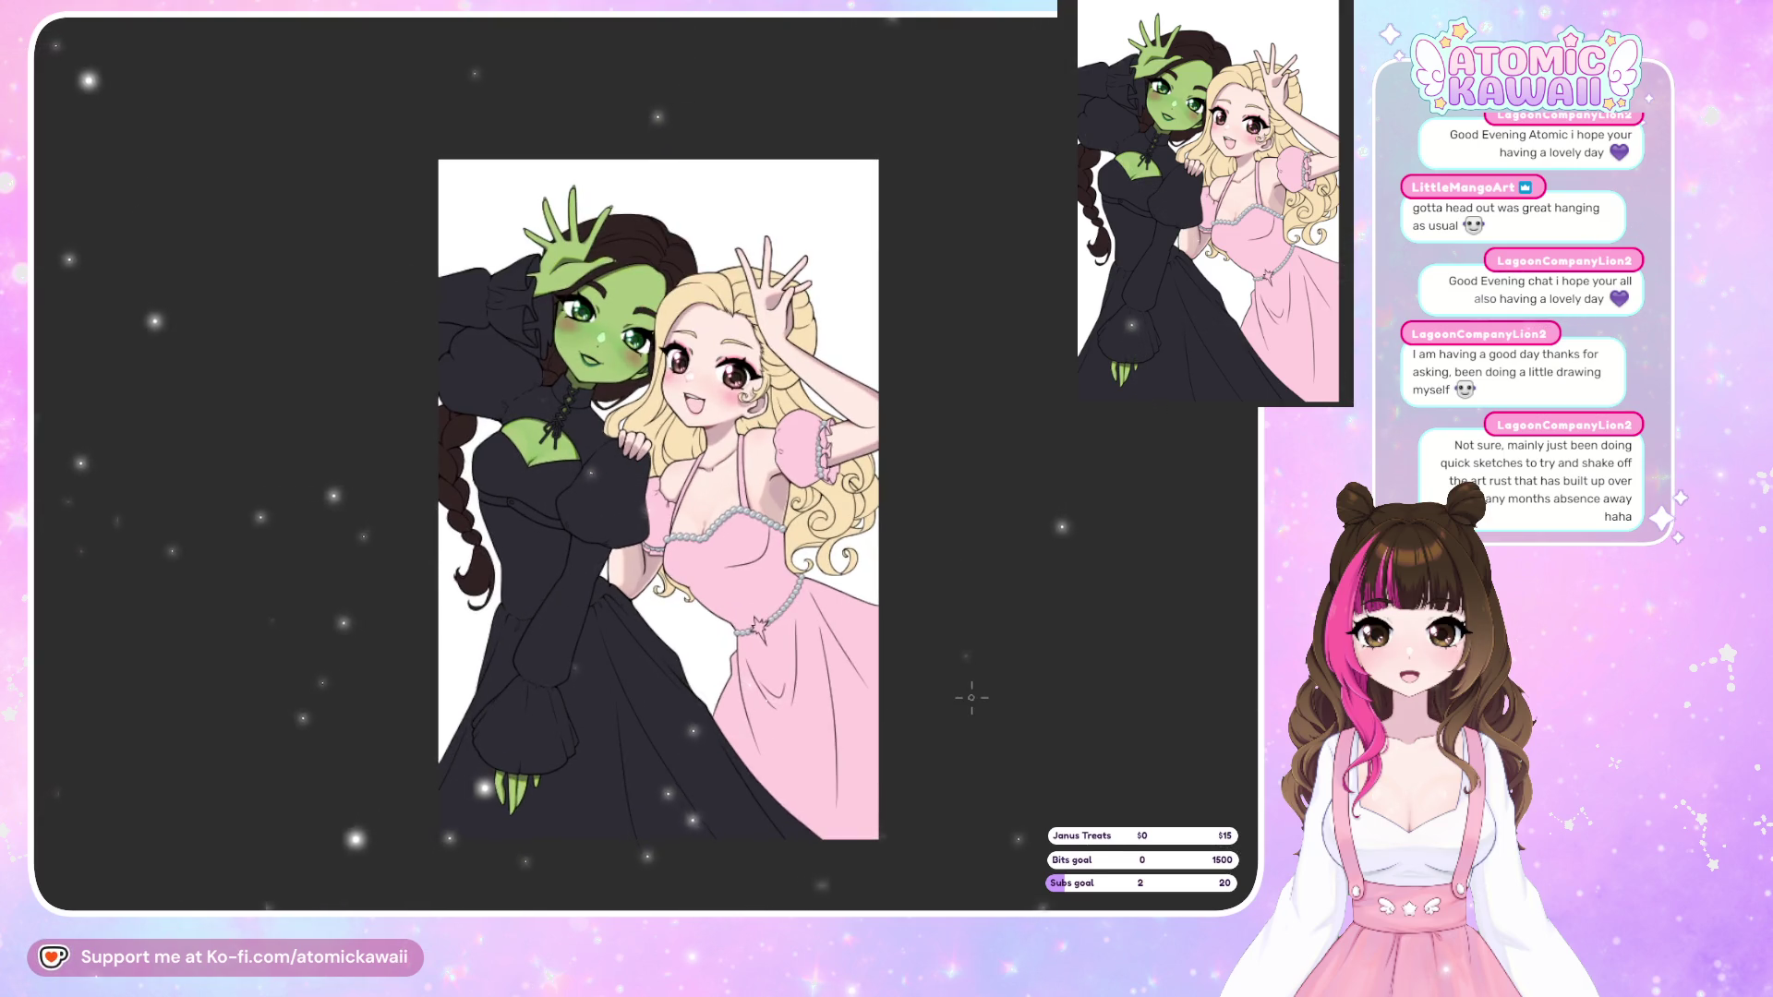
scroll(970, 697, "up", 1)
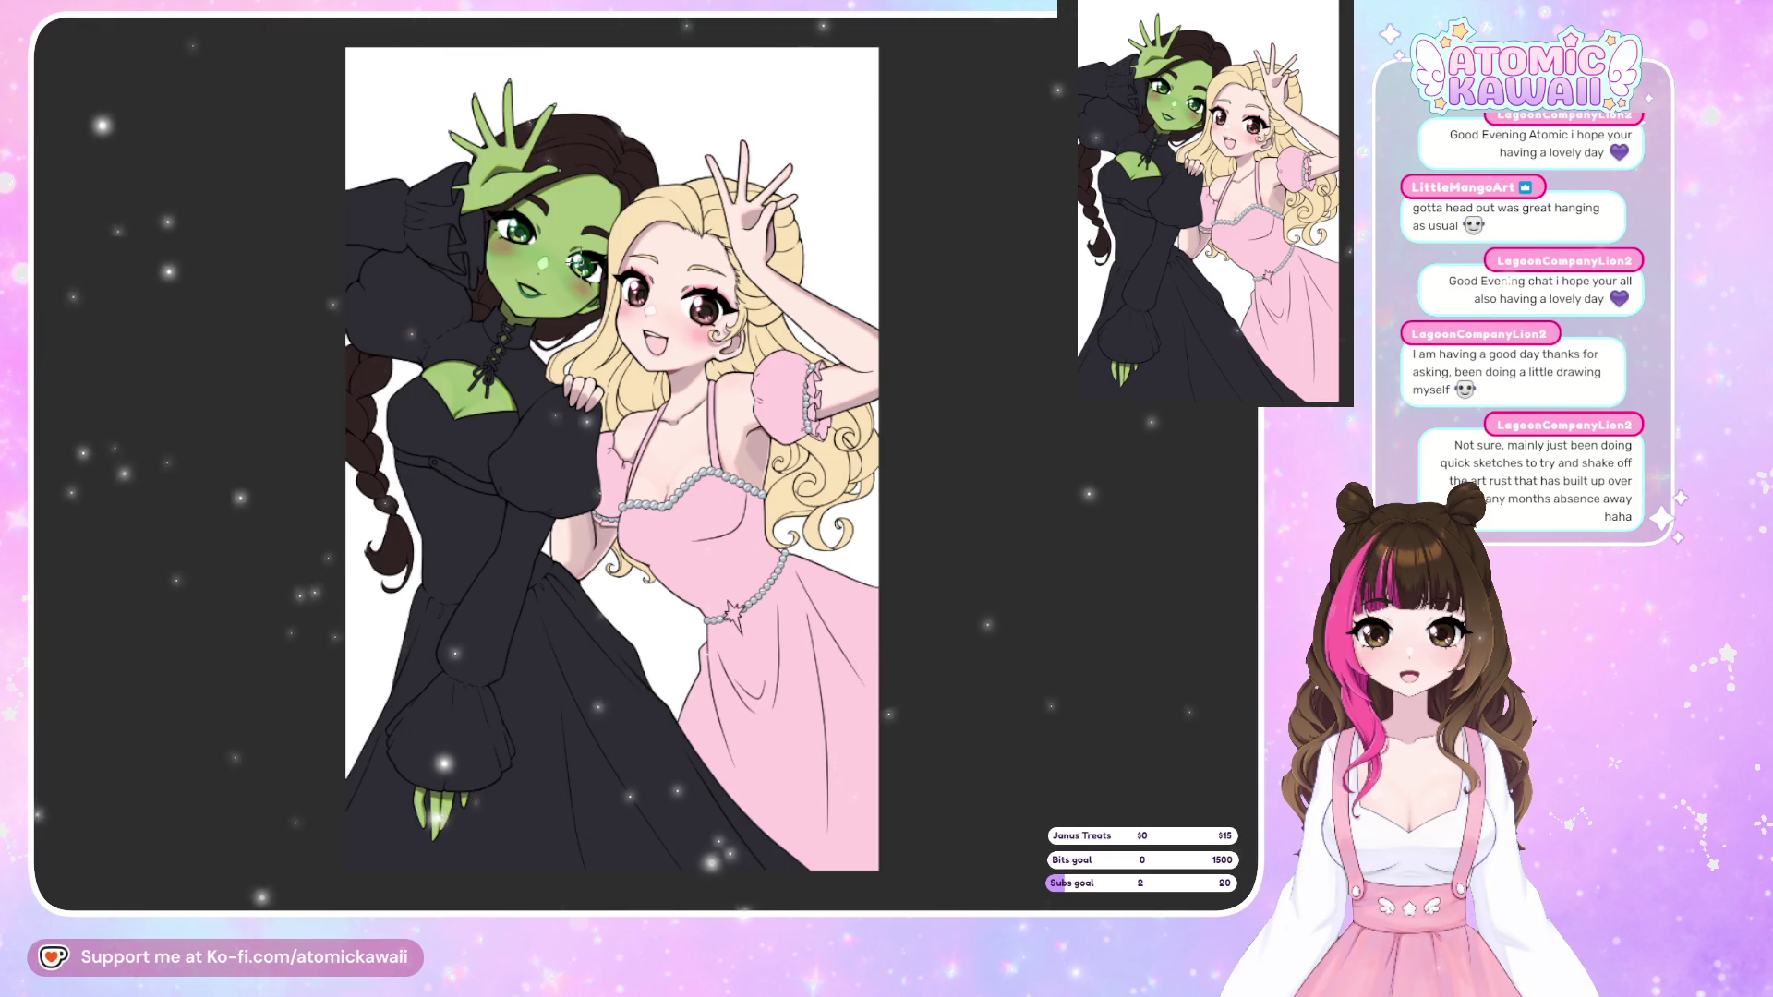
scroll(472, 278, "up", 1)
scroll(472, 278, "up", 4)
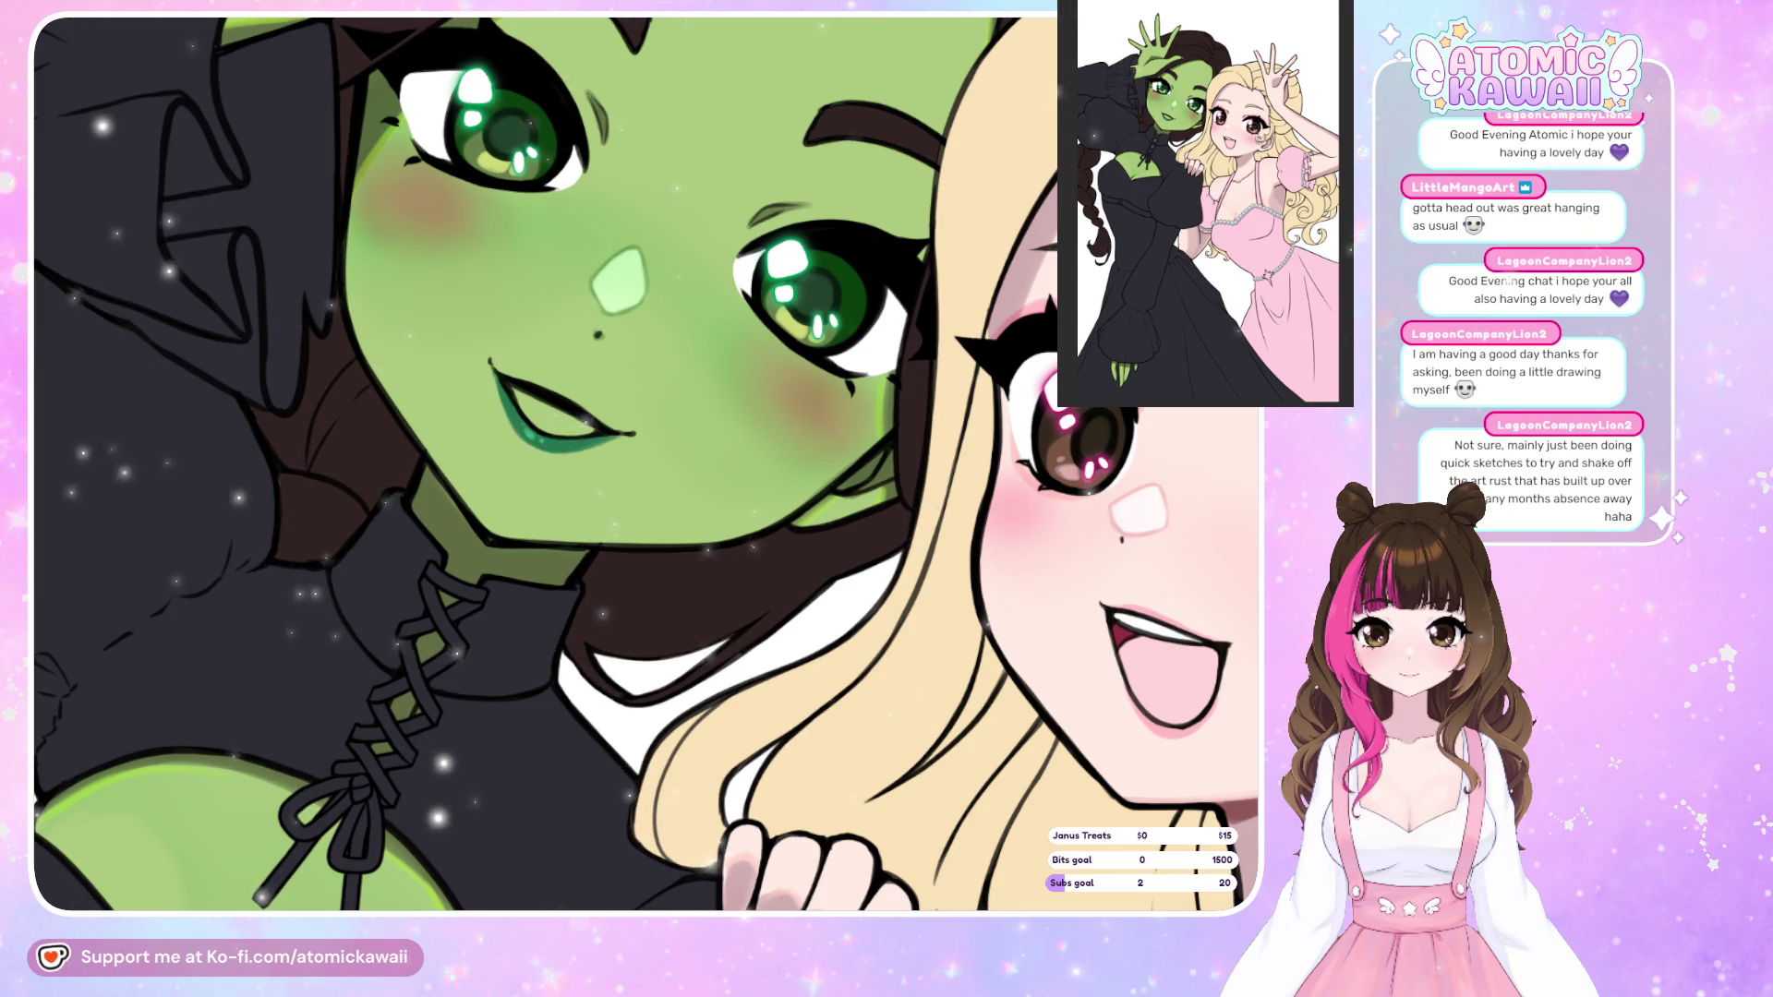
scroll(629, 248, "down", 2)
key("ctrl+0")
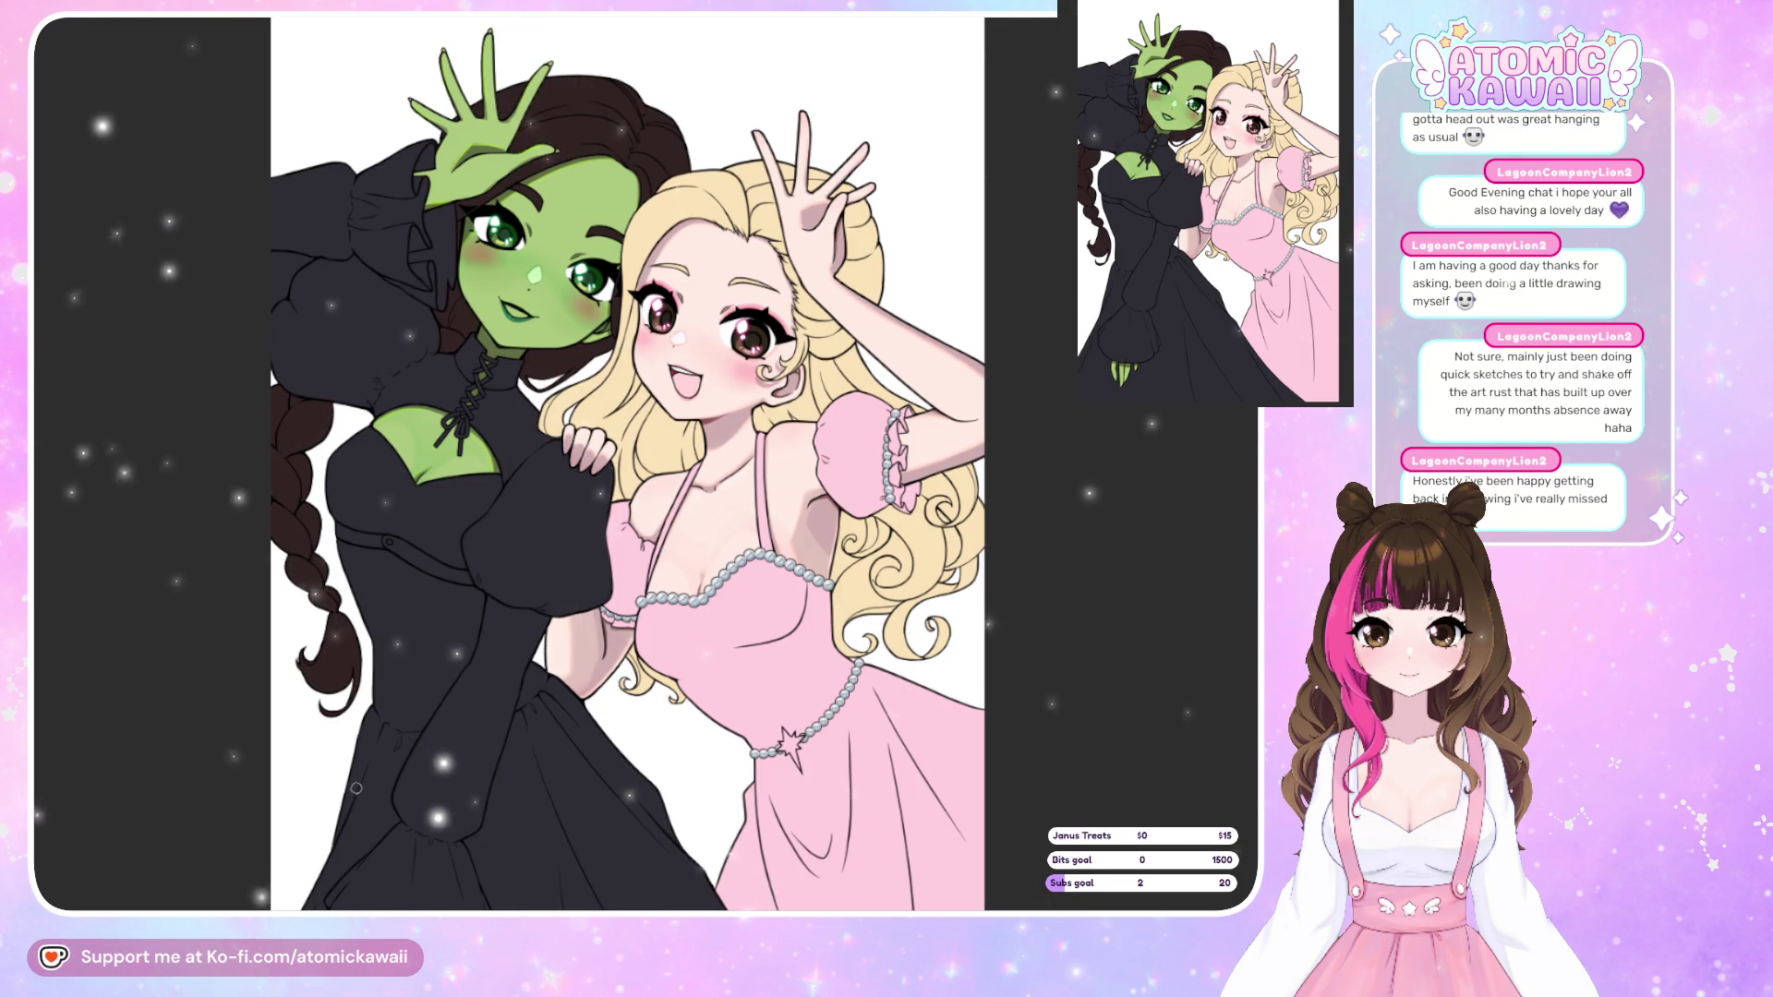
scroll(426, 508, "down", 2)
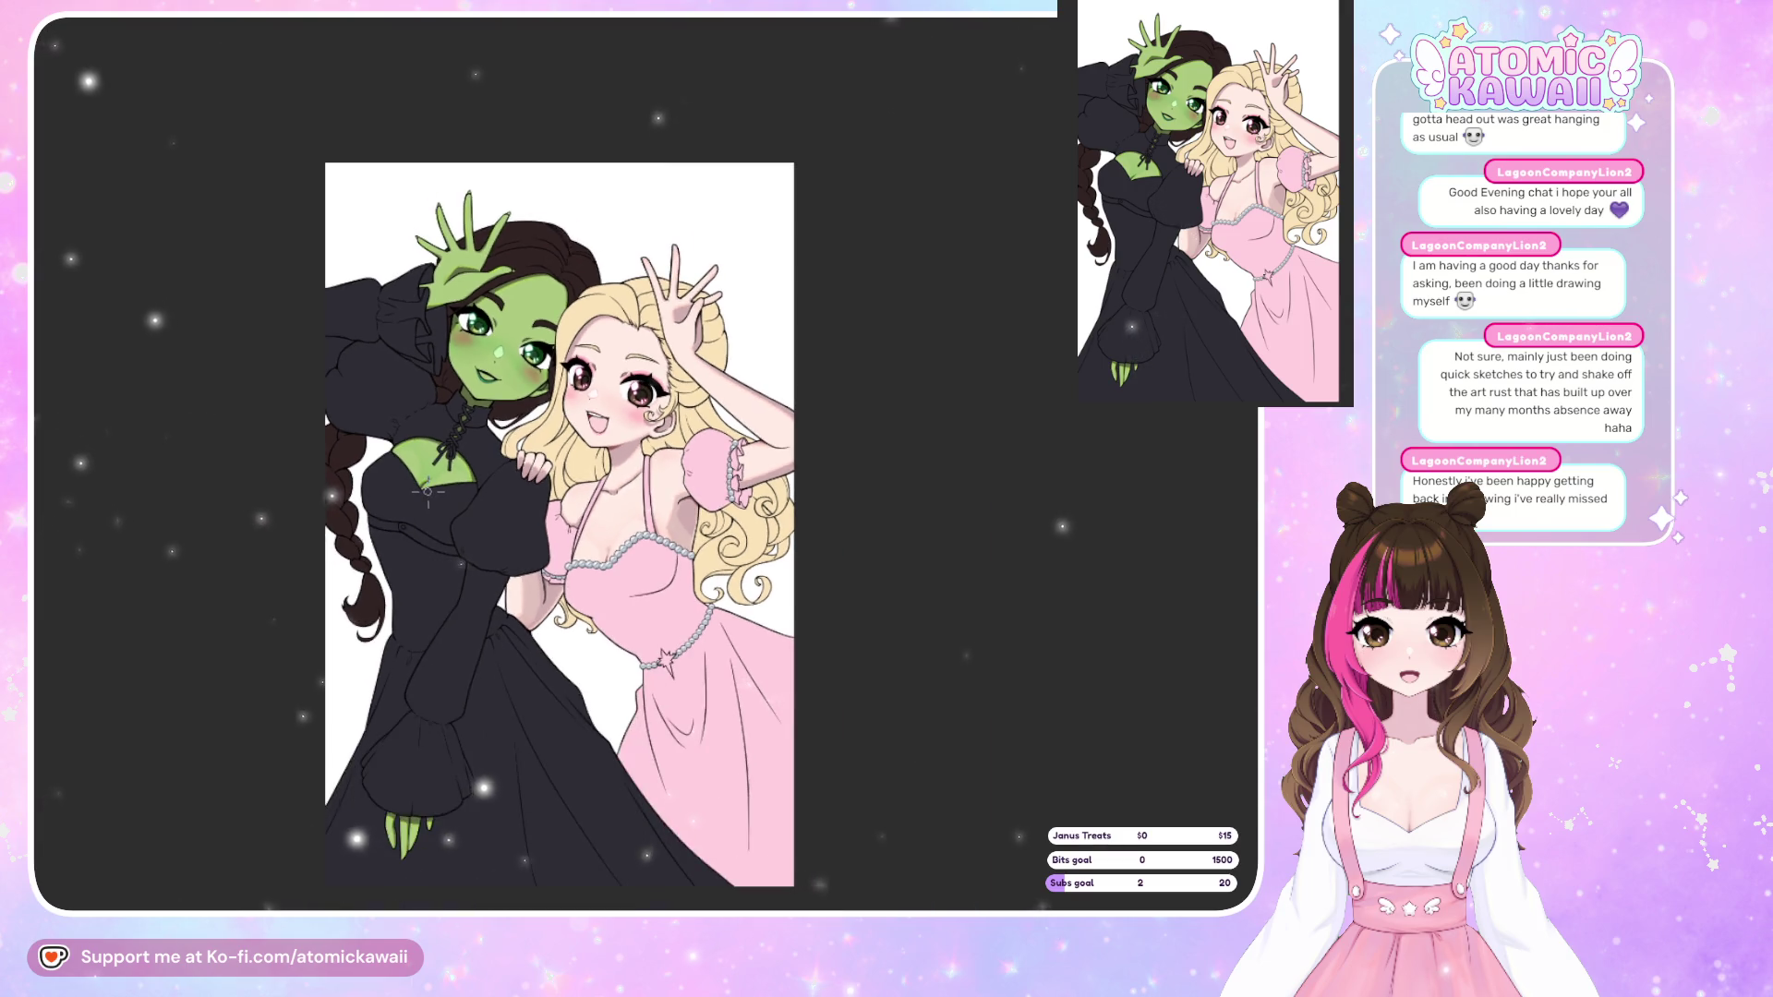
scroll(529, 342, "up", 8)
scroll(529, 343, "up", 1)
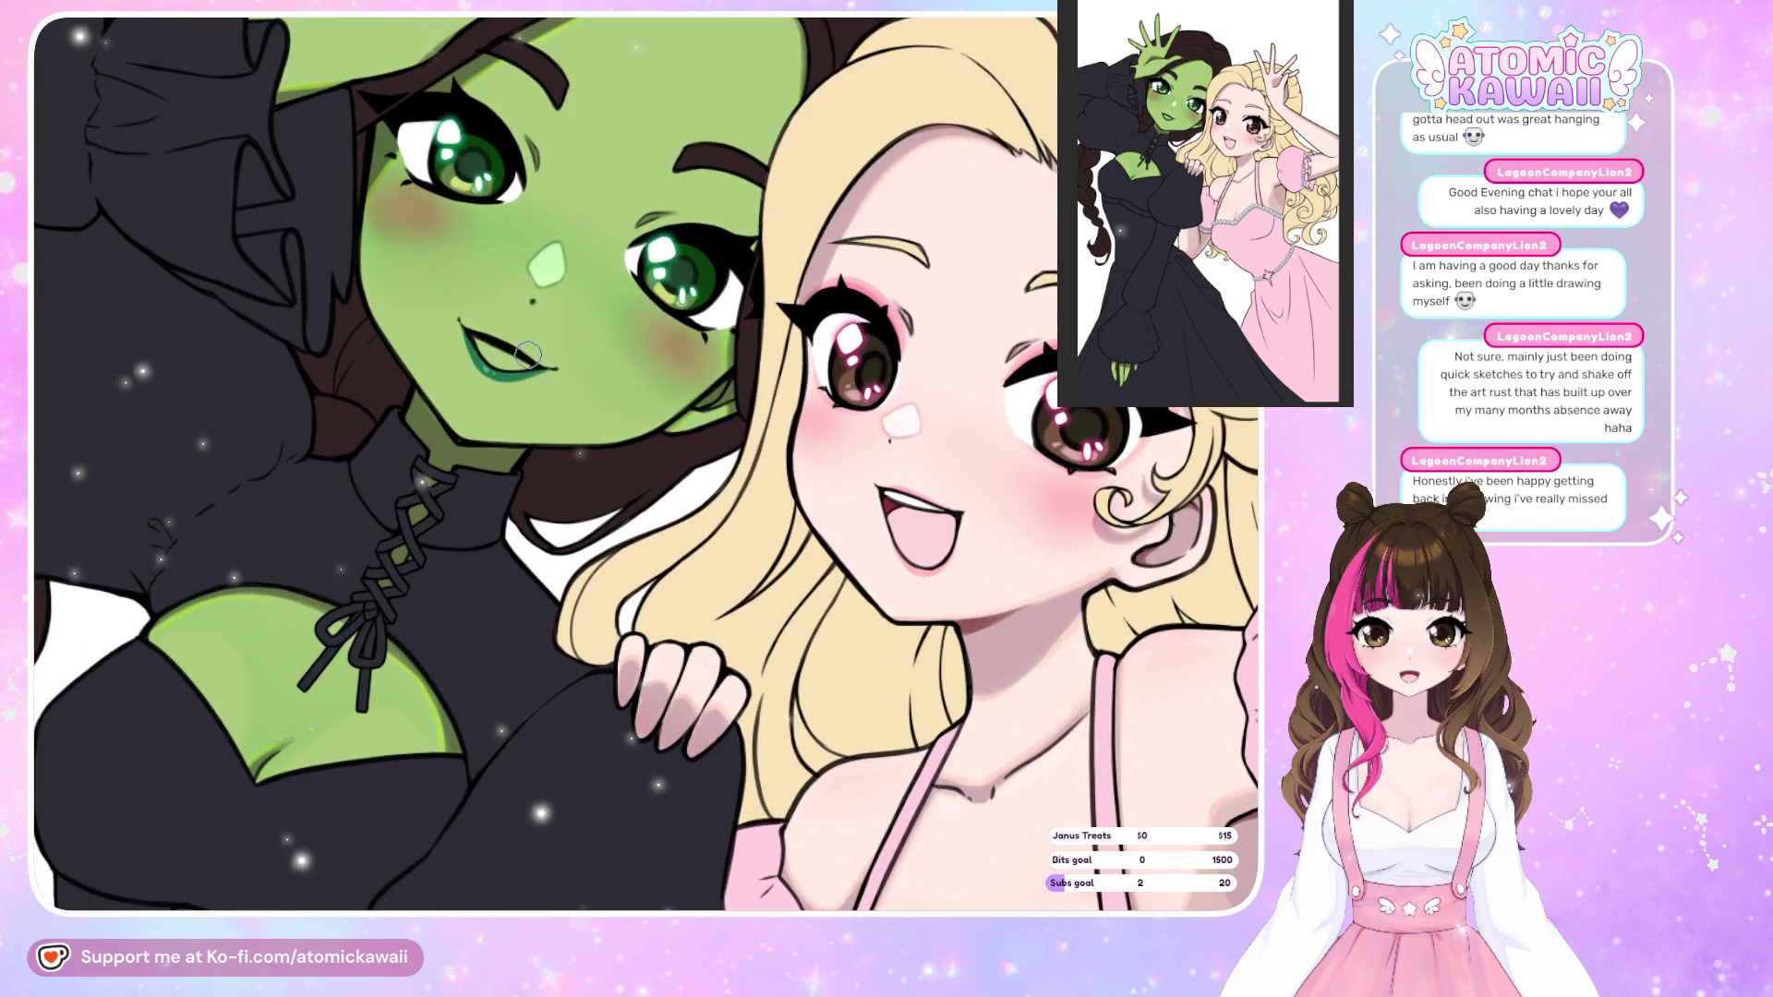
key("ctrl+bracketleft")
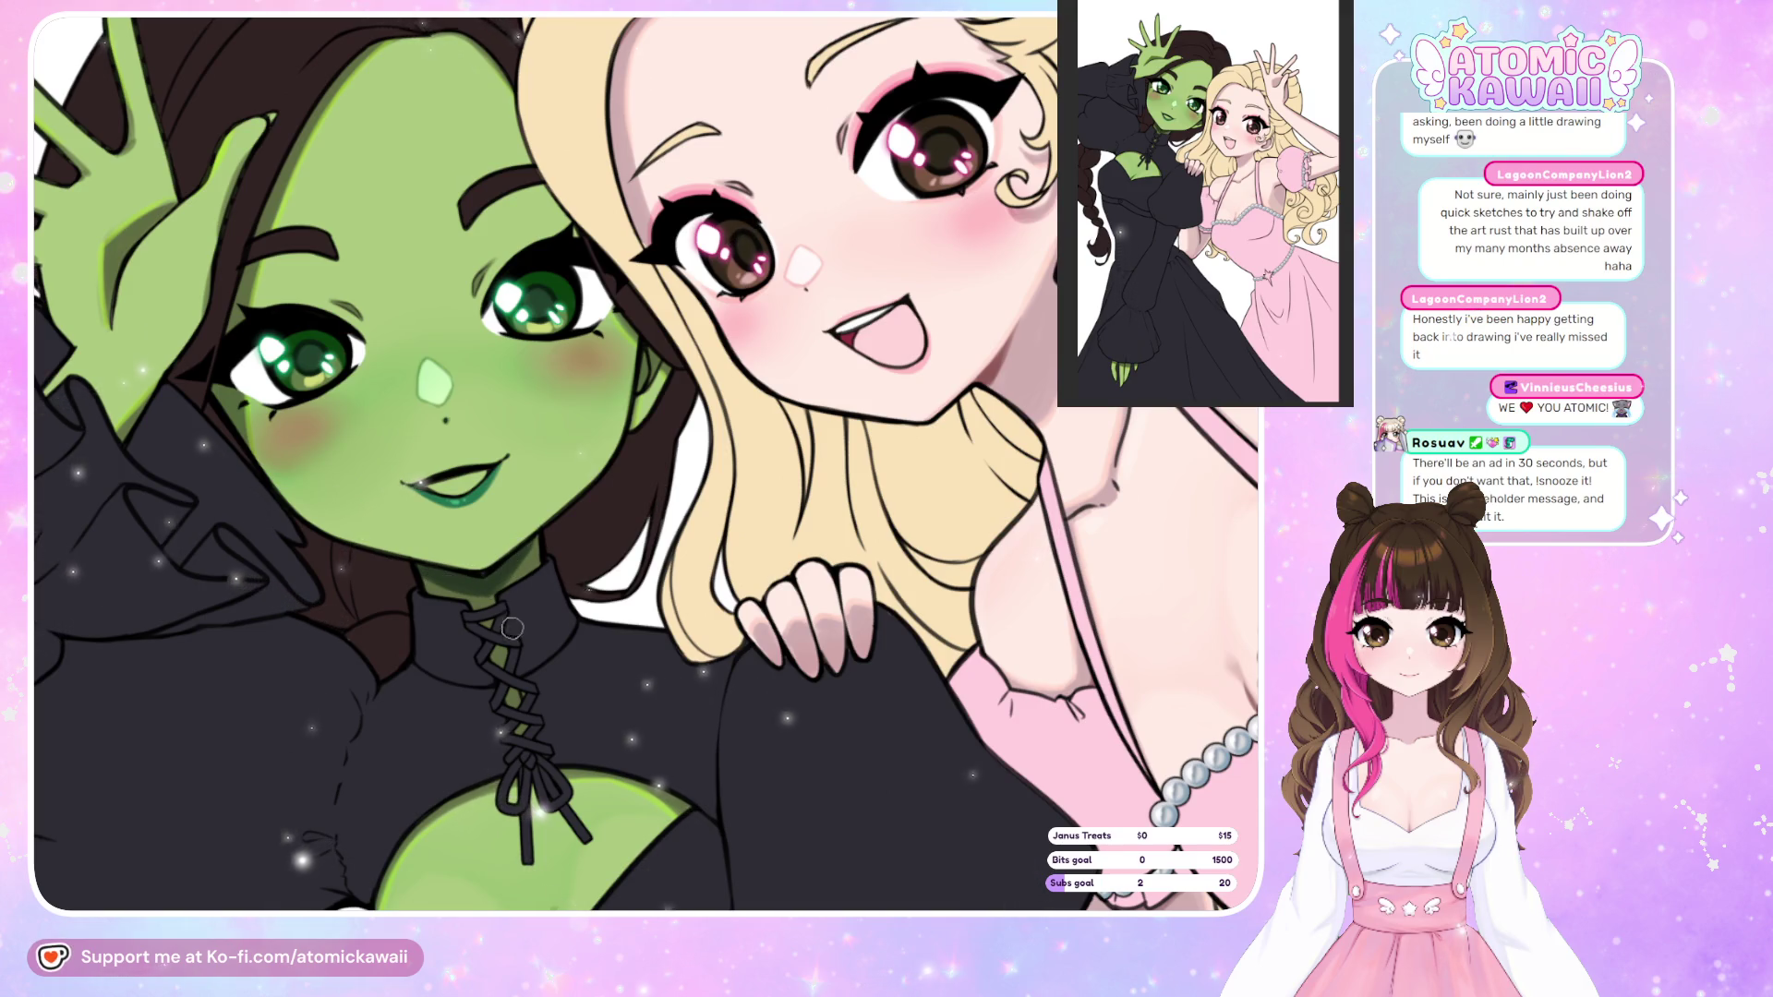
key("h")
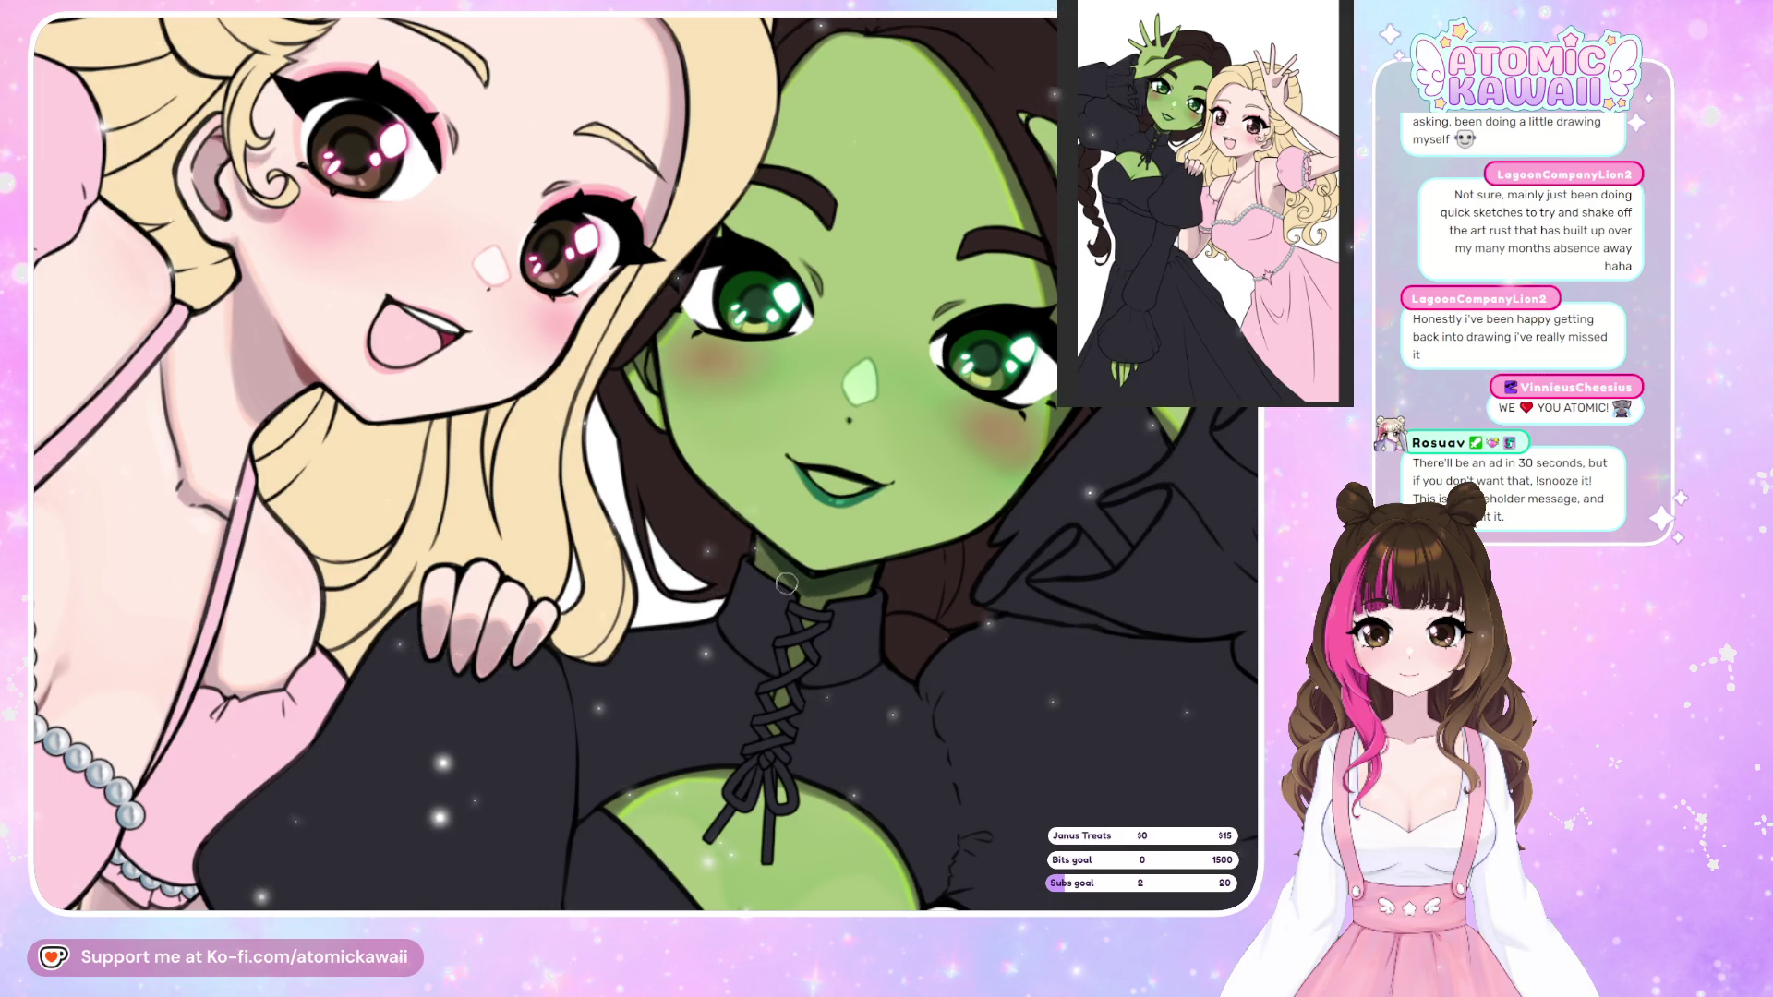
key("h")
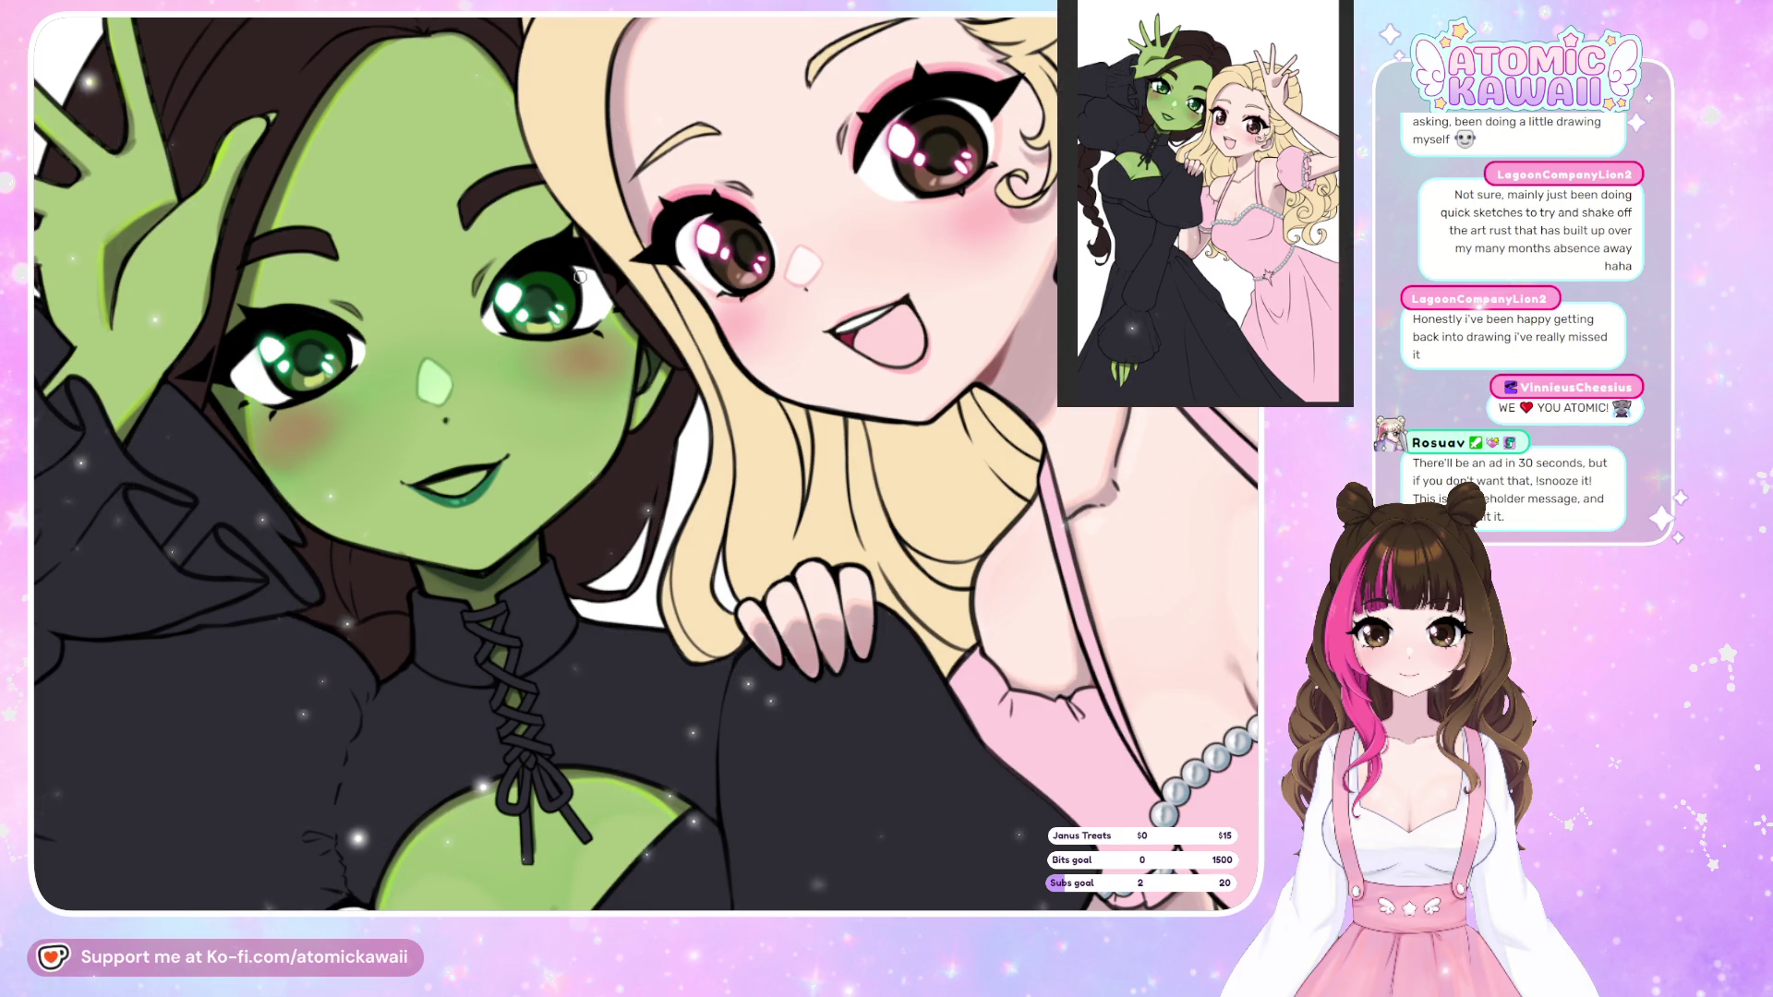
scroll(646, 462, "down", 5)
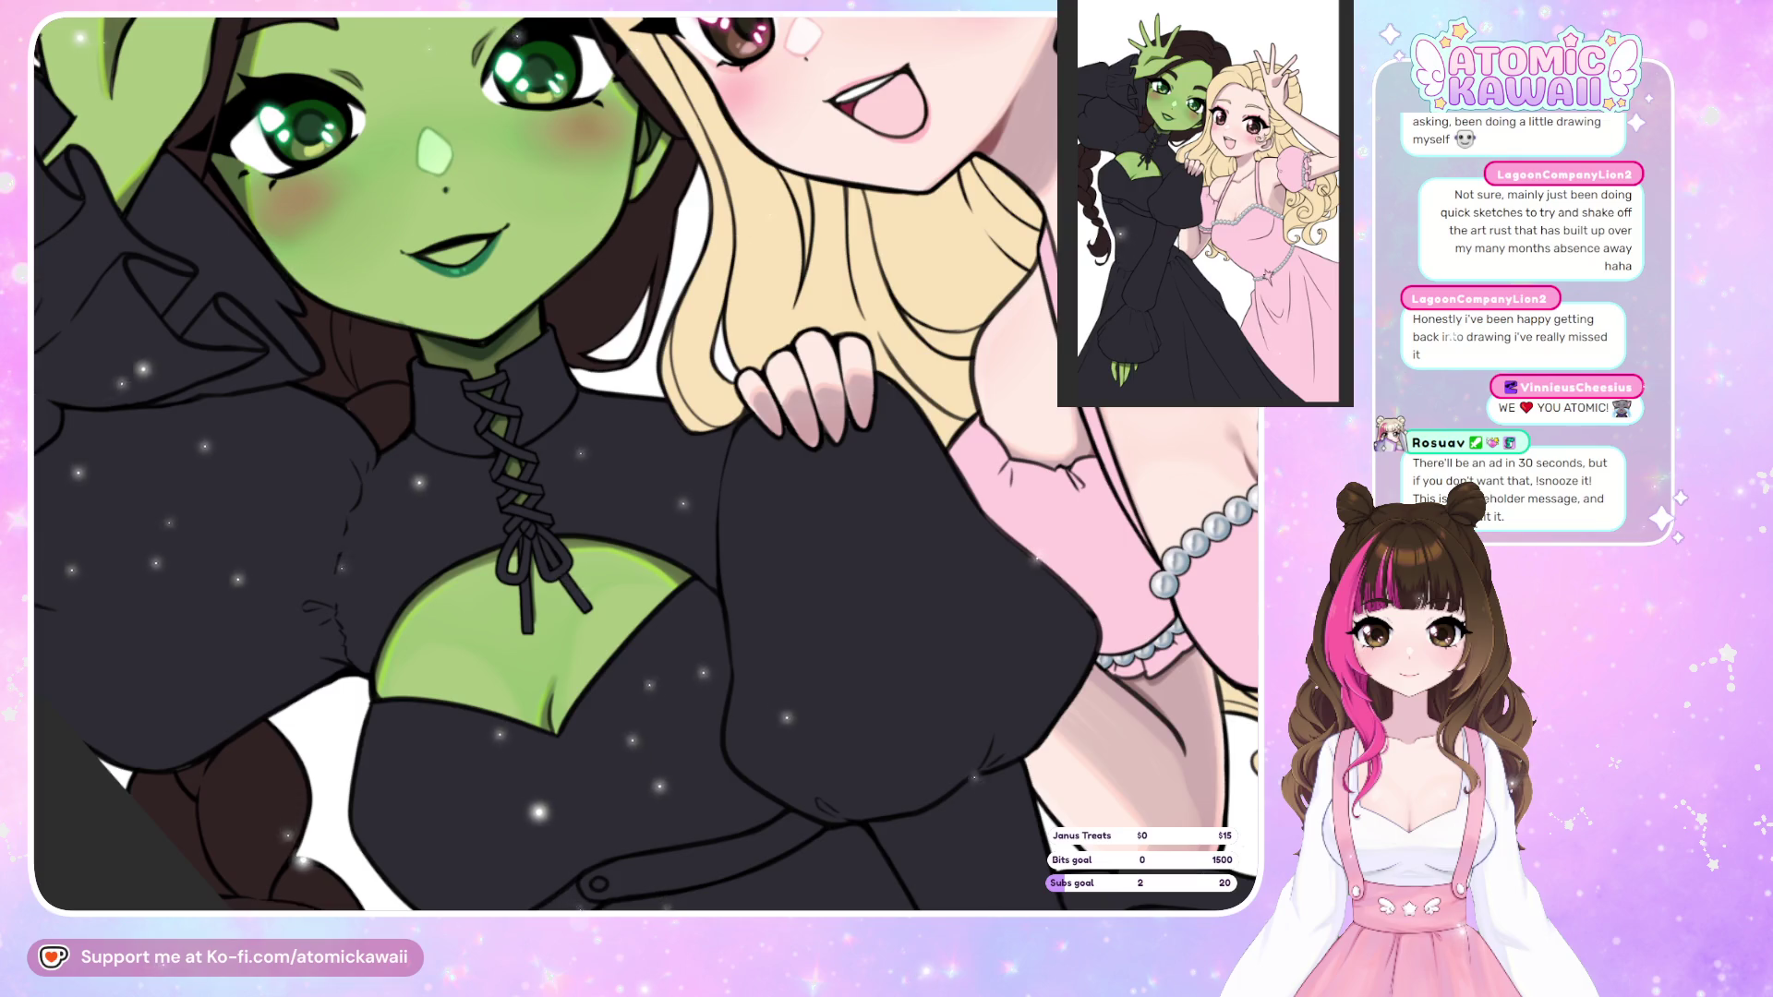
scroll(783, 402, "down", 2)
key("Home")
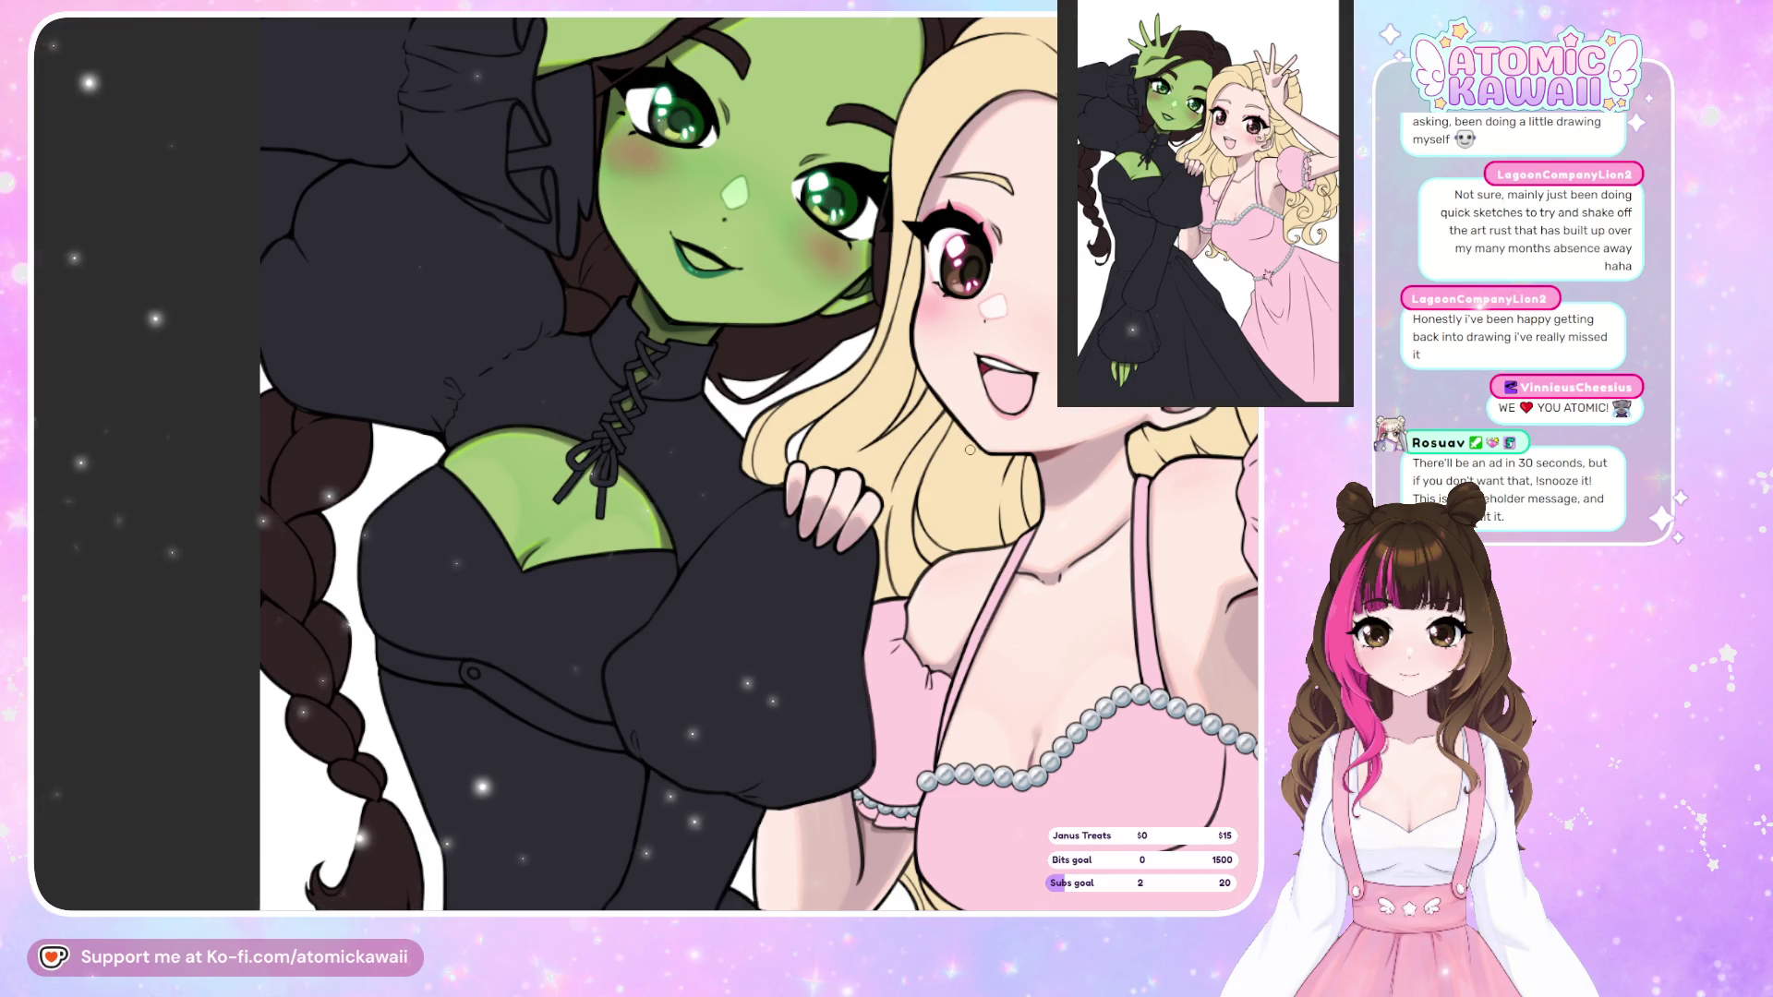
scroll(392, 466, "down", 2)
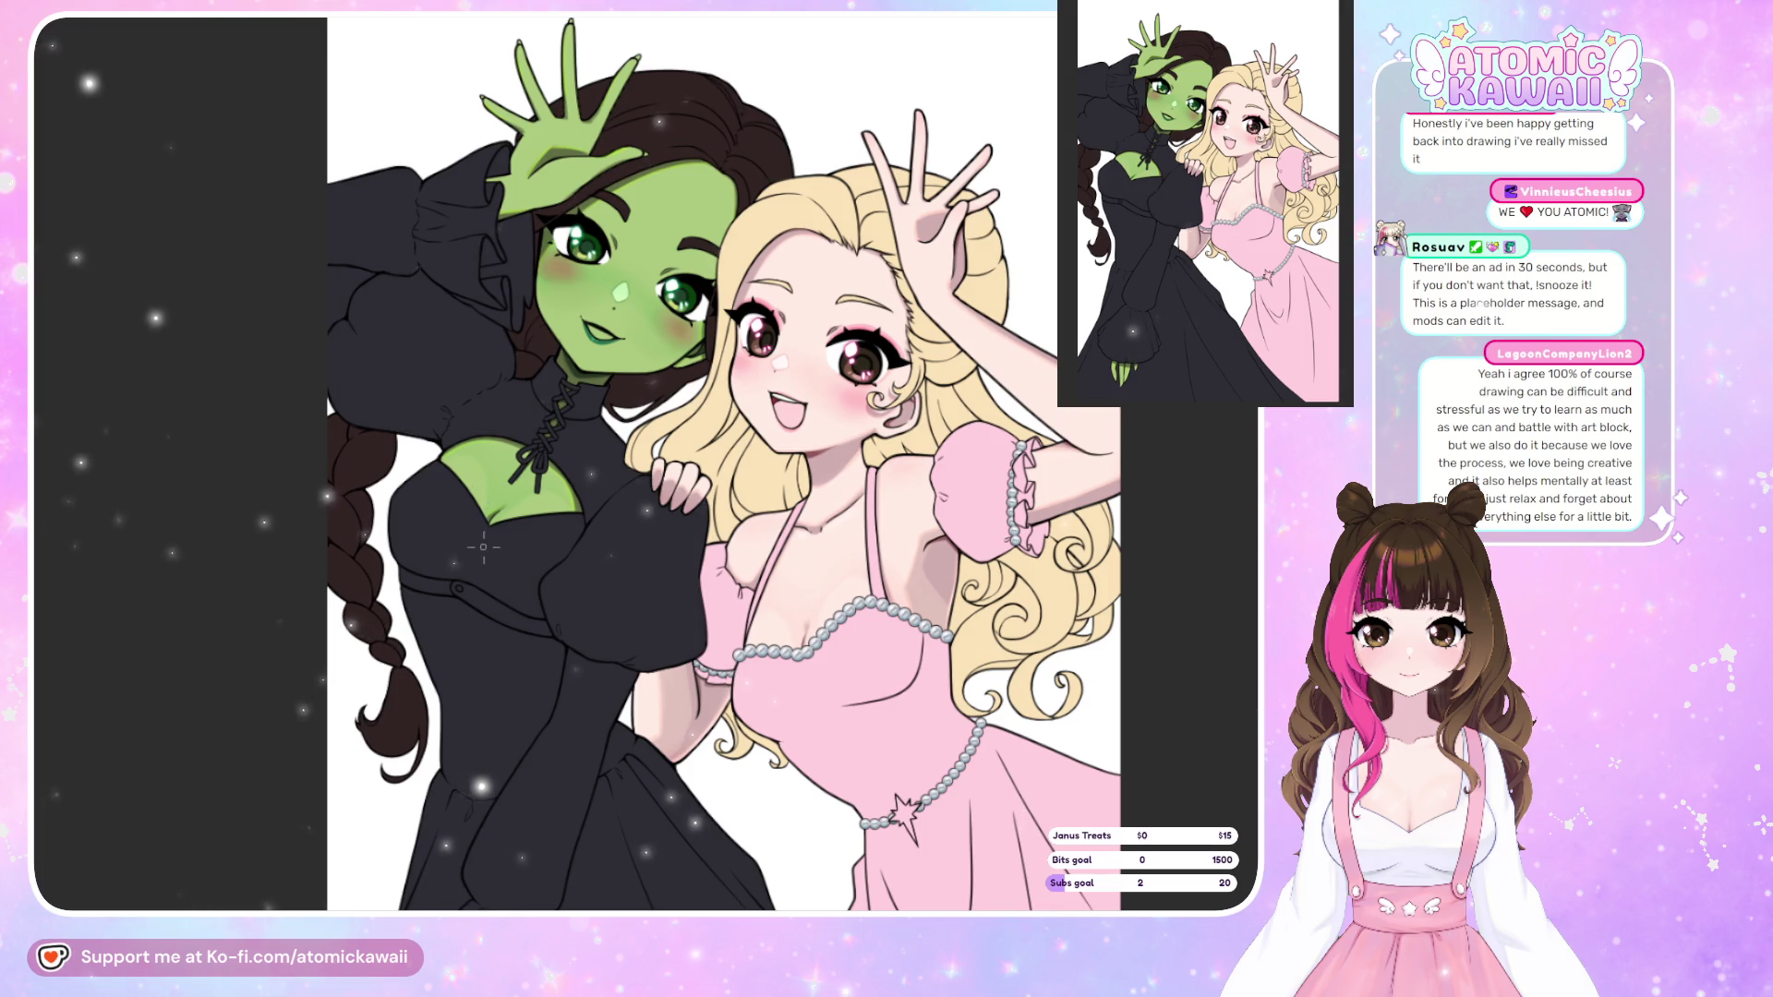
Zoom onto the green eye, undo its dark marks, and brighten the eye's upper-left edge.
scroll(508, 480, "up", 5)
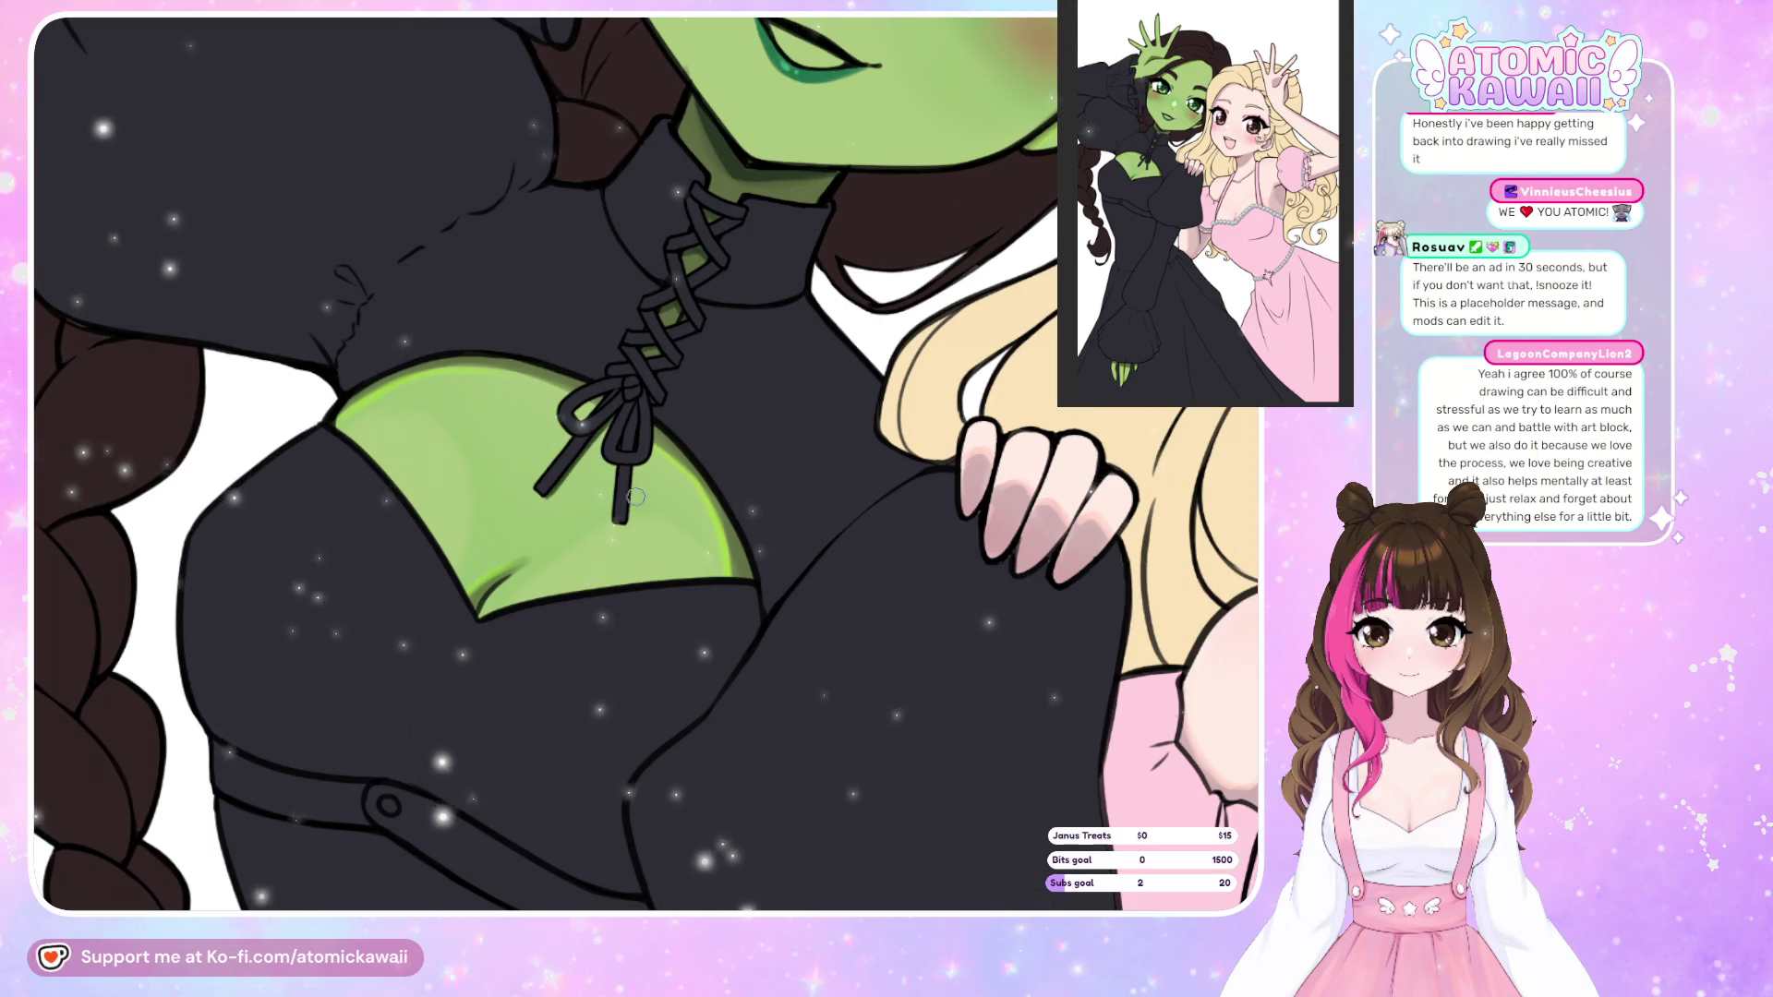
scroll(637, 471, "up", 5)
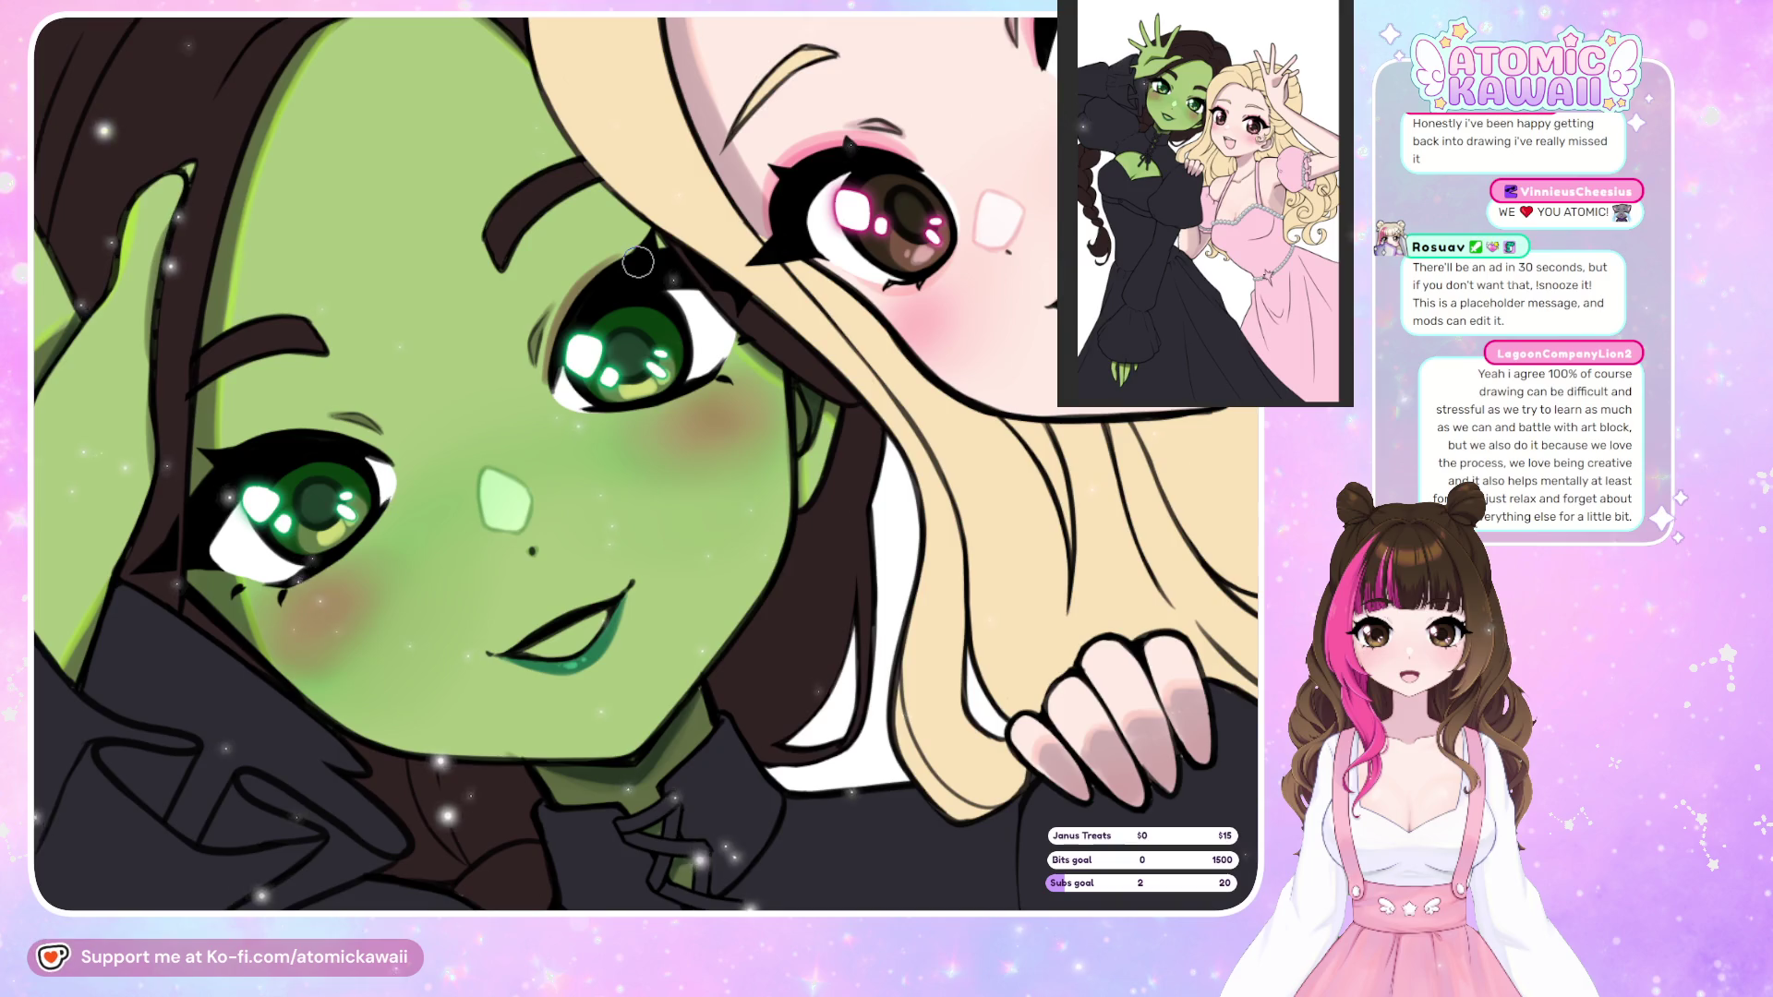
key("ctrl+z")
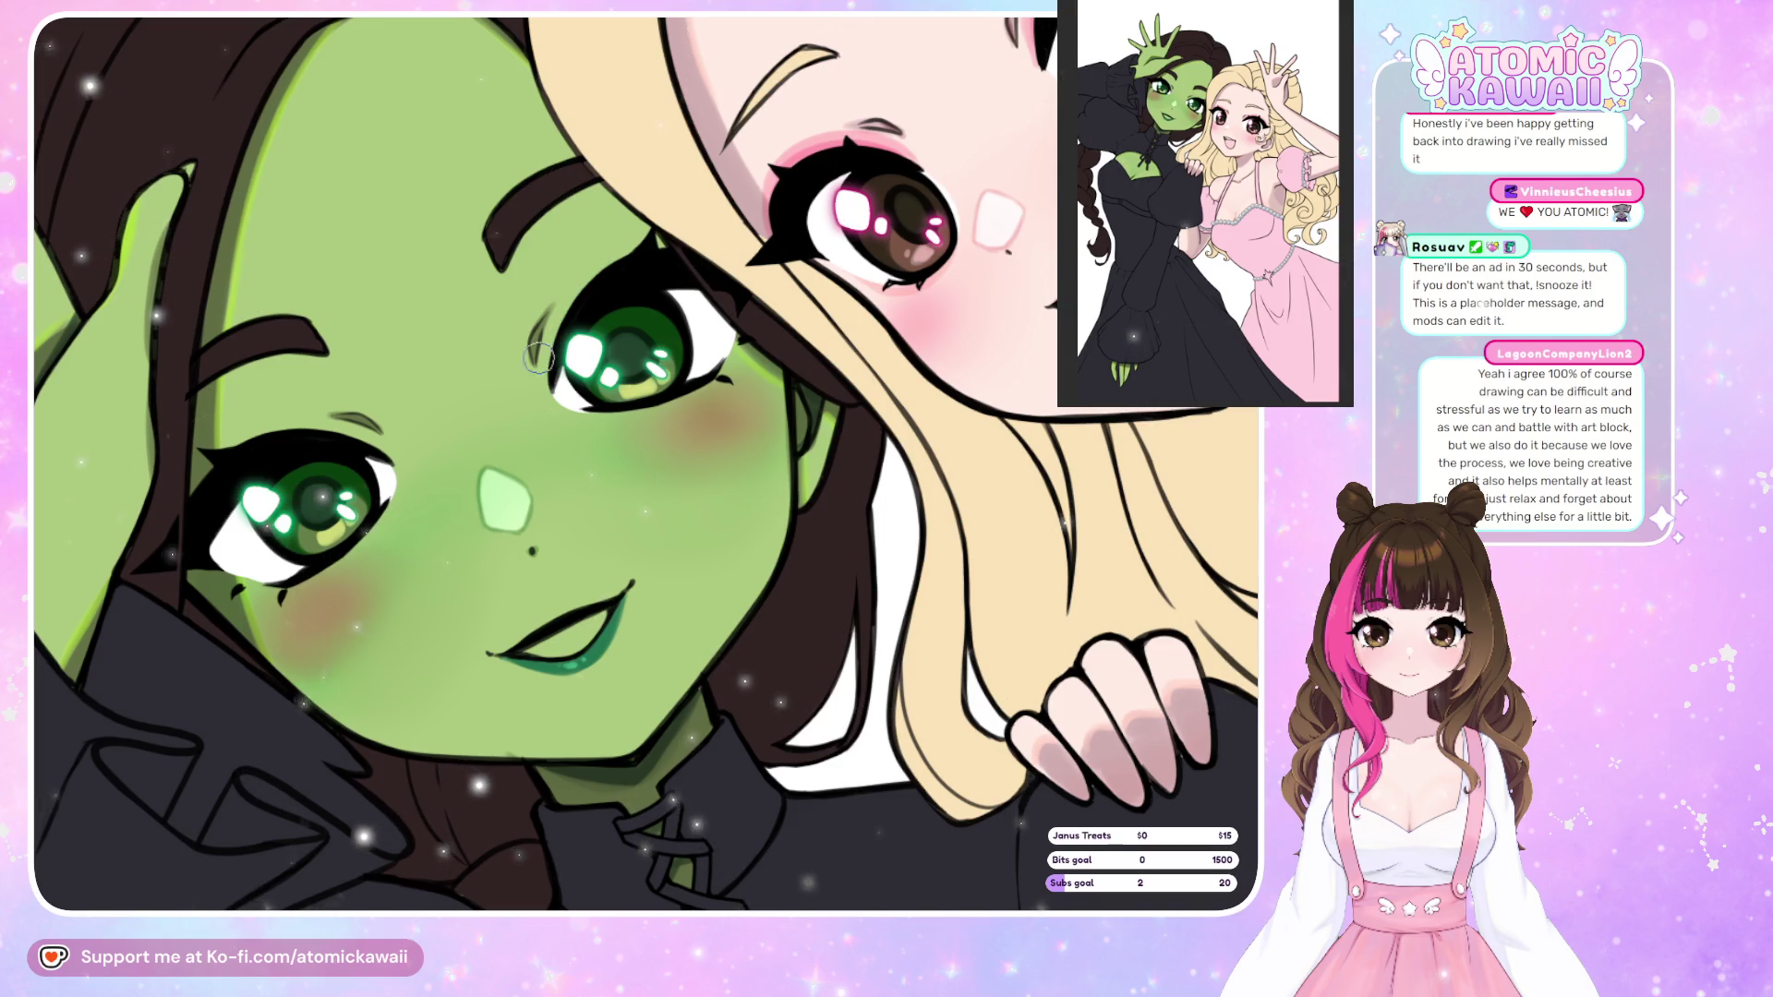
left_click_drag(584, 316, 551, 360)
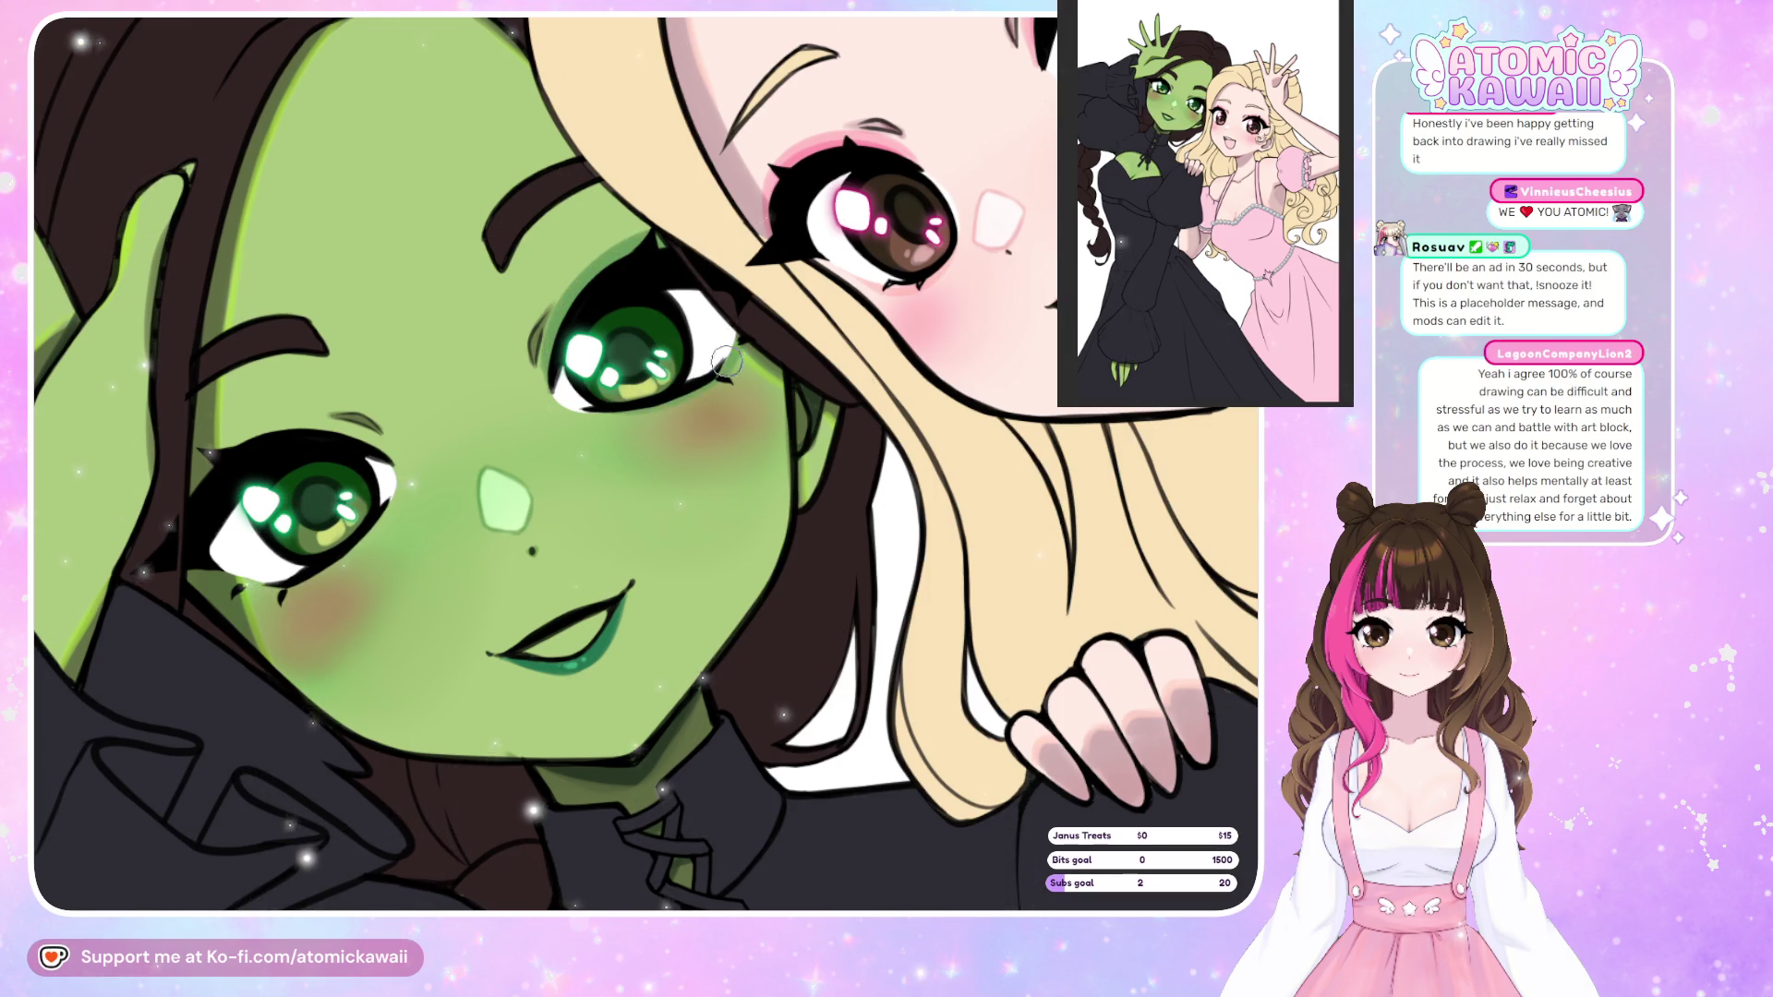
Mirror the canvas to check the eye, restore normal orientation, and zoom back out.
key("h")
key("h")
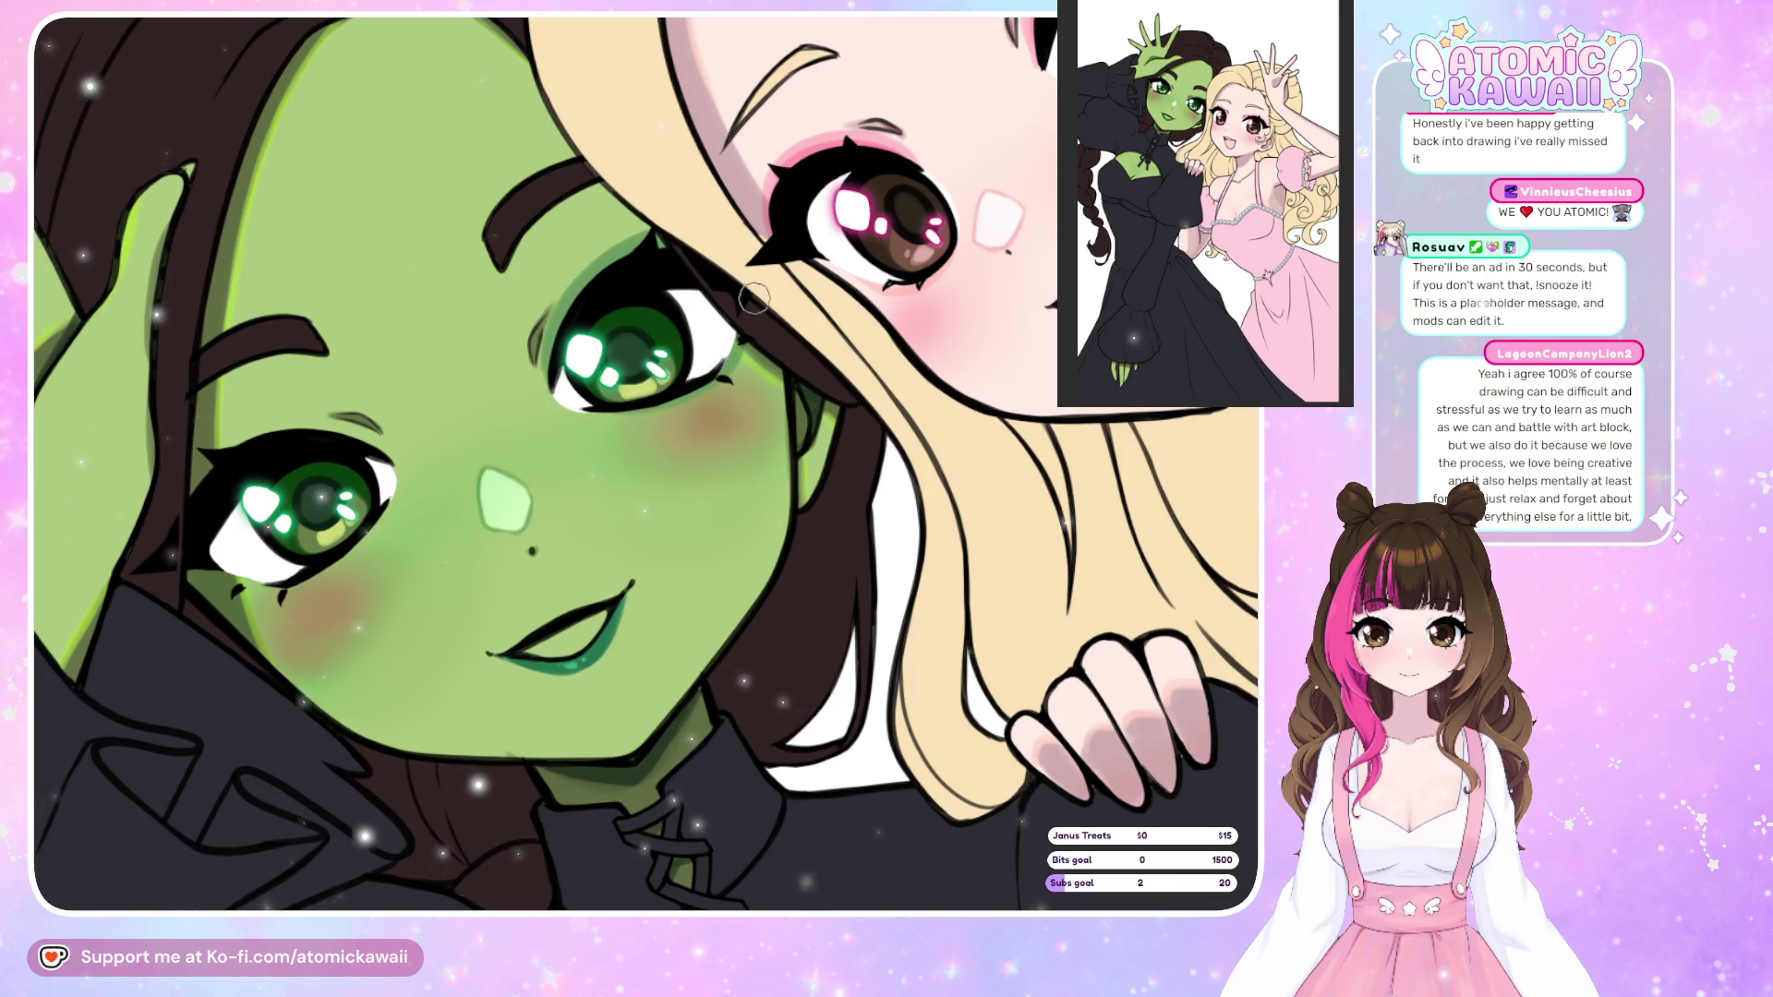
key("h")
key("h")
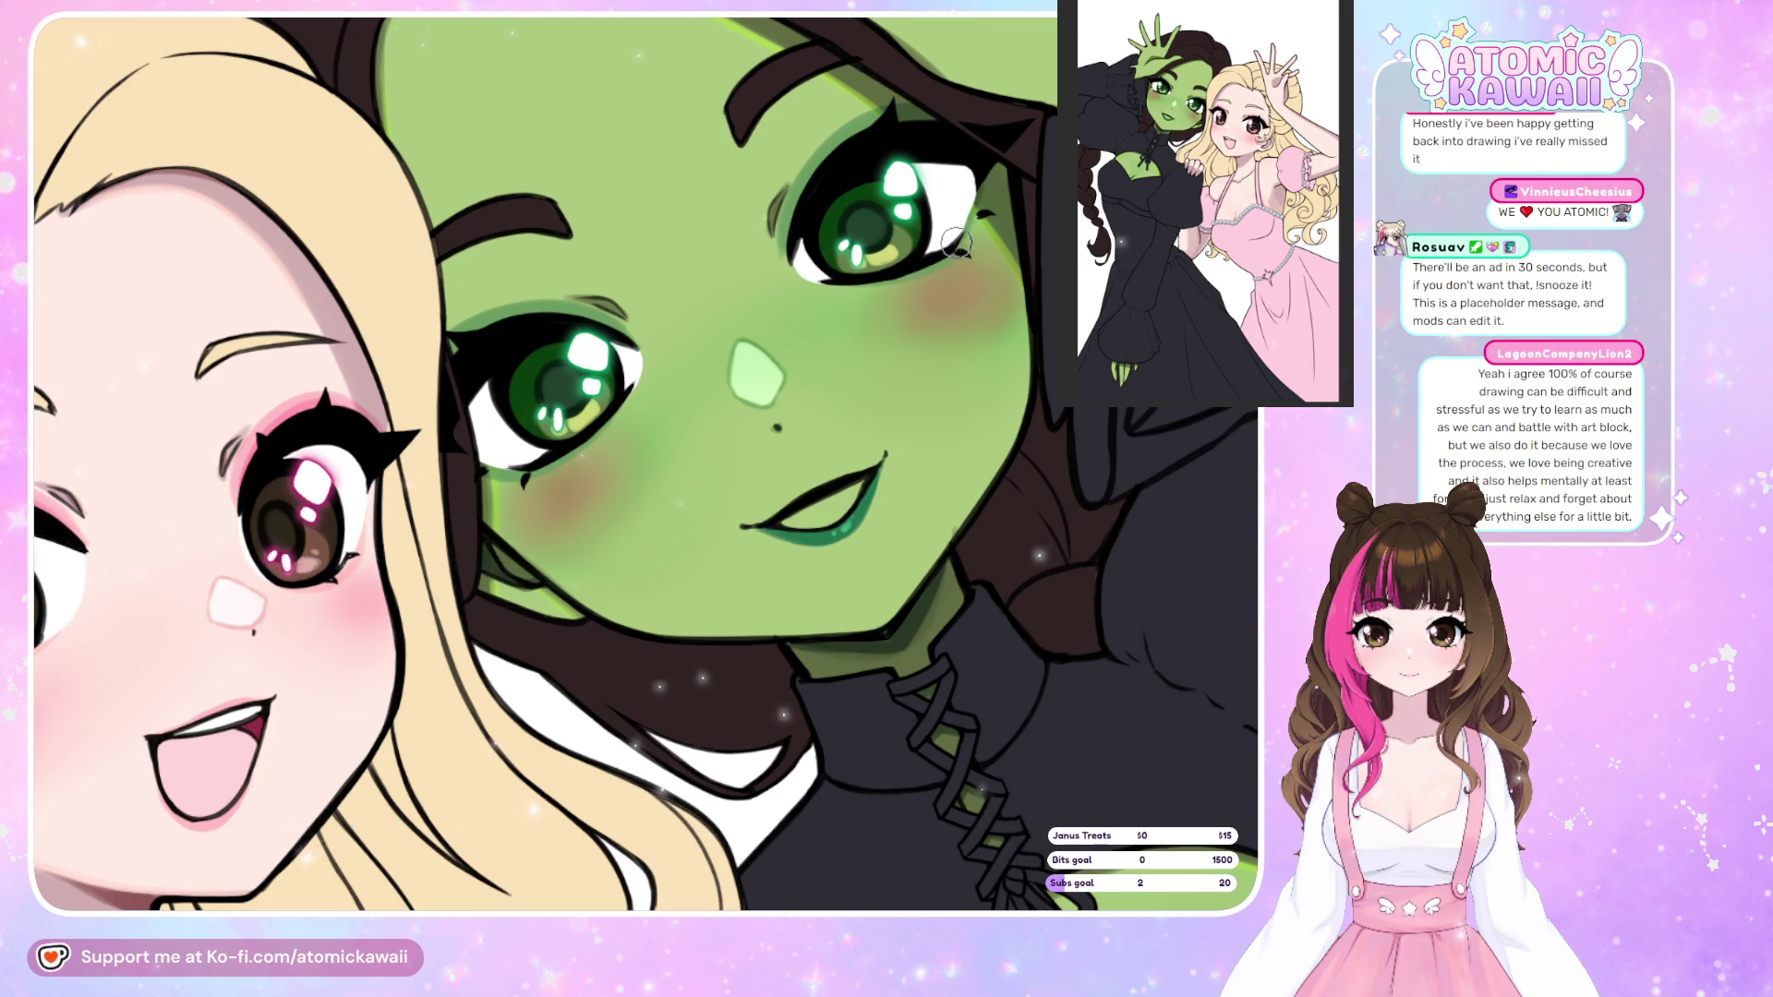
key("h")
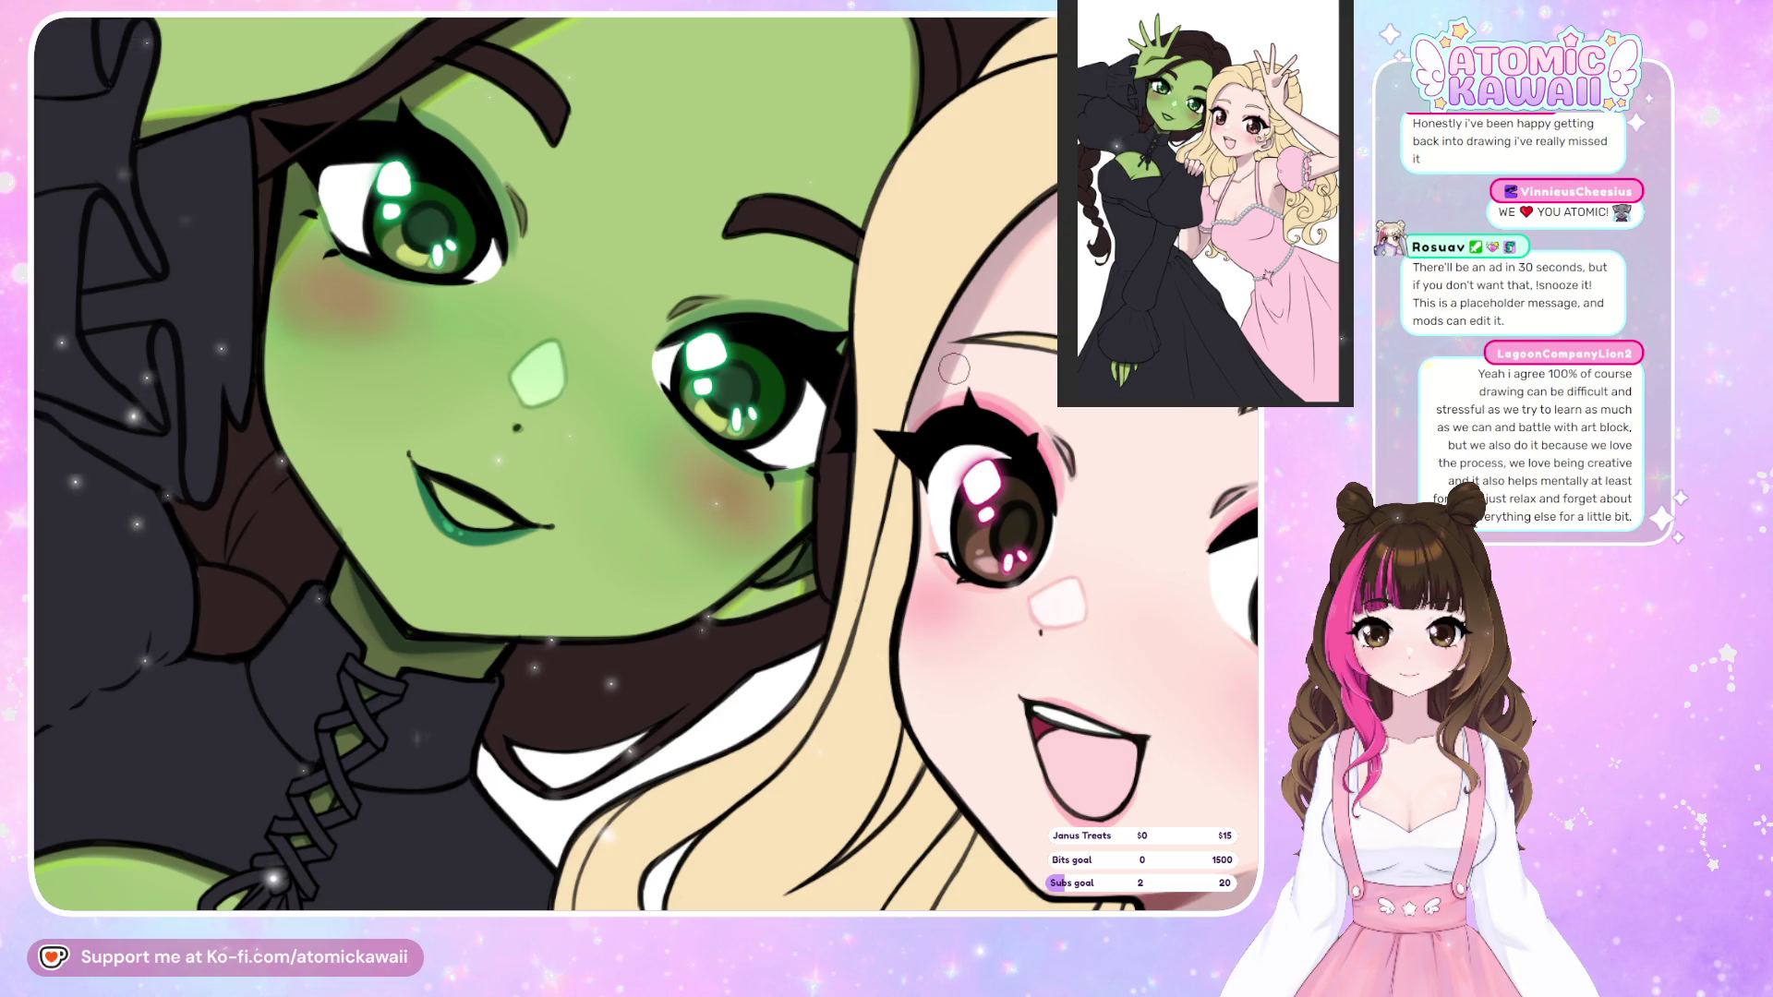
scroll(953, 369, "down", 5)
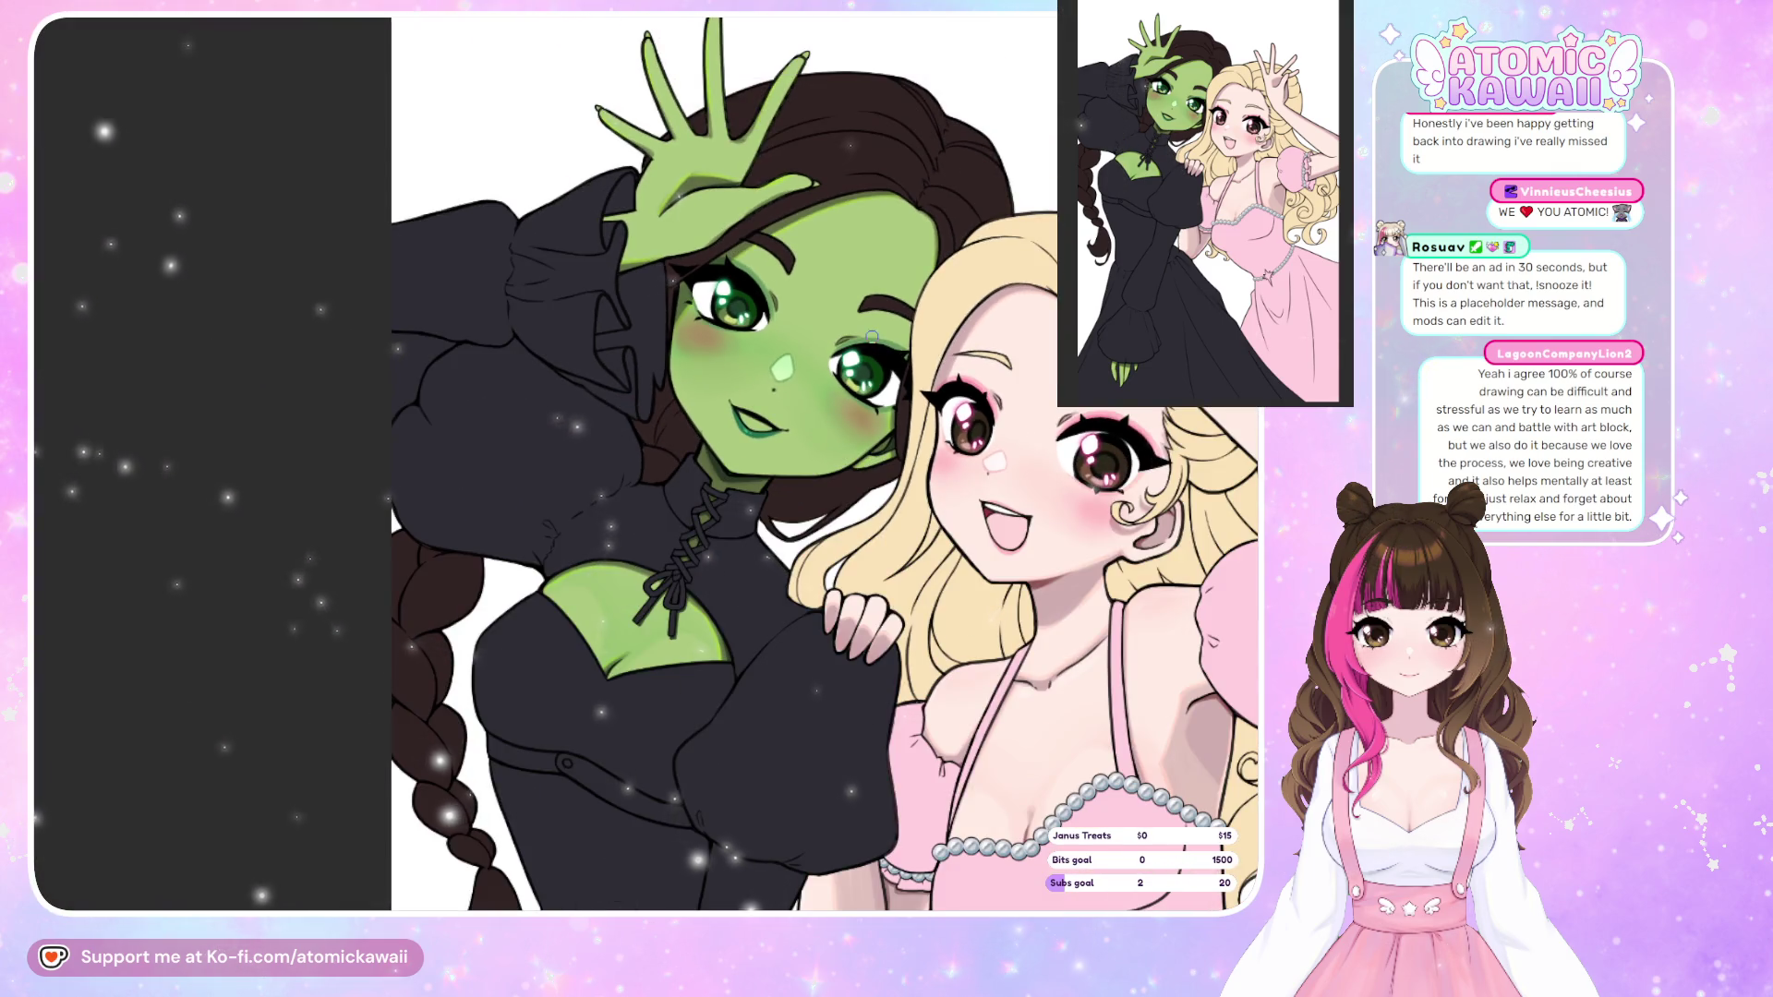
scroll(859, 189, "down", 2)
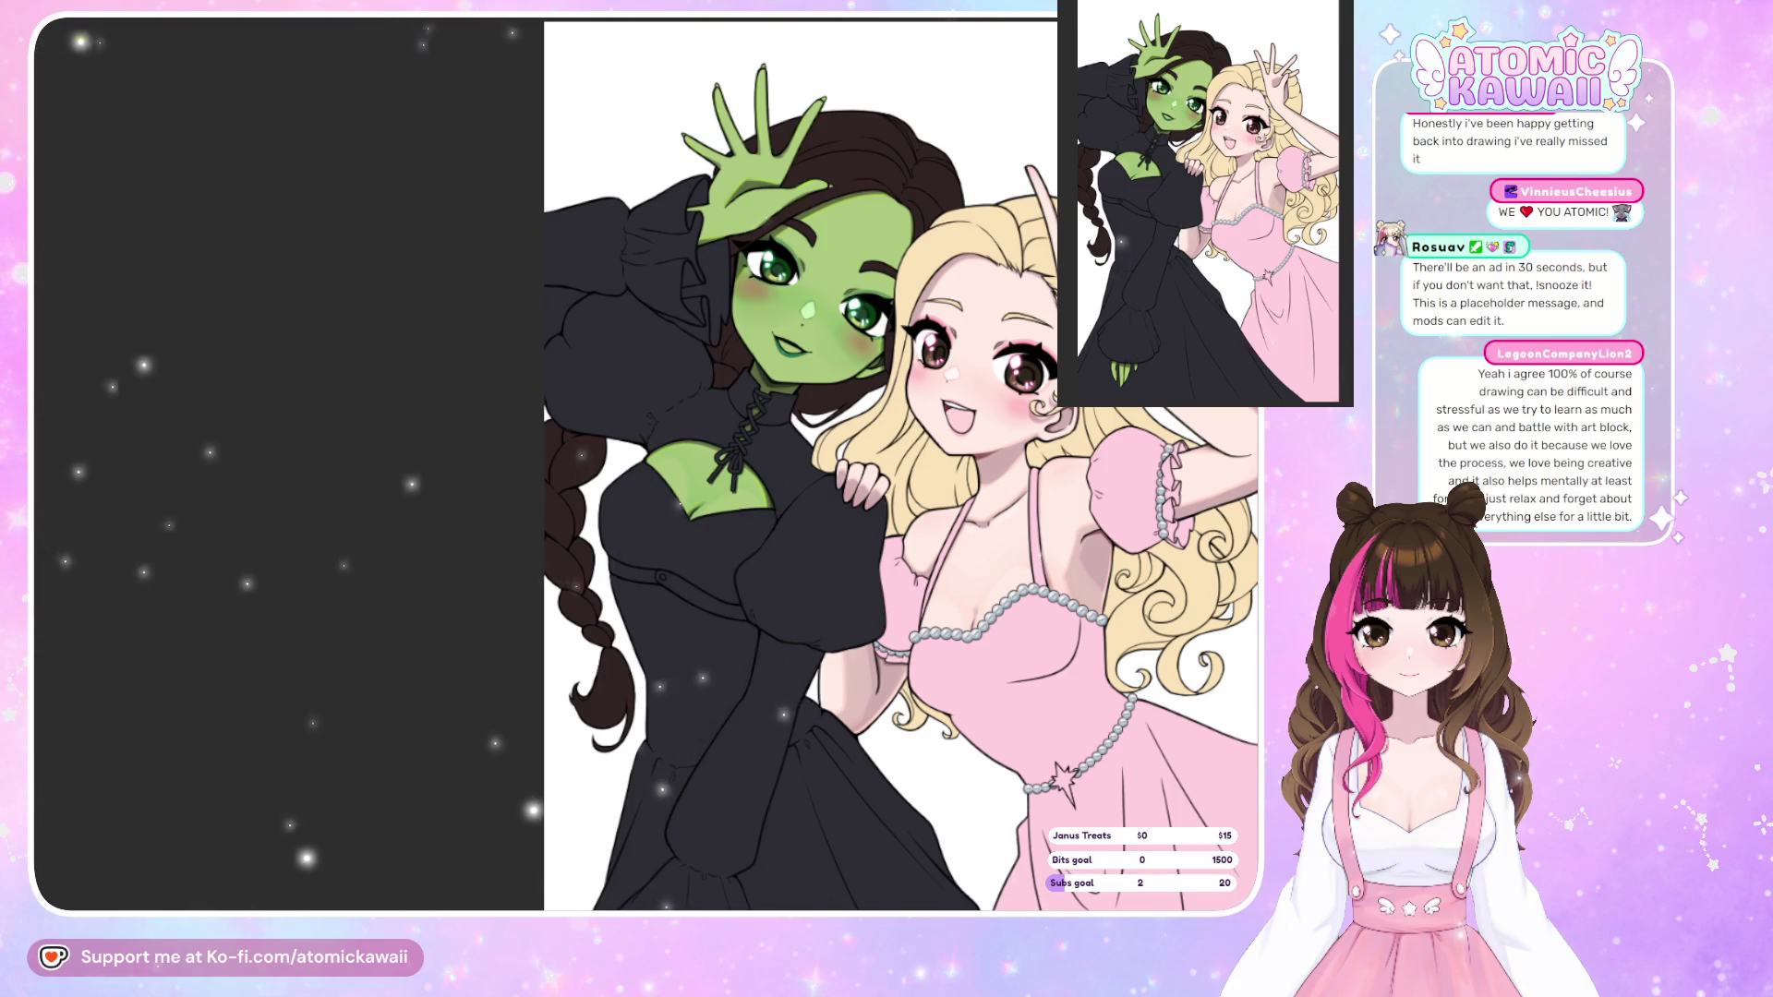
scroll(738, 462, "down", 1)
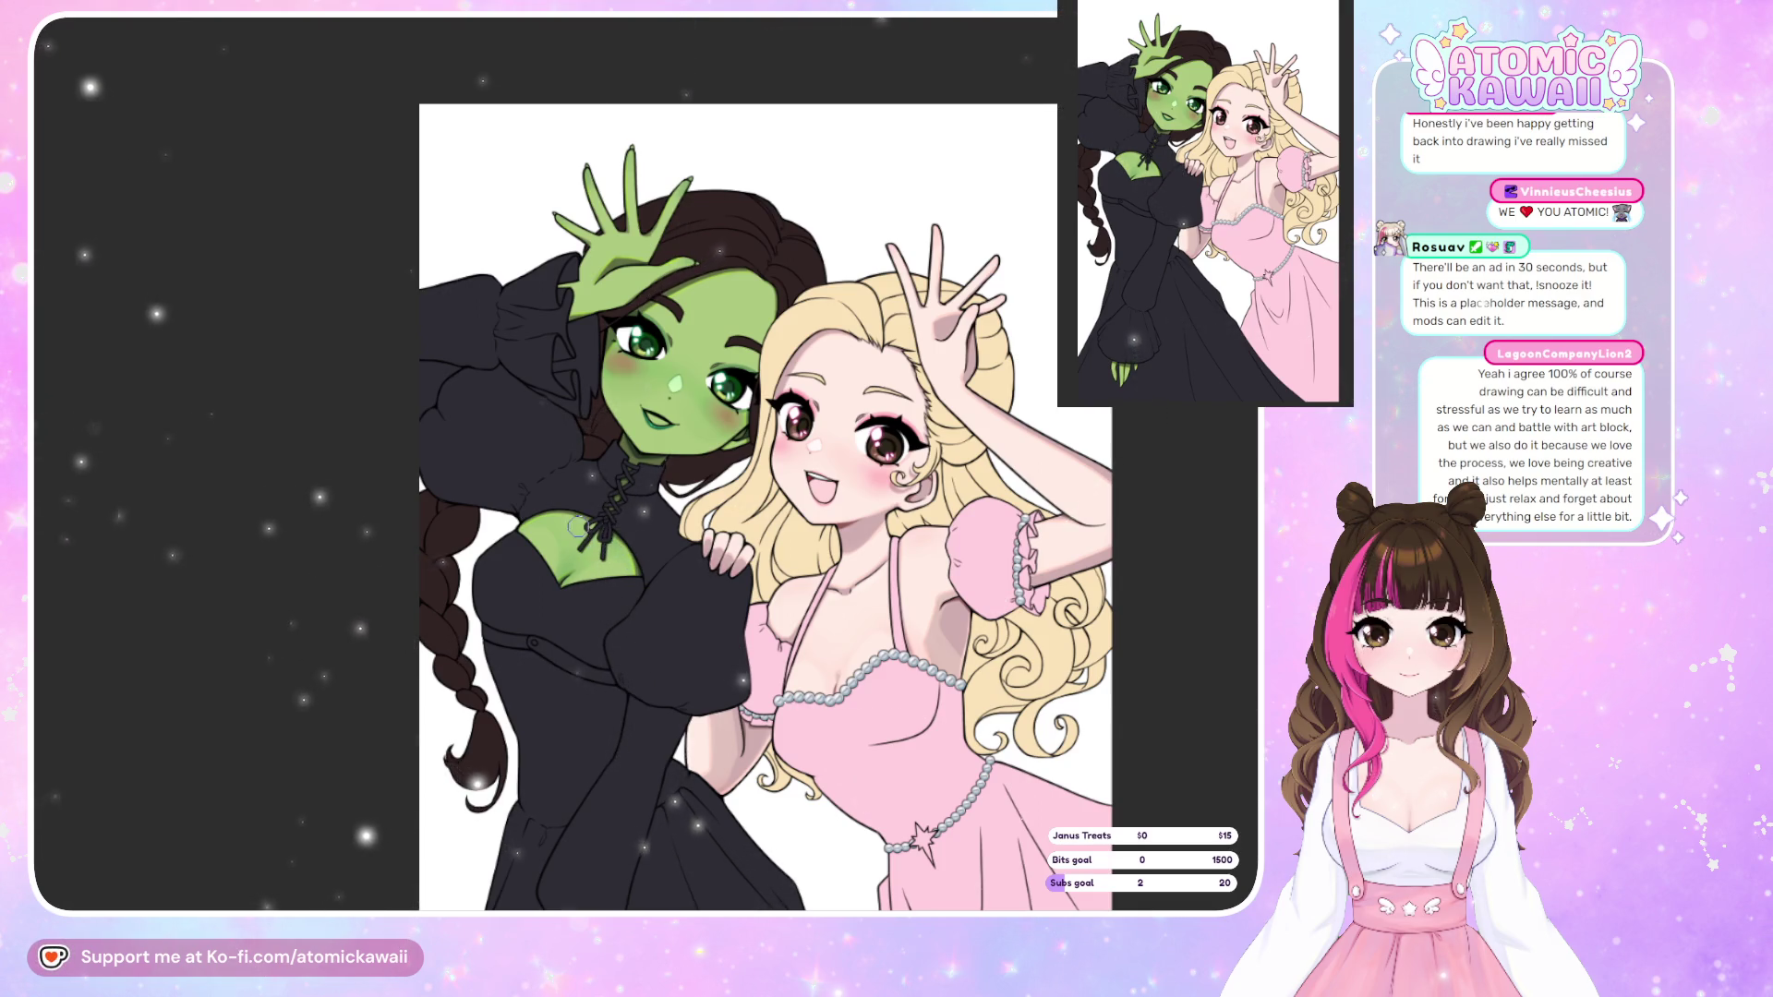
key("m")
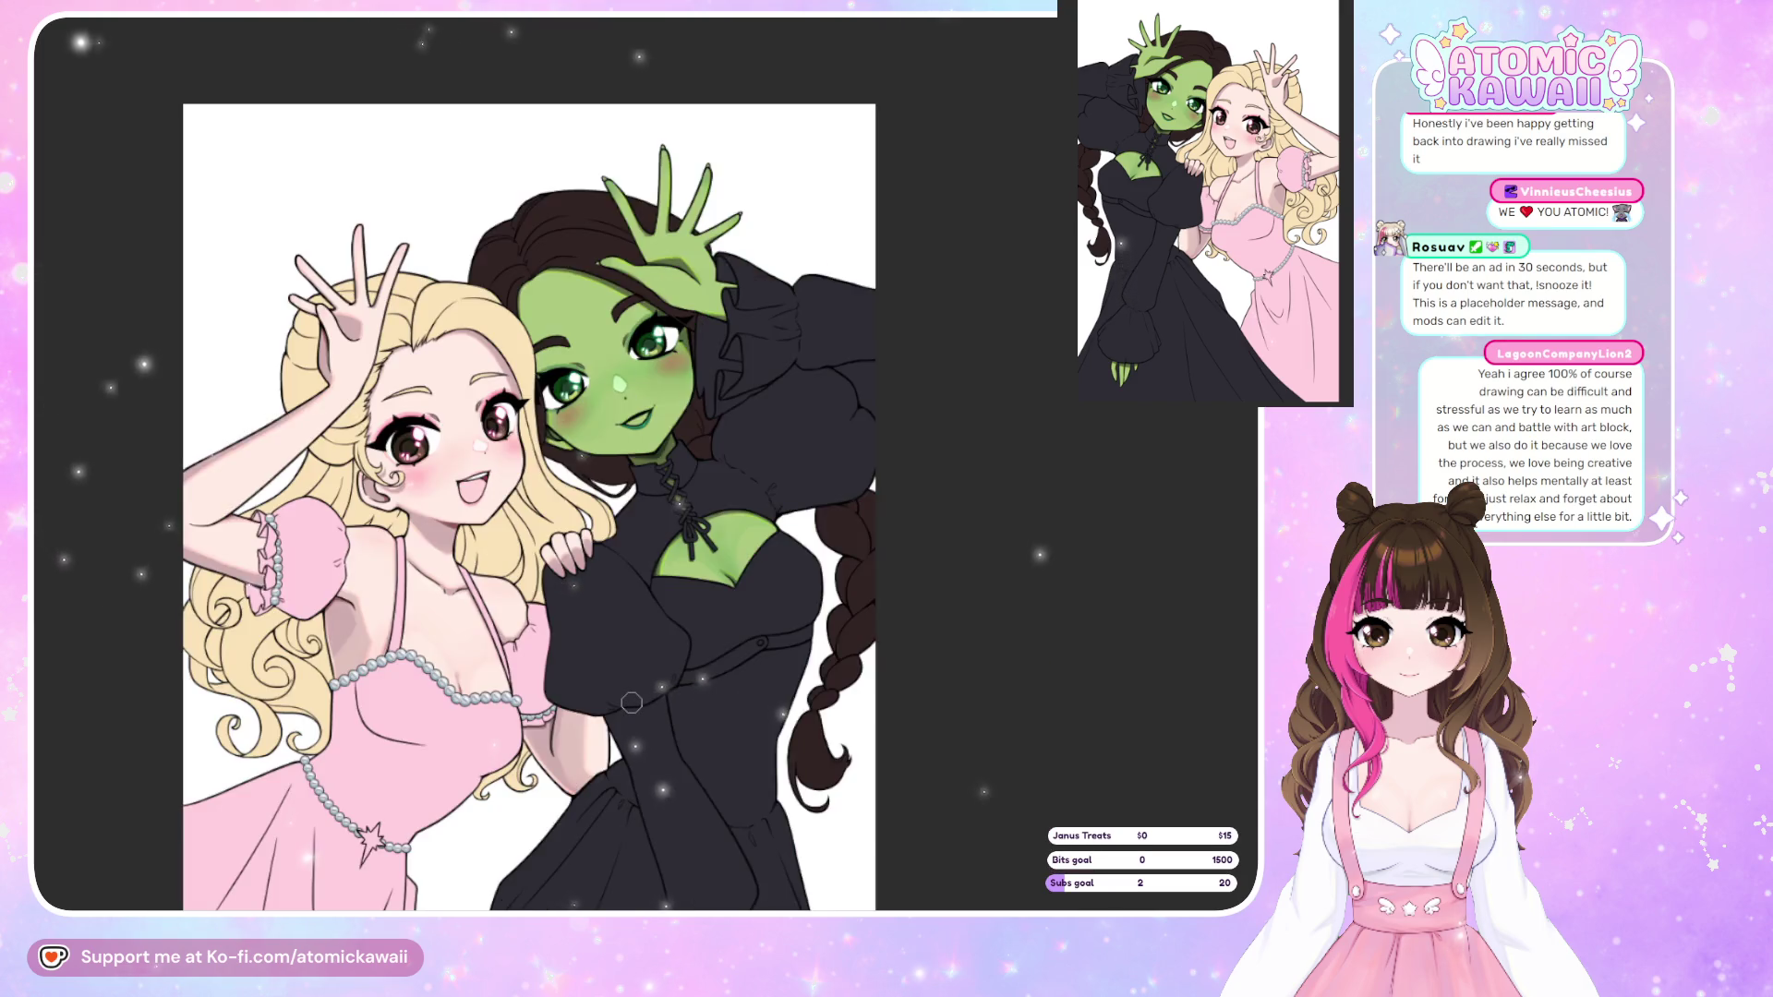
key("m")
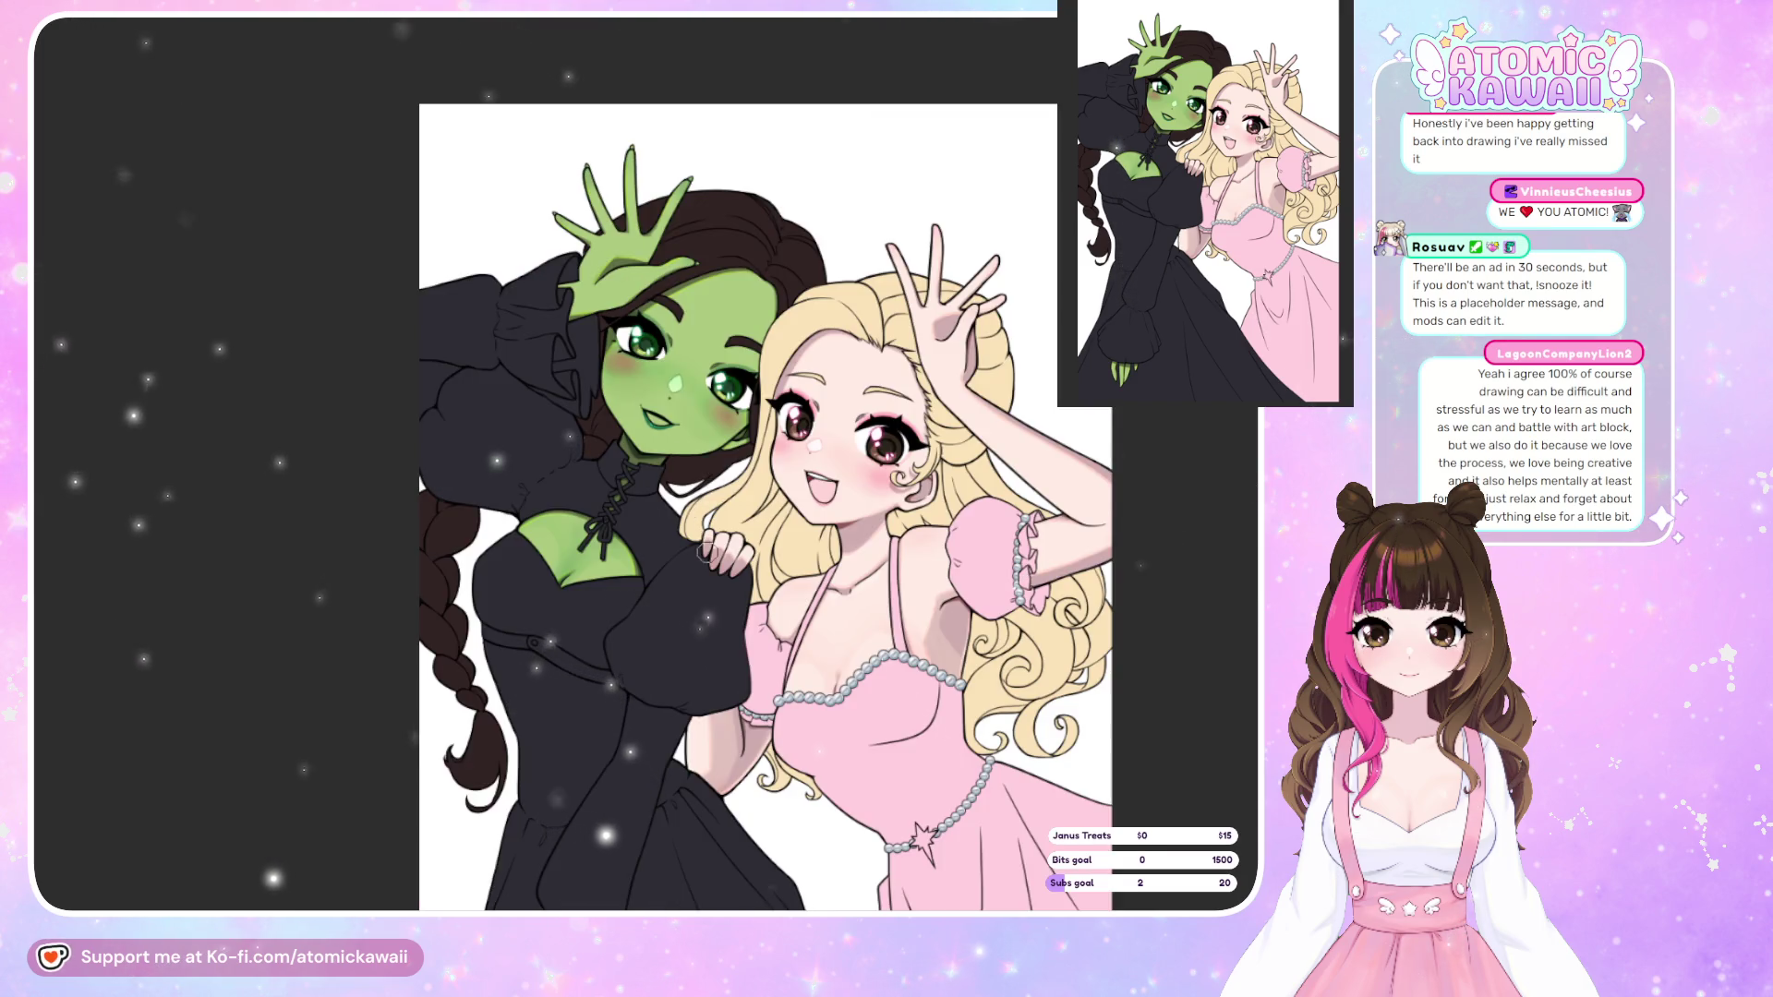
scroll(389, 456, "up", 1)
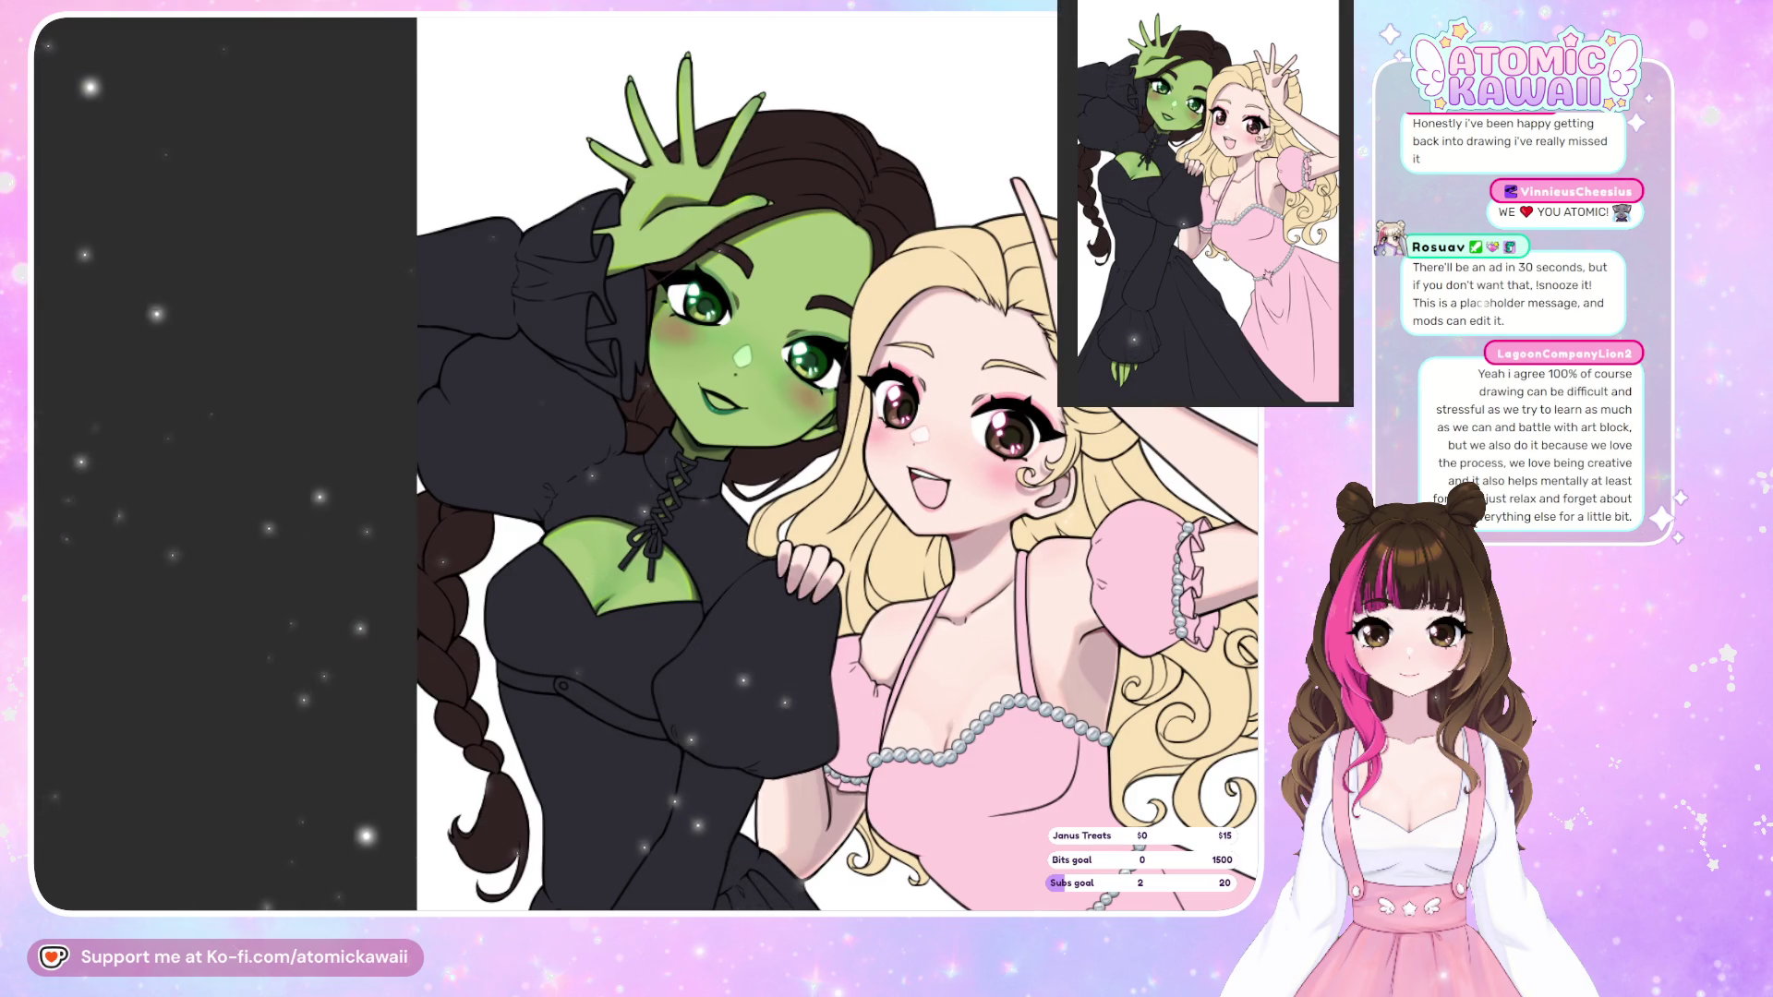
scroll(625, 867, "down", 4)
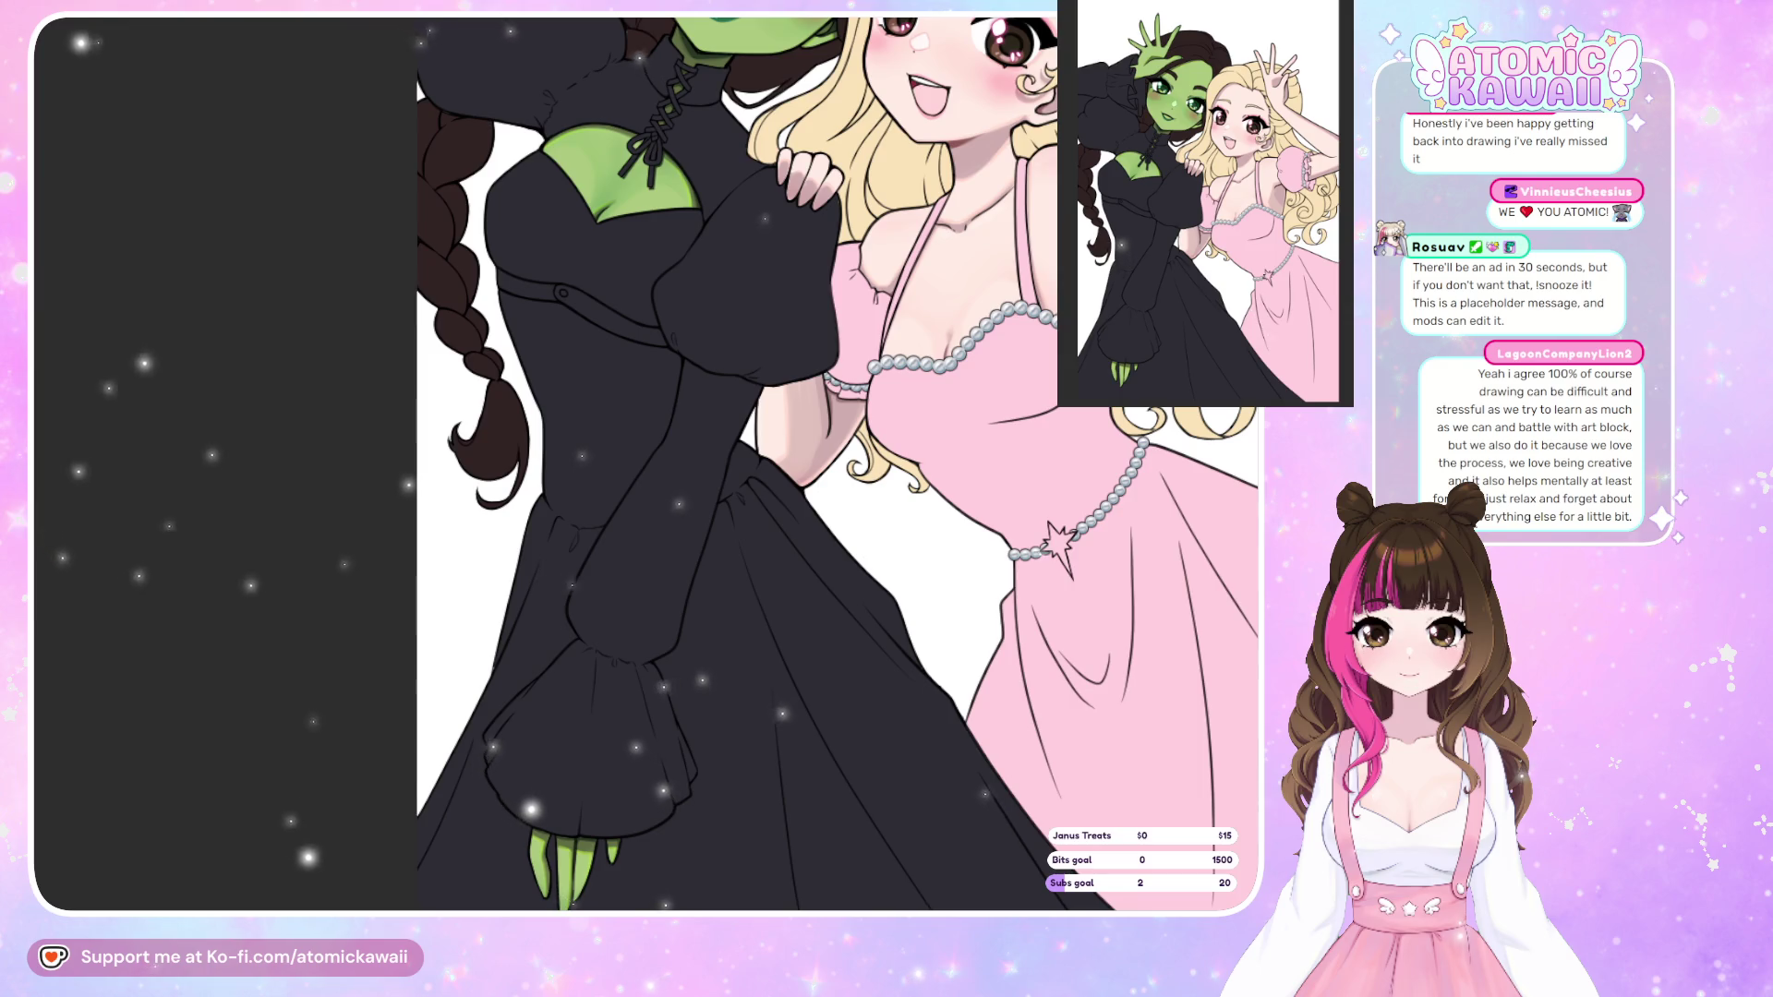
scroll(666, 259, "down", 5)
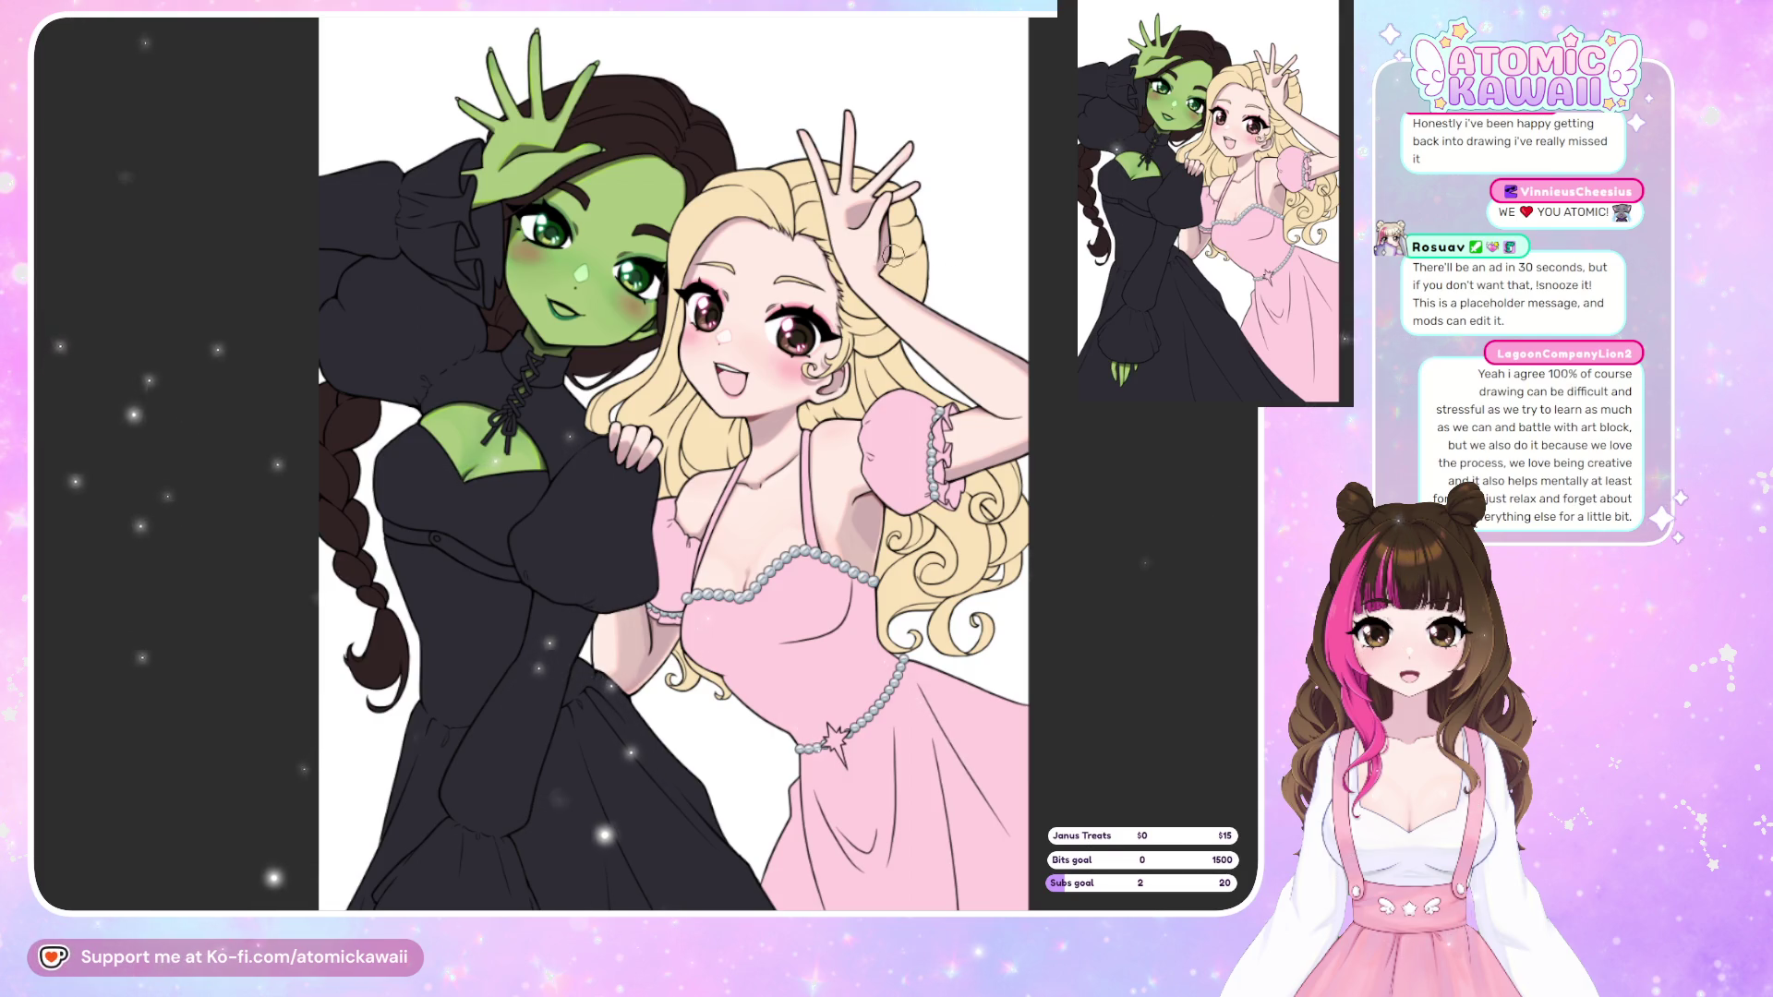
scroll(485, 322, "up", 1)
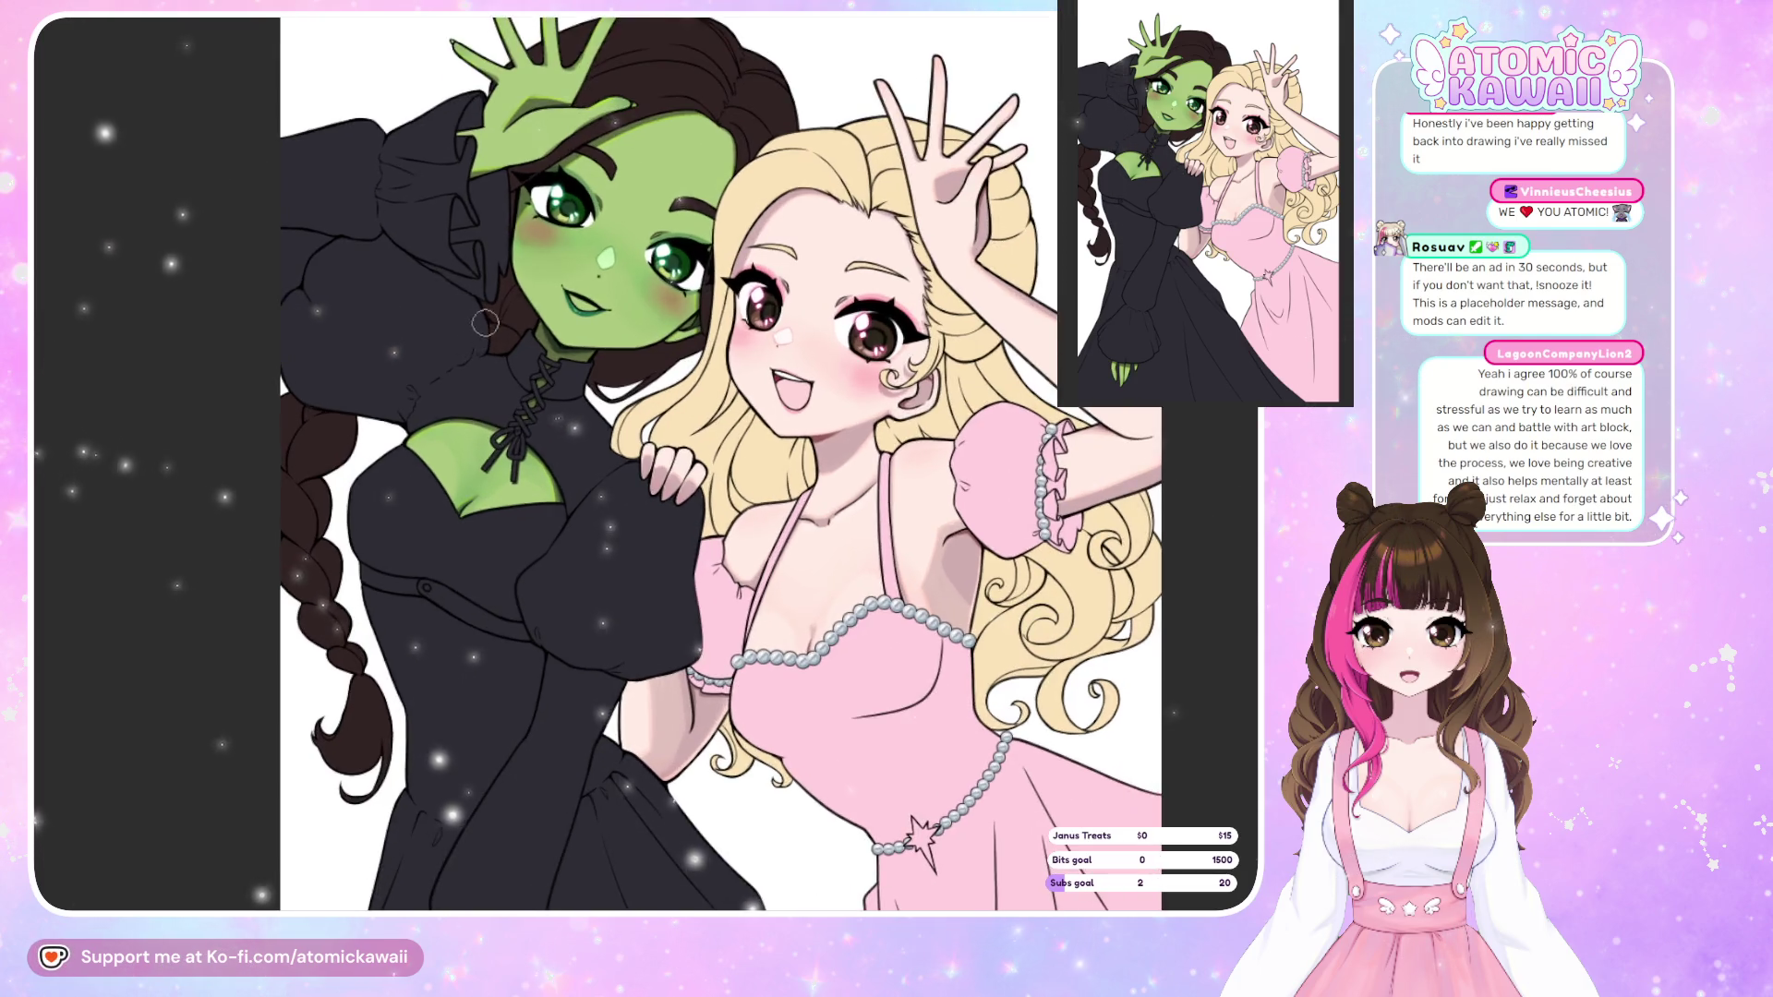
scroll(485, 323, "up", 2)
scroll(517, 295, "up", 2)
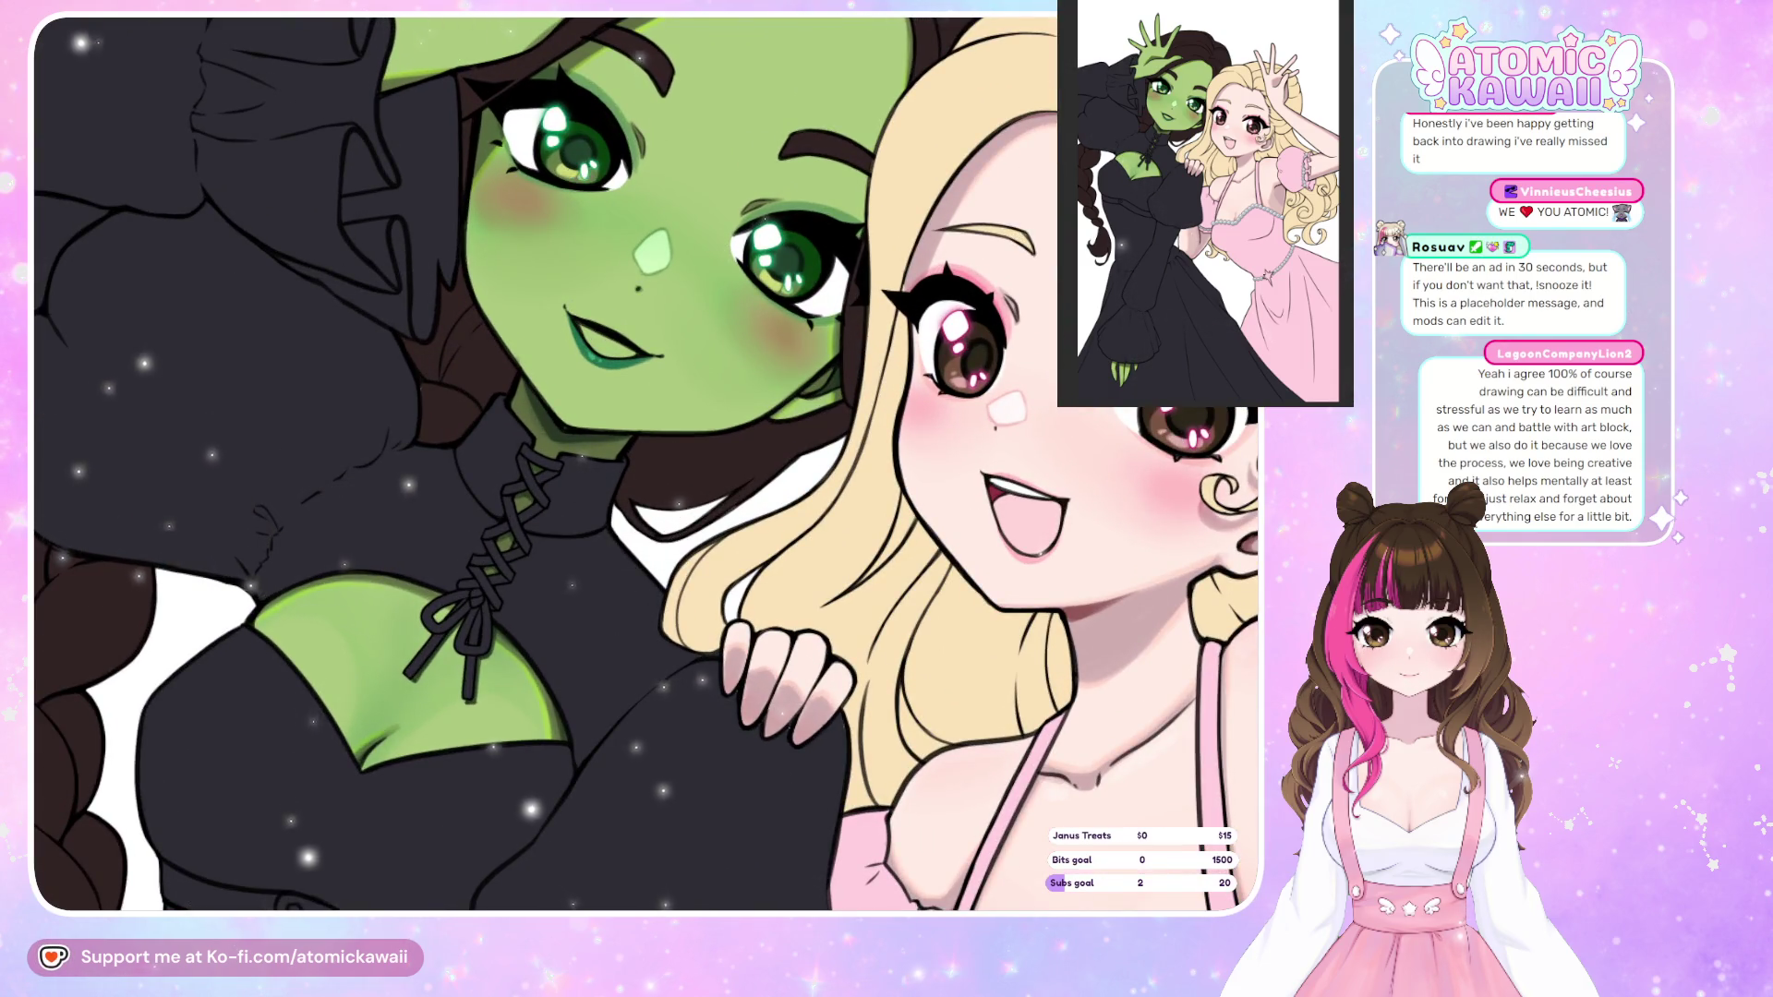
Turn the canvas view upright and zoom in on the mouth.
key("5")
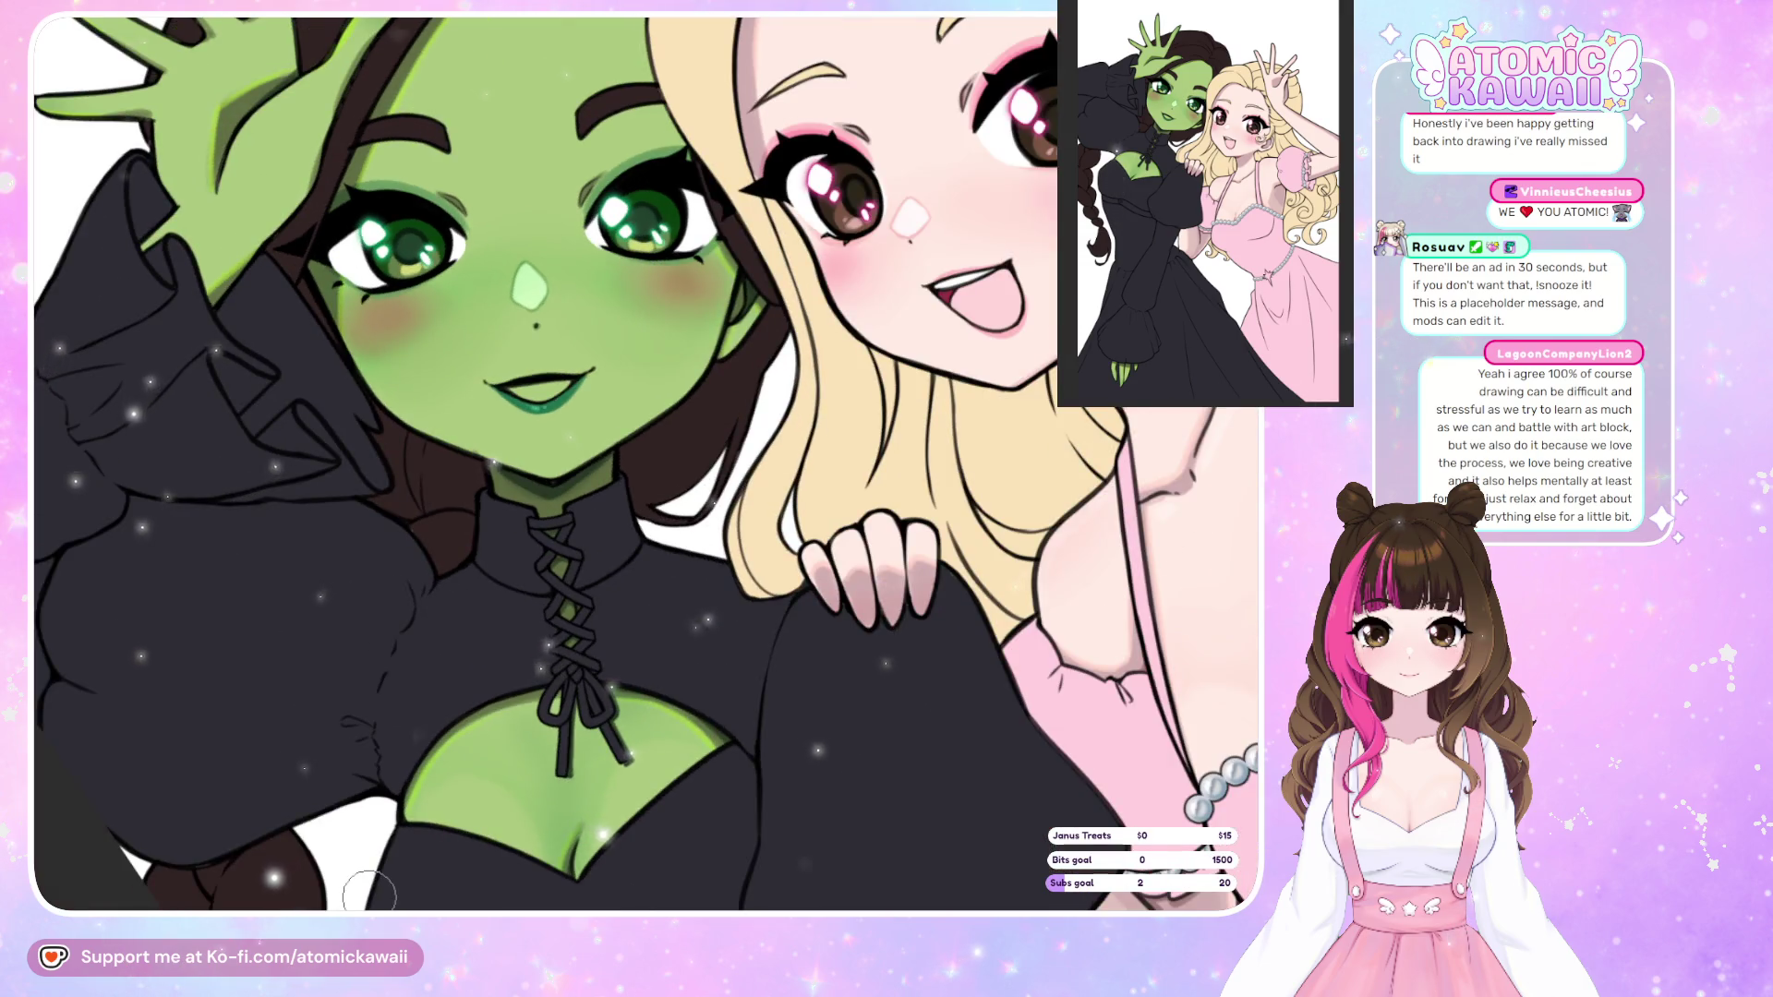
scroll(543, 290, "up", 2)
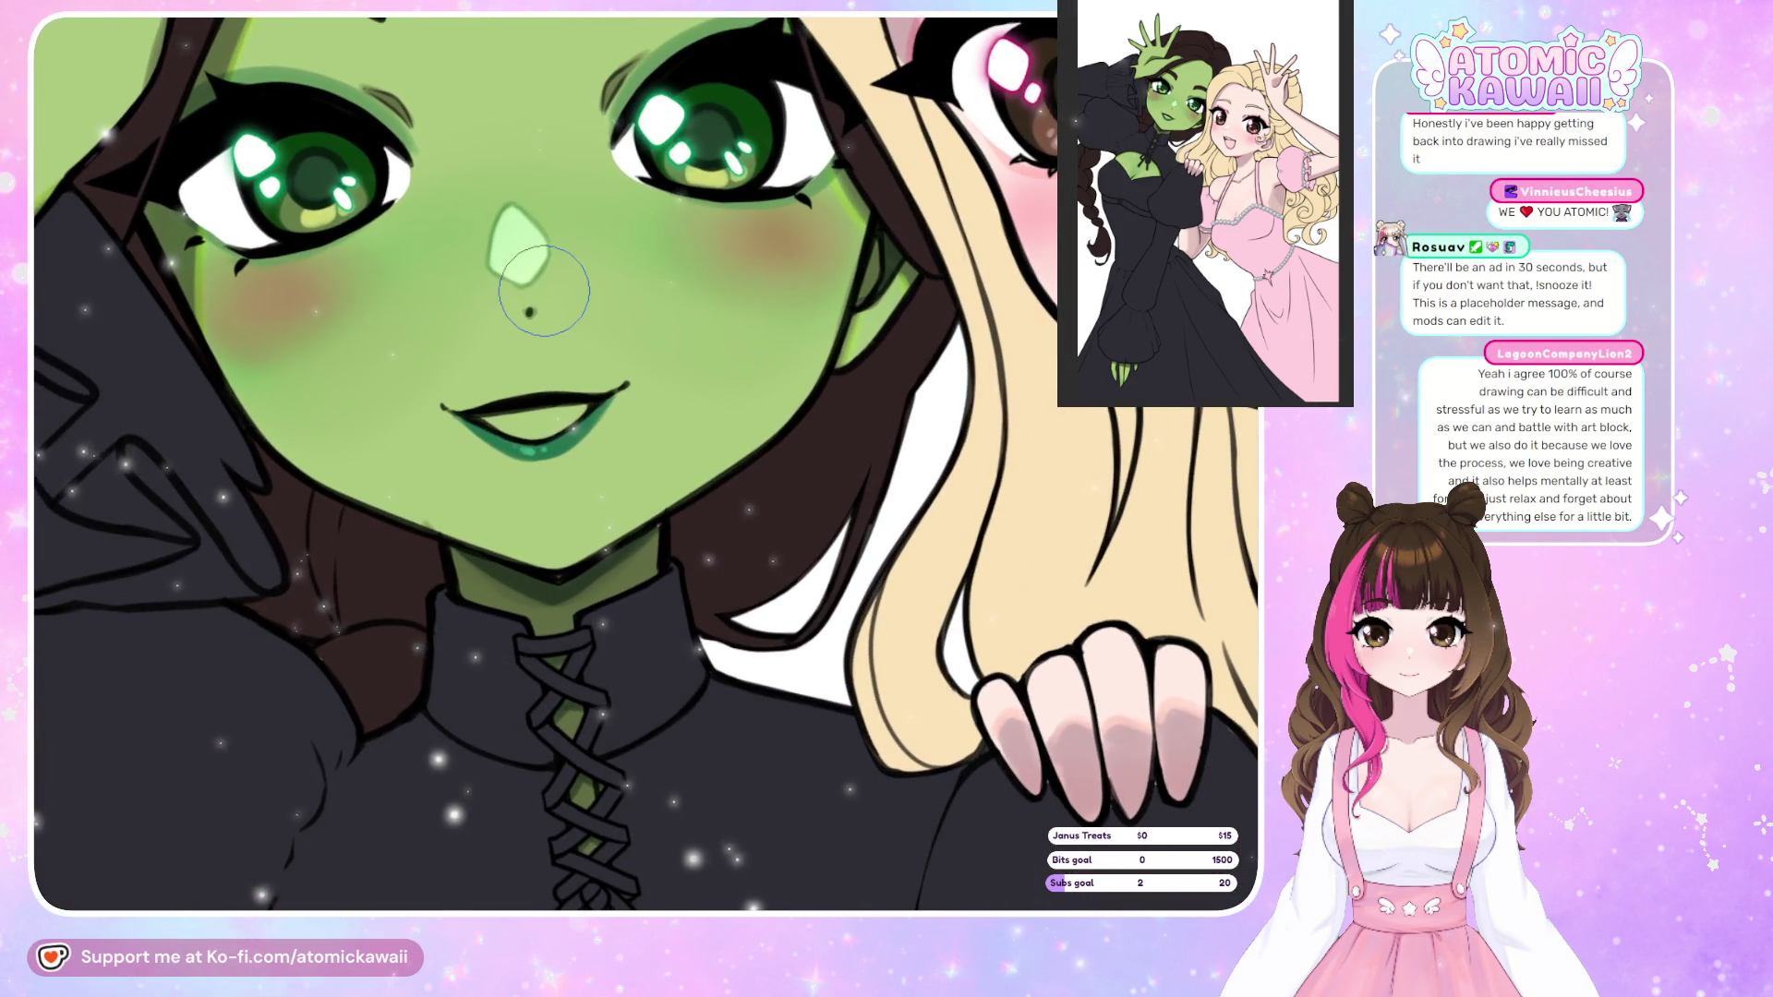
scroll(544, 290, "up", 1)
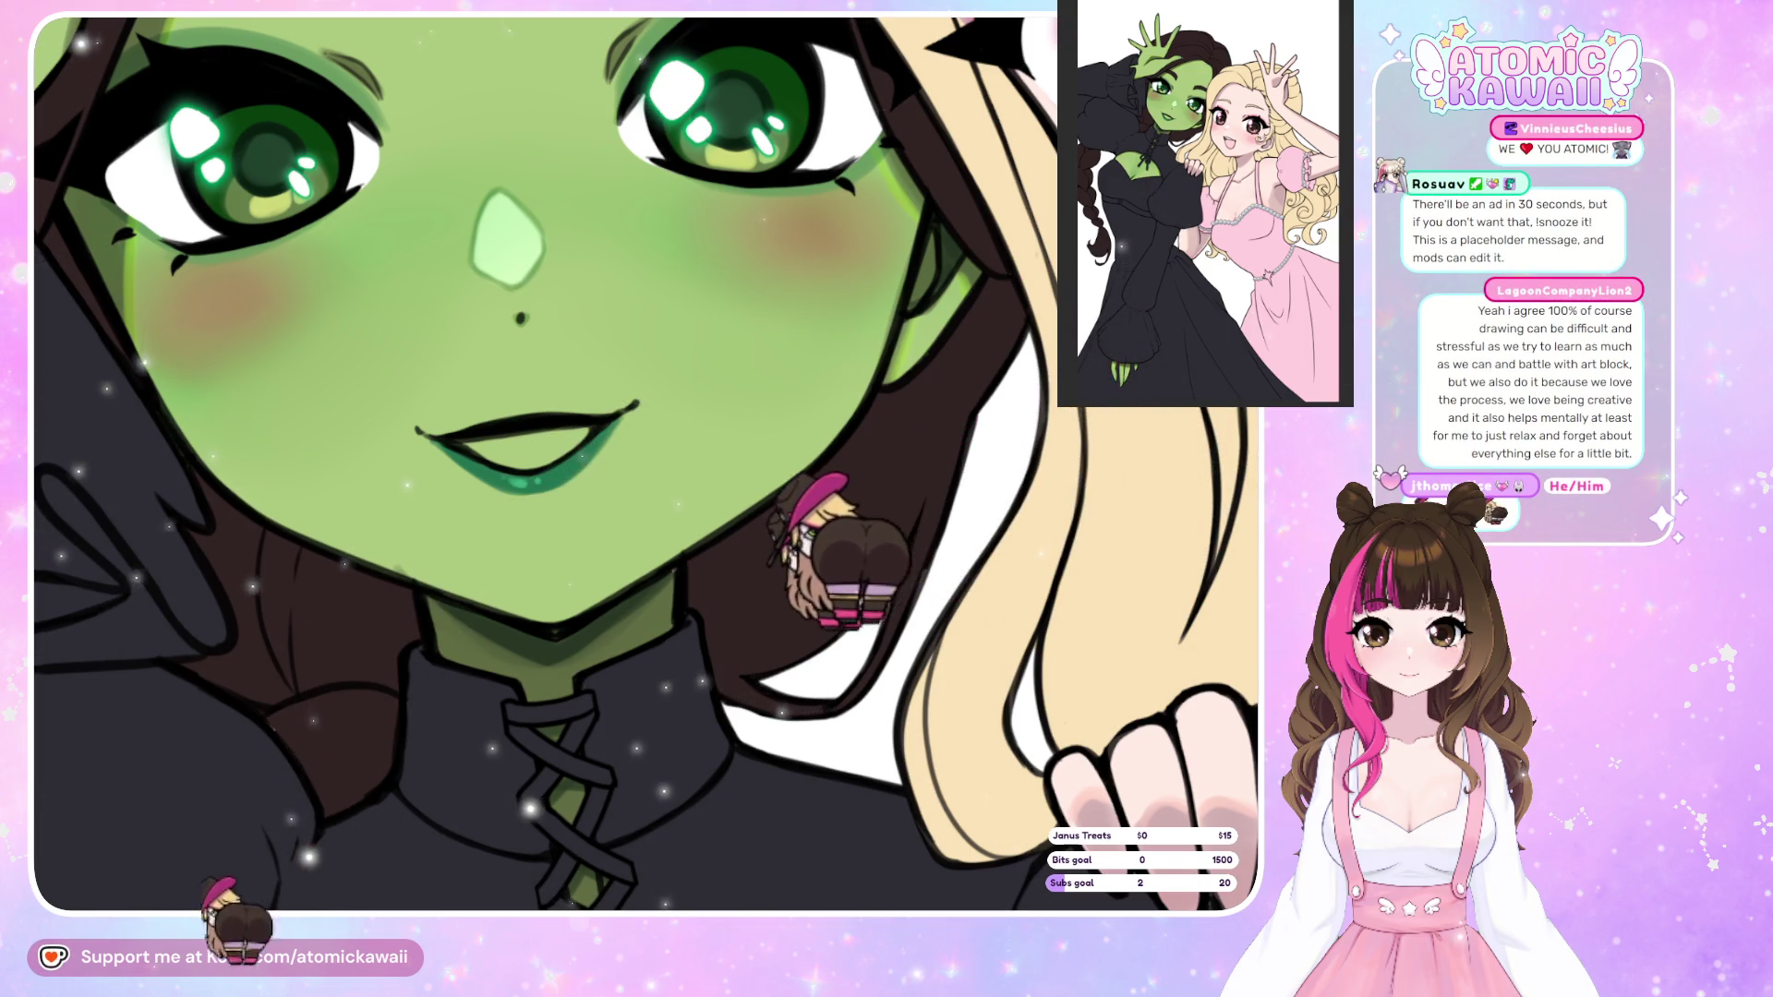
Mirror the view and toggle undo/redo to compare the pink mouth fill, then zoom out.
key("h")
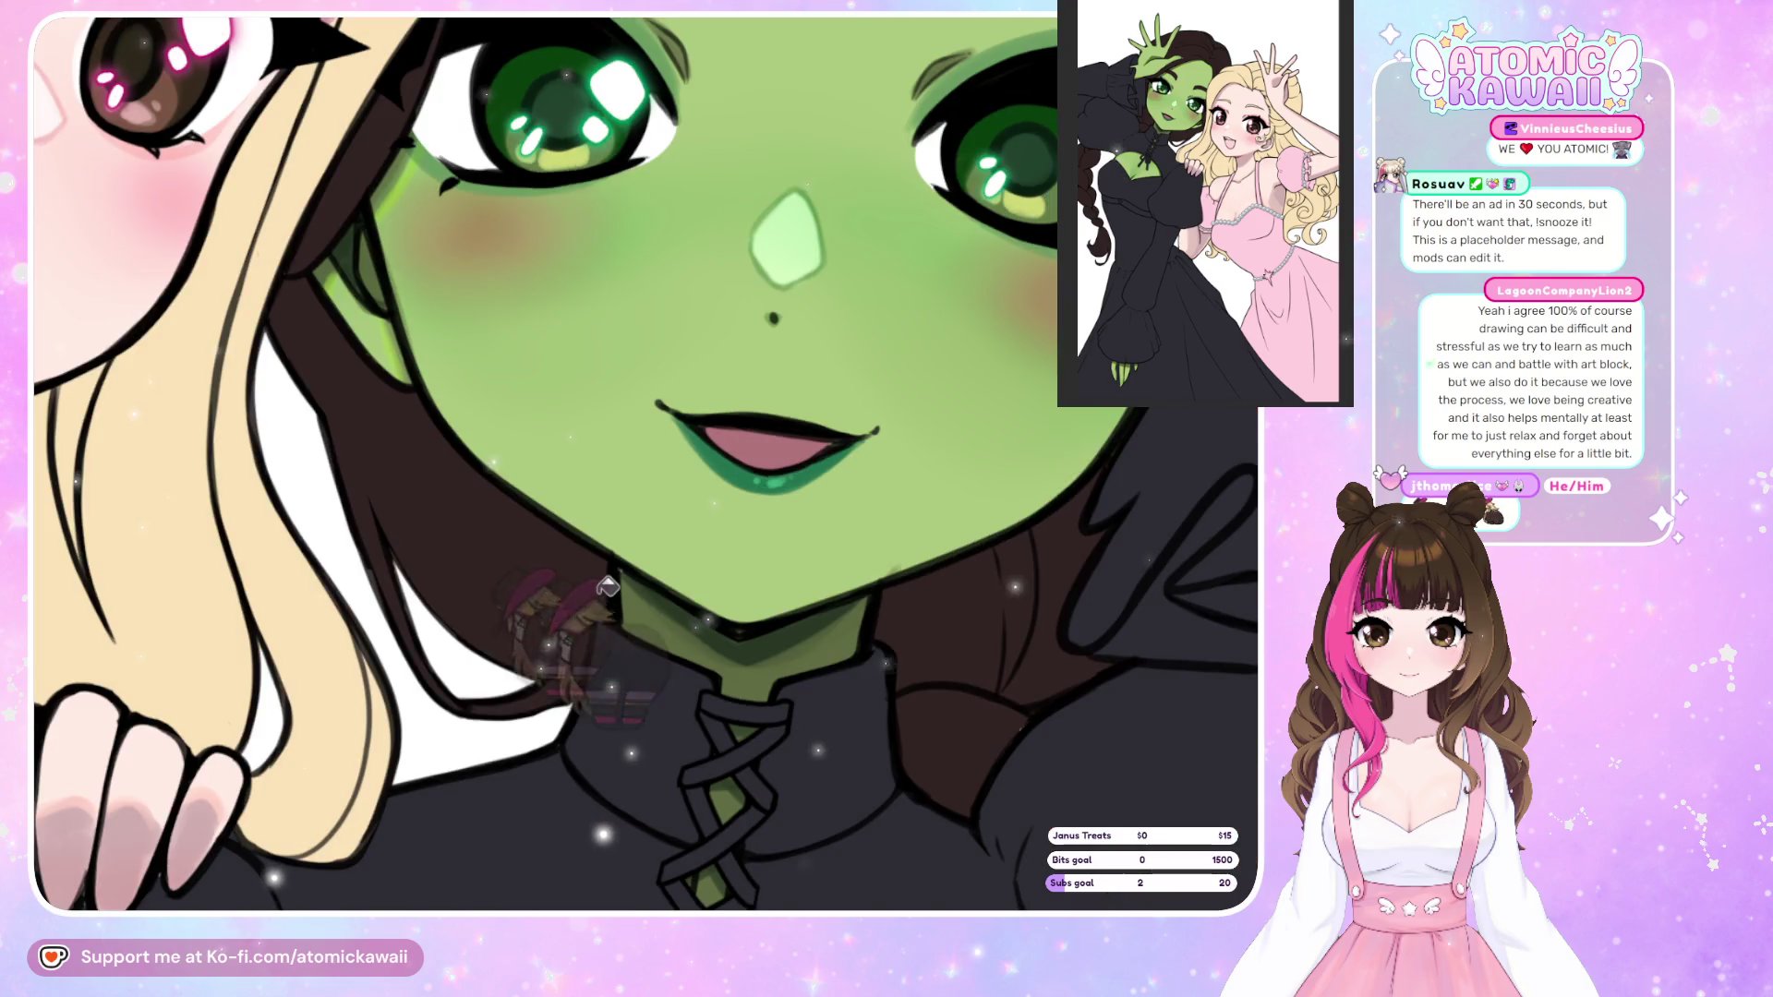
key("h")
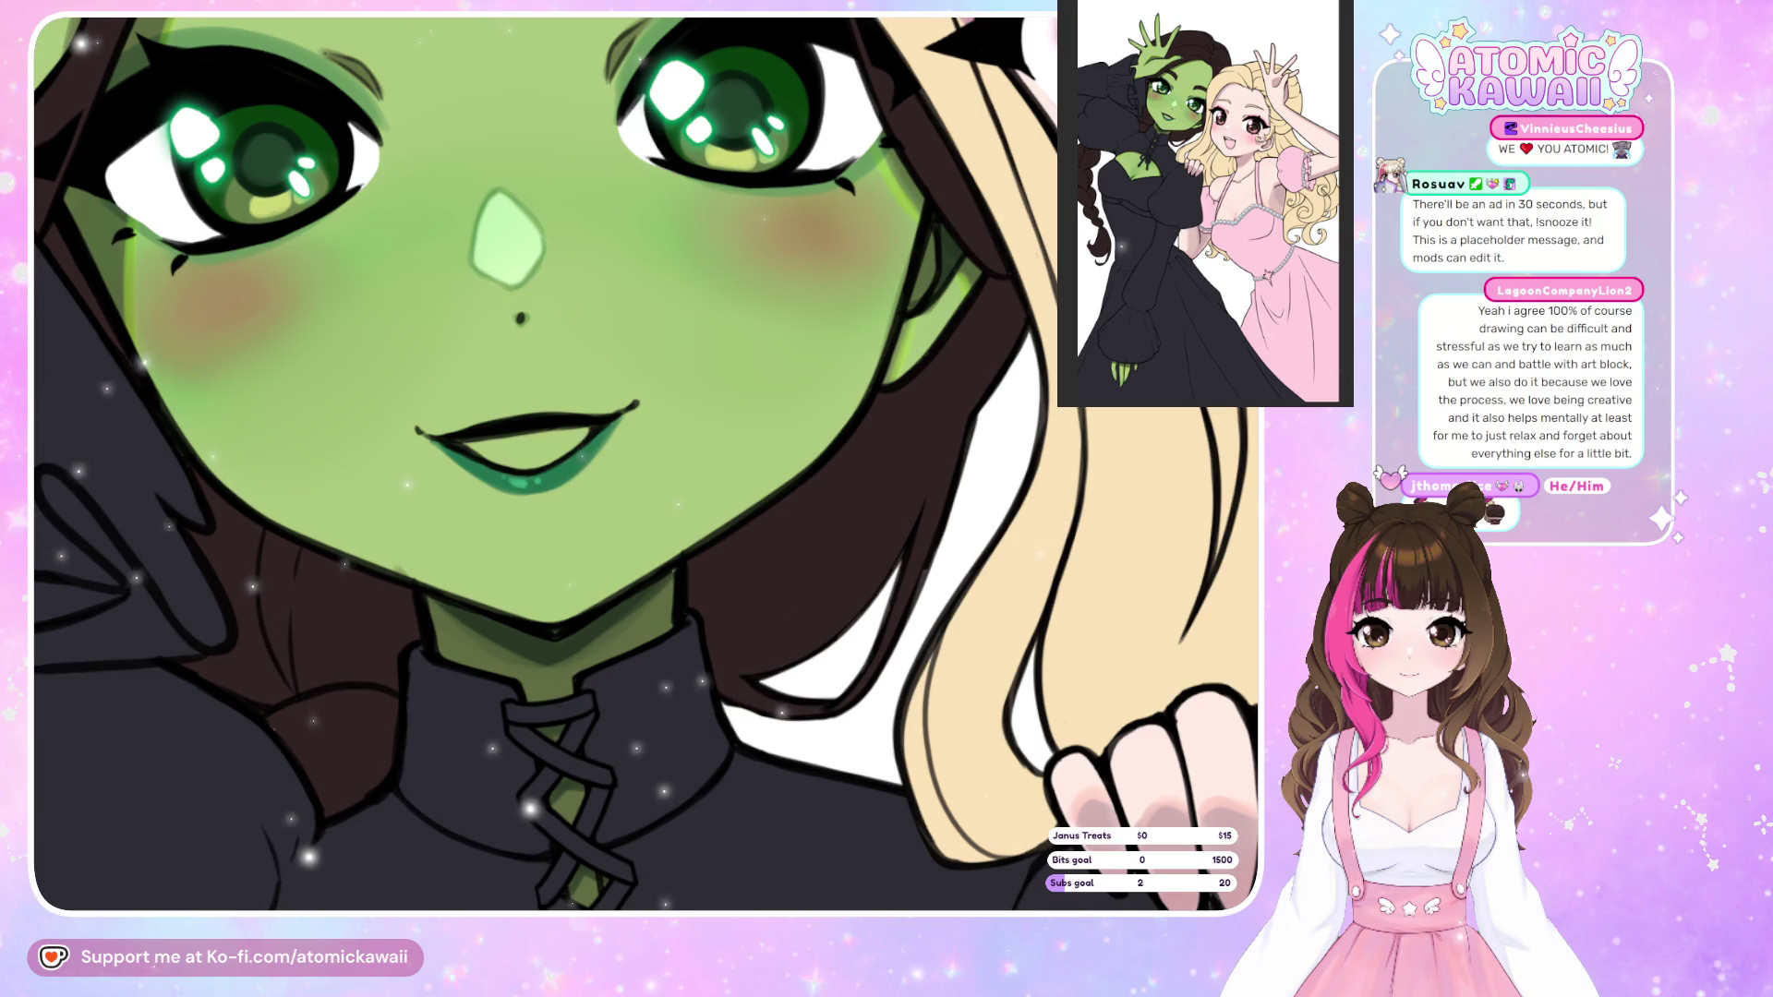
key("h")
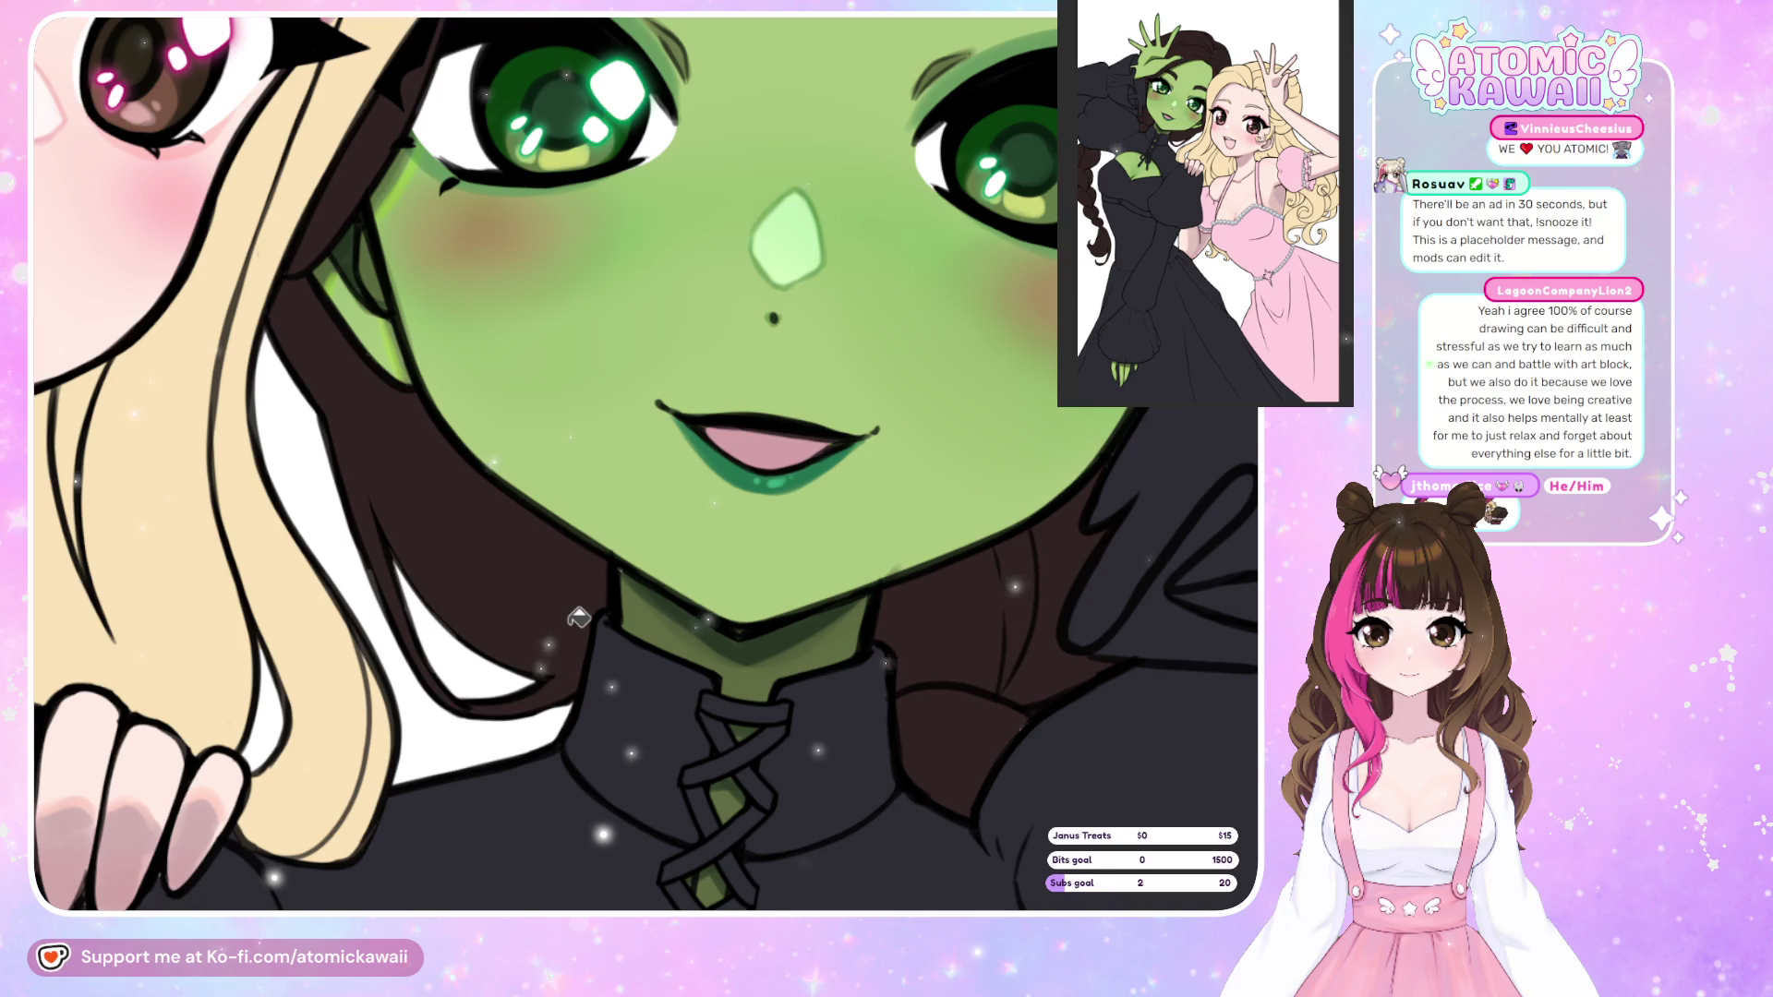
key("ctrl+z")
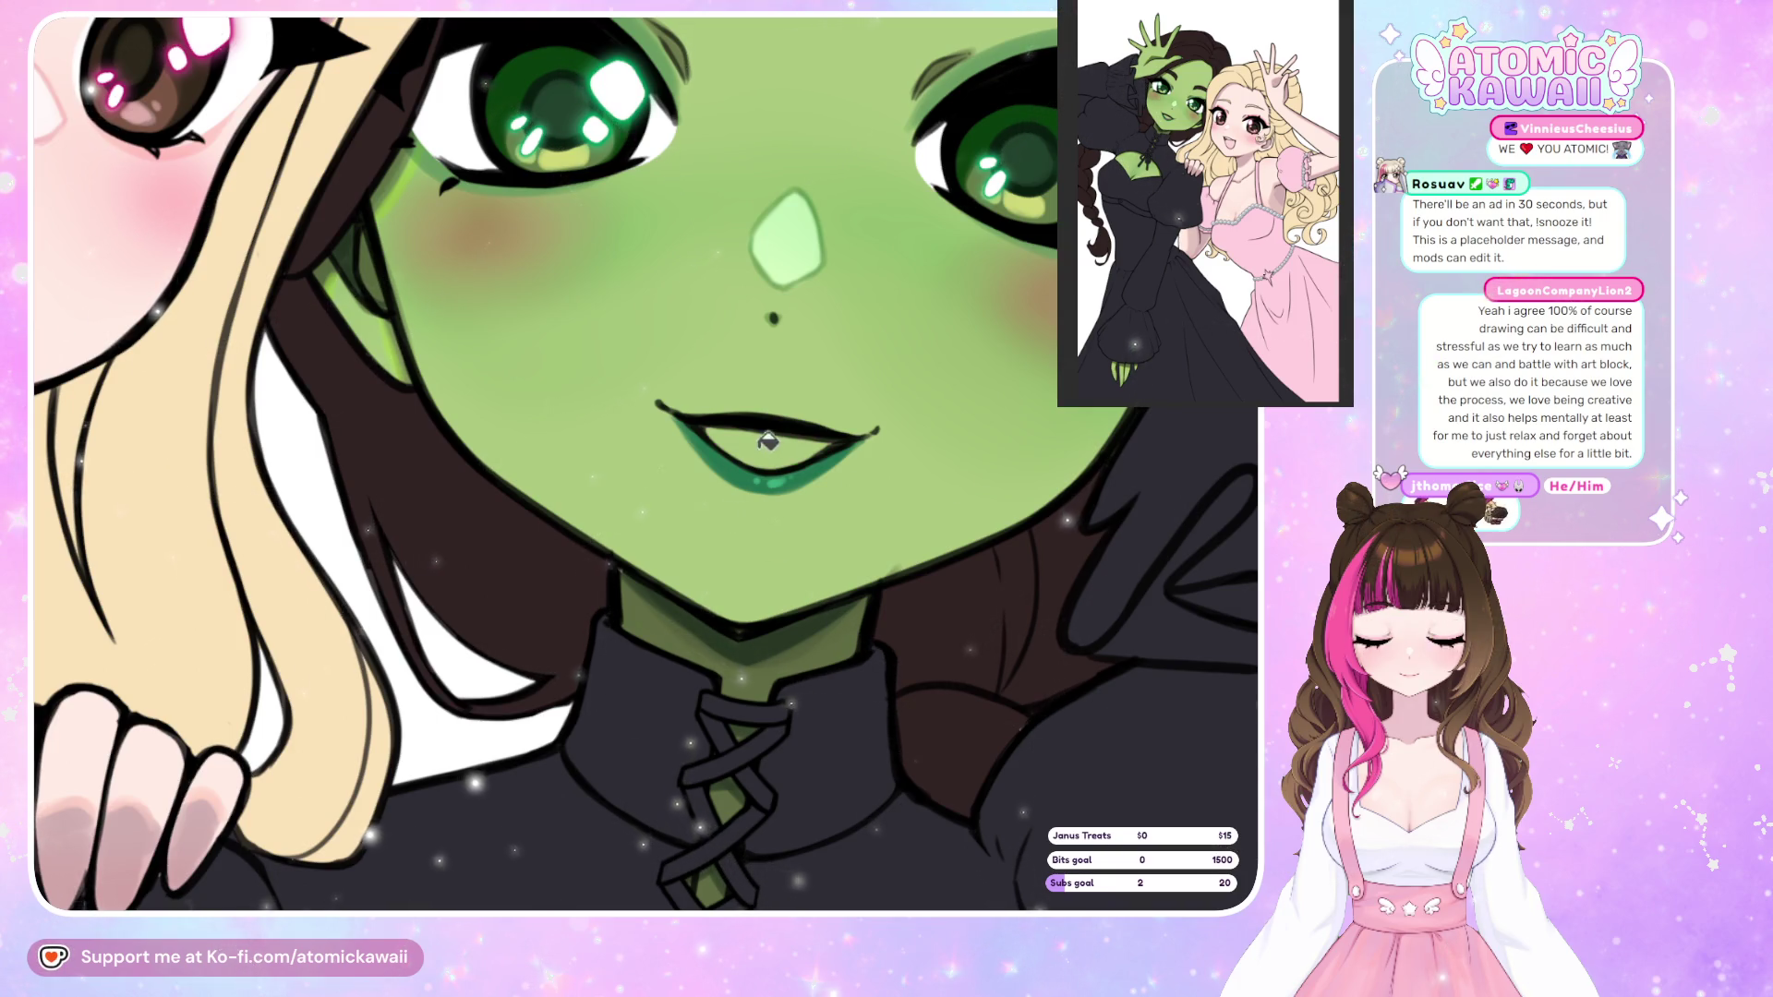
key("ctrl+y")
key("h")
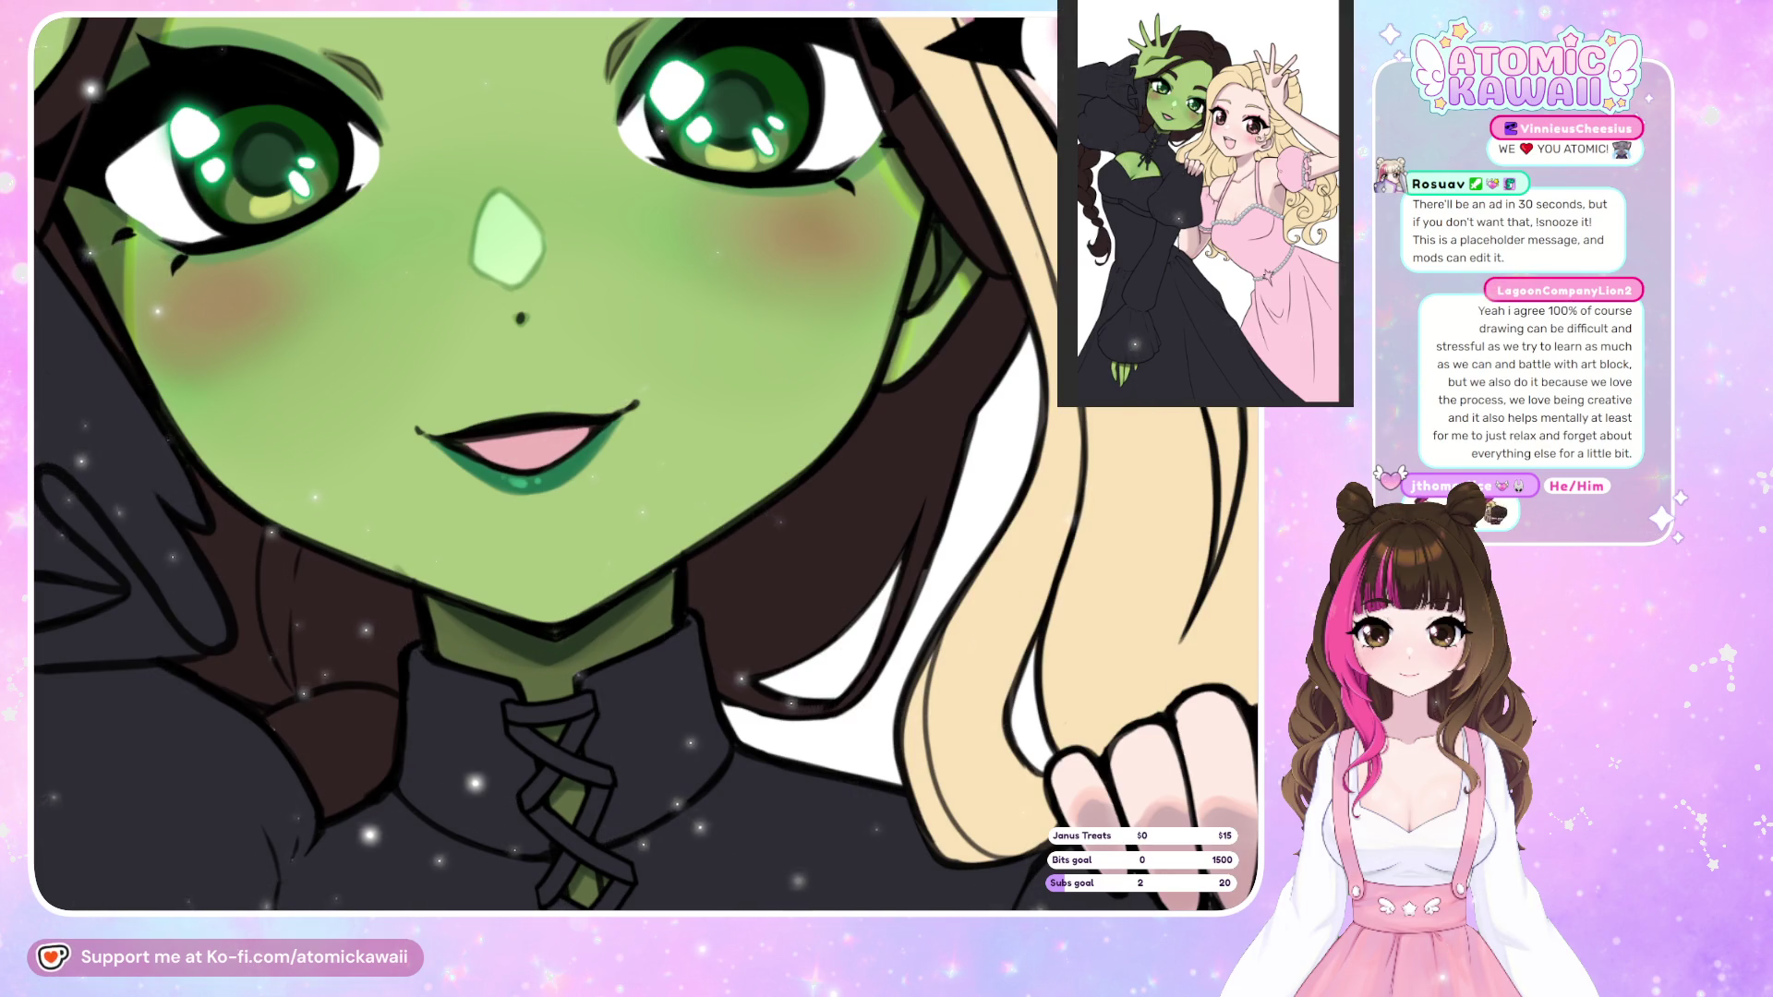
scroll(503, 173, "down", 6)
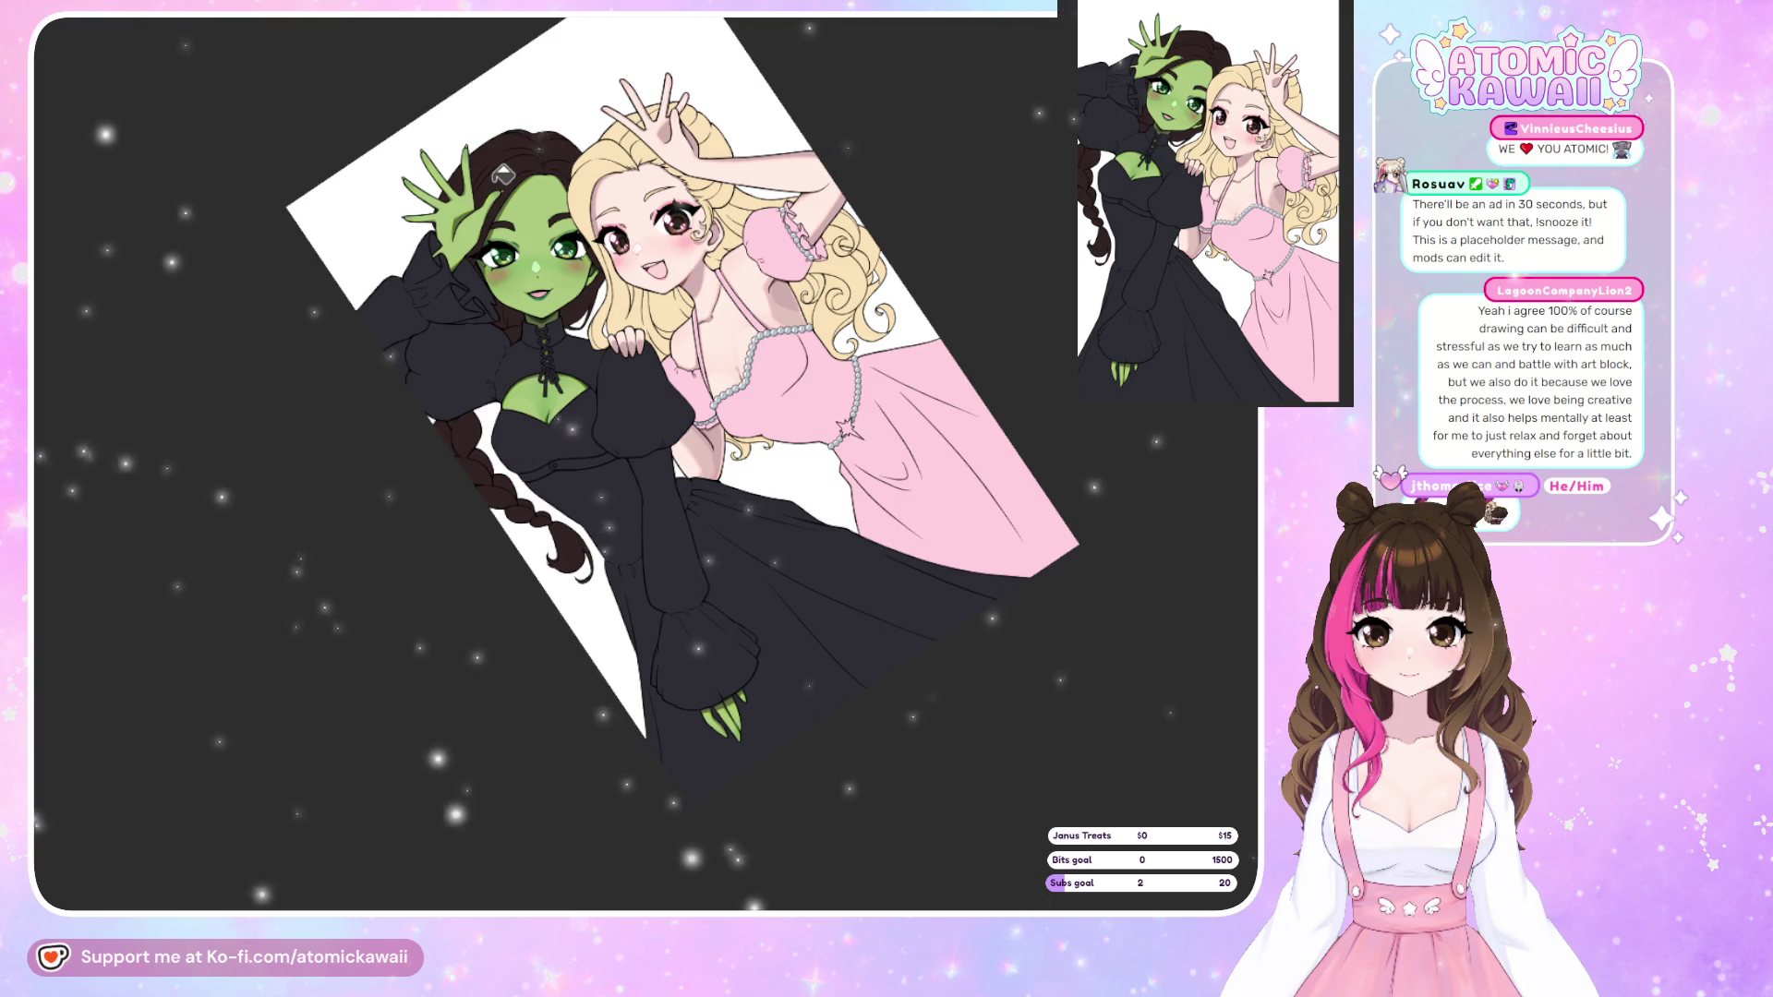
Reset the view rotation to upright and fit the whole page in view.
scroll(502, 189, "up", 8)
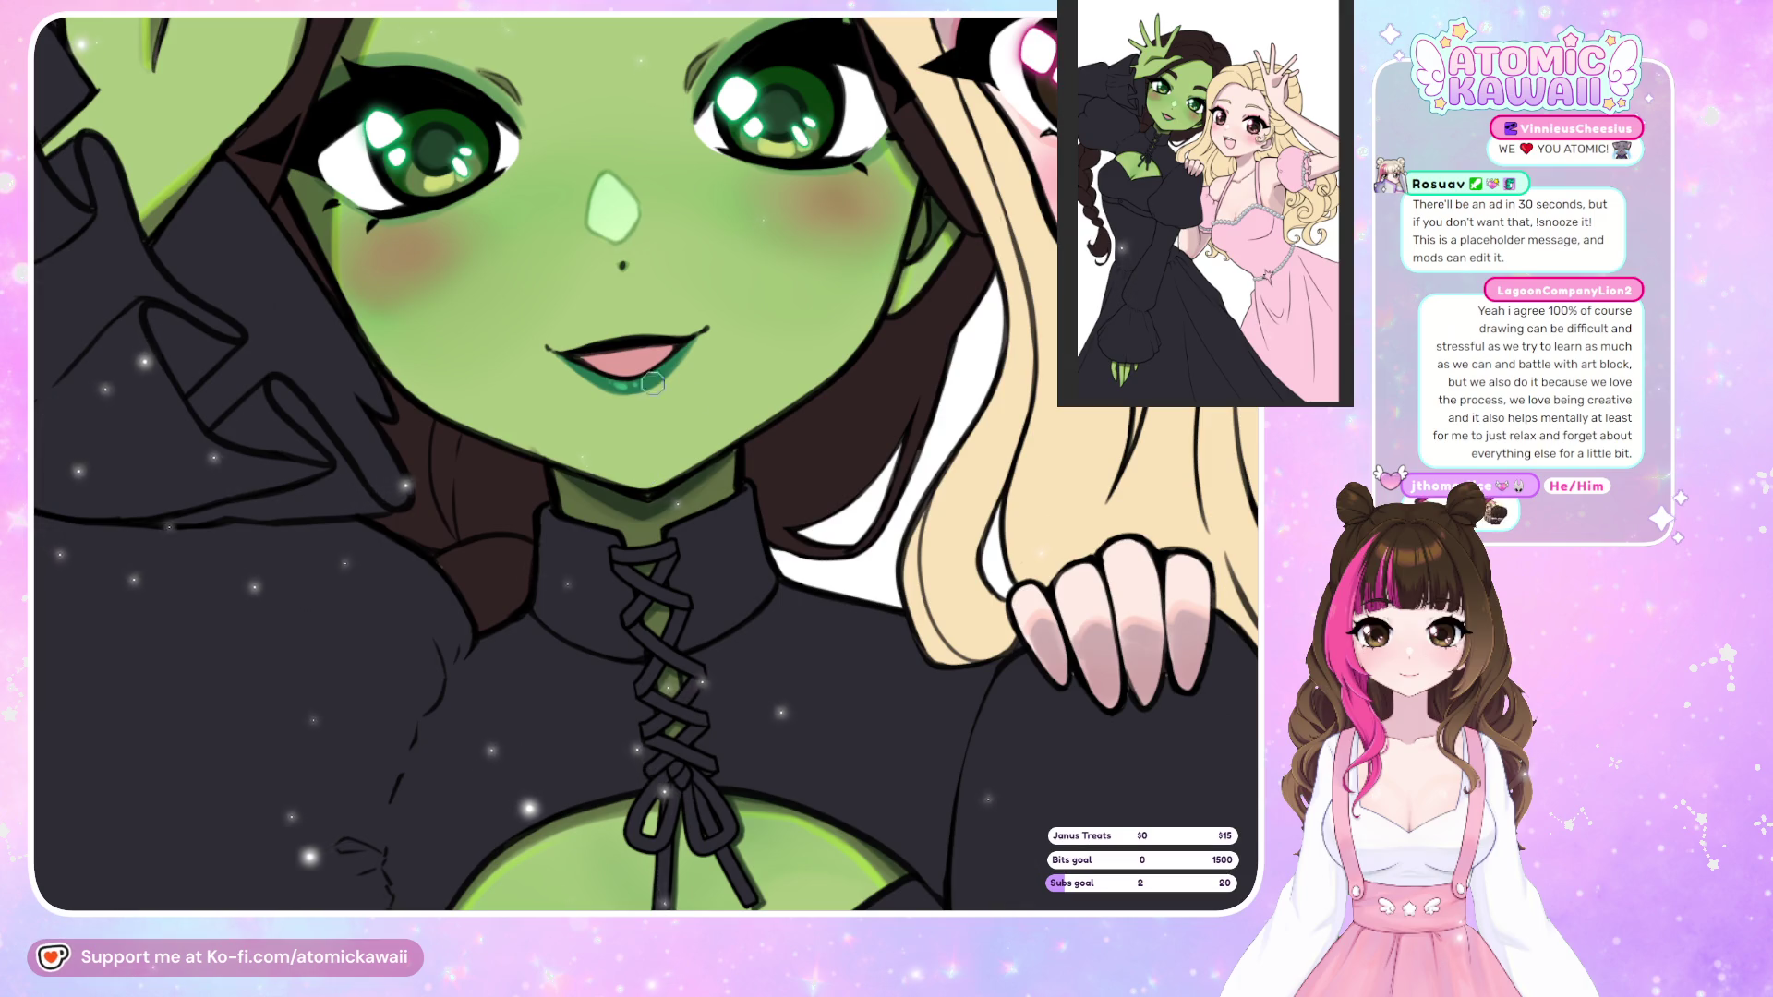
scroll(653, 382, "up", 3)
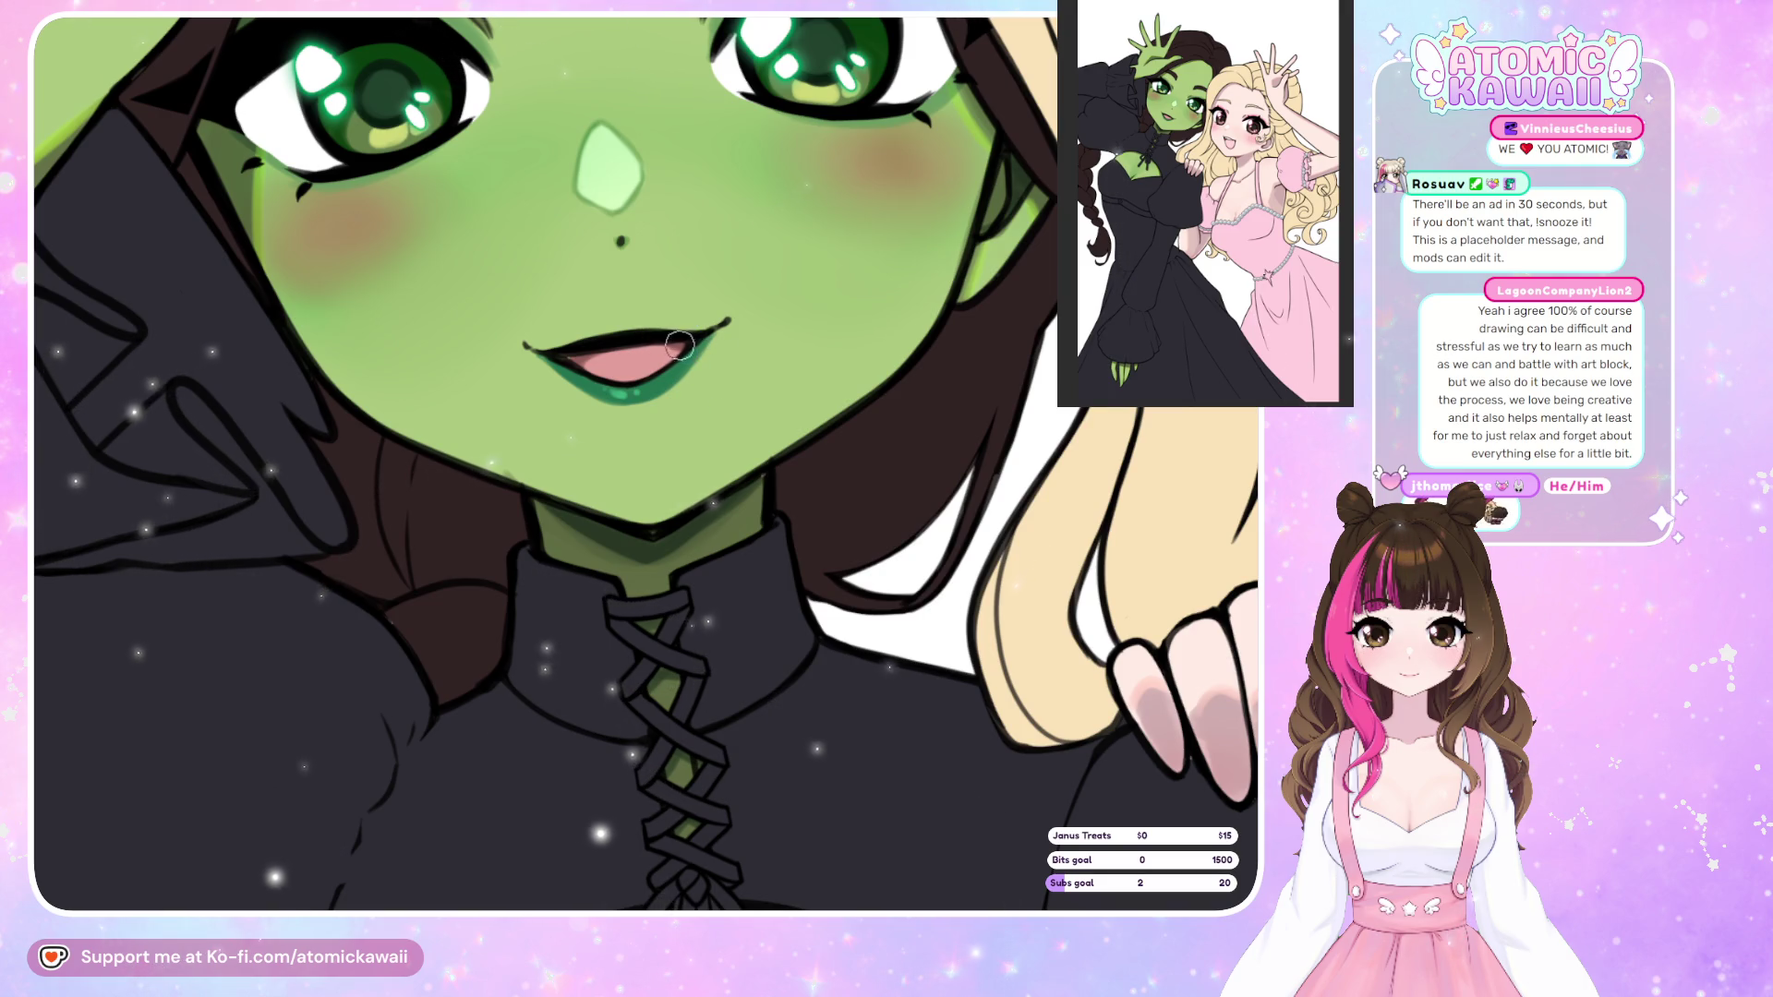
scroll(677, 352, "down", 3)
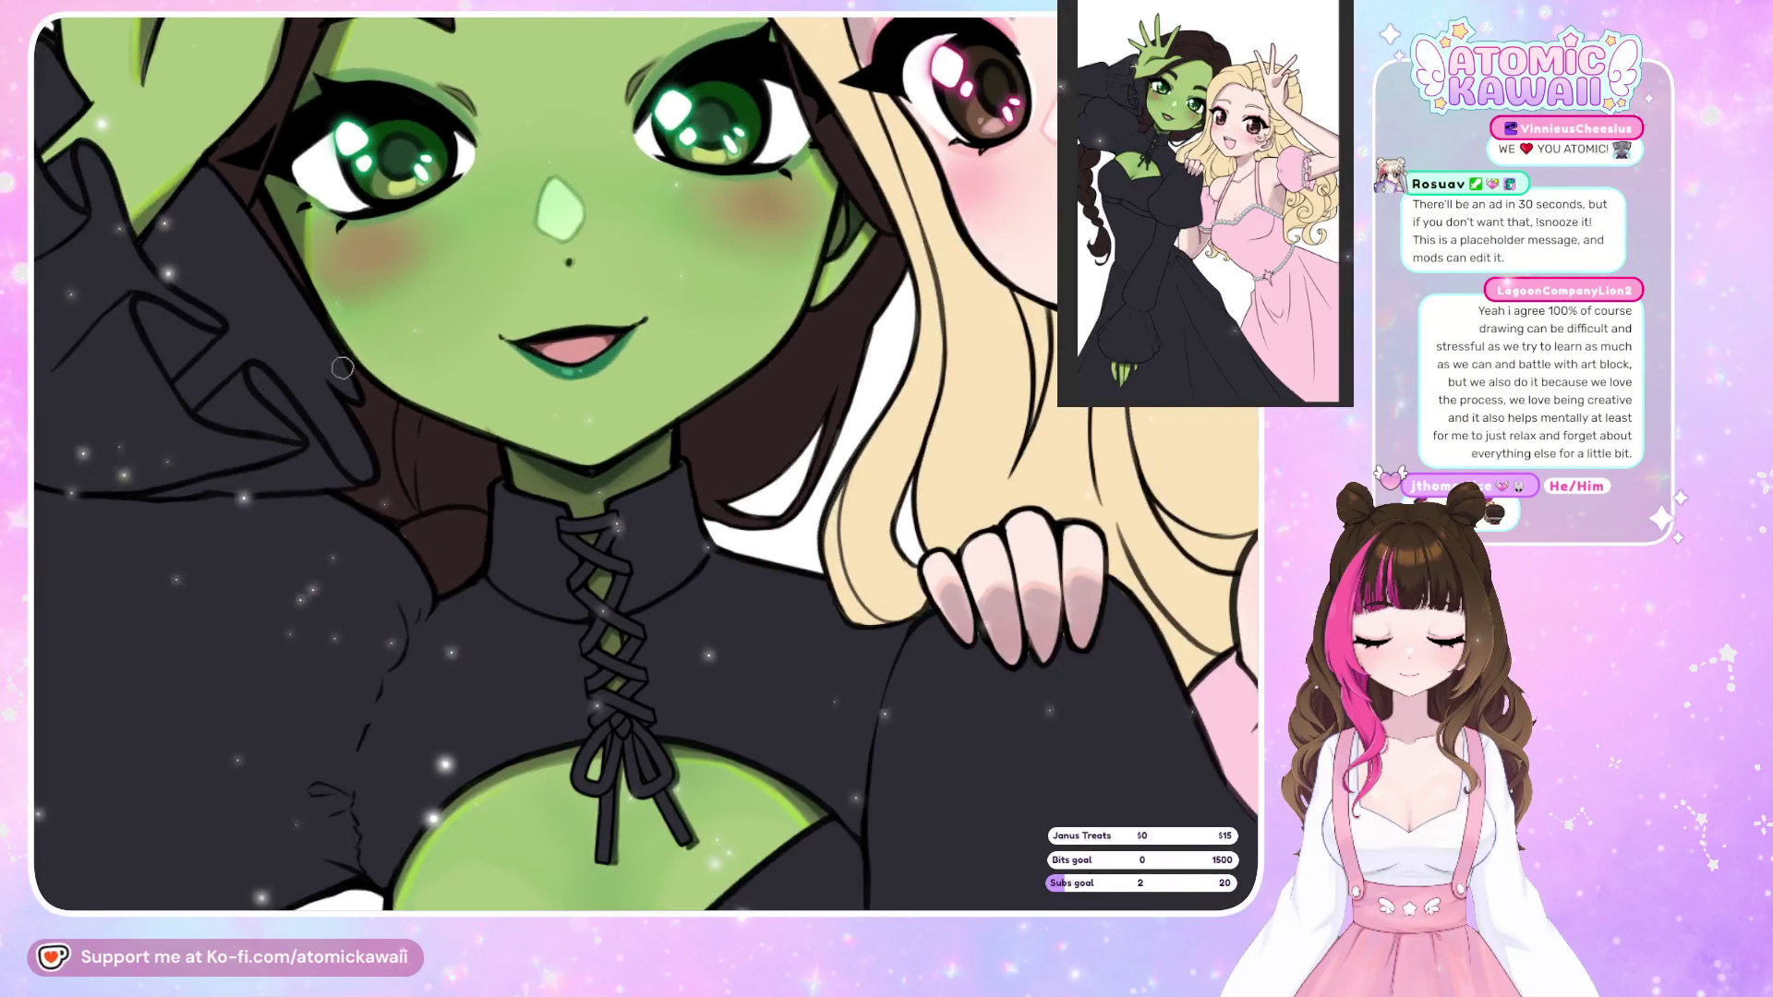
scroll(343, 369, "down", 5)
left_click_drag(342, 368, 276, 455)
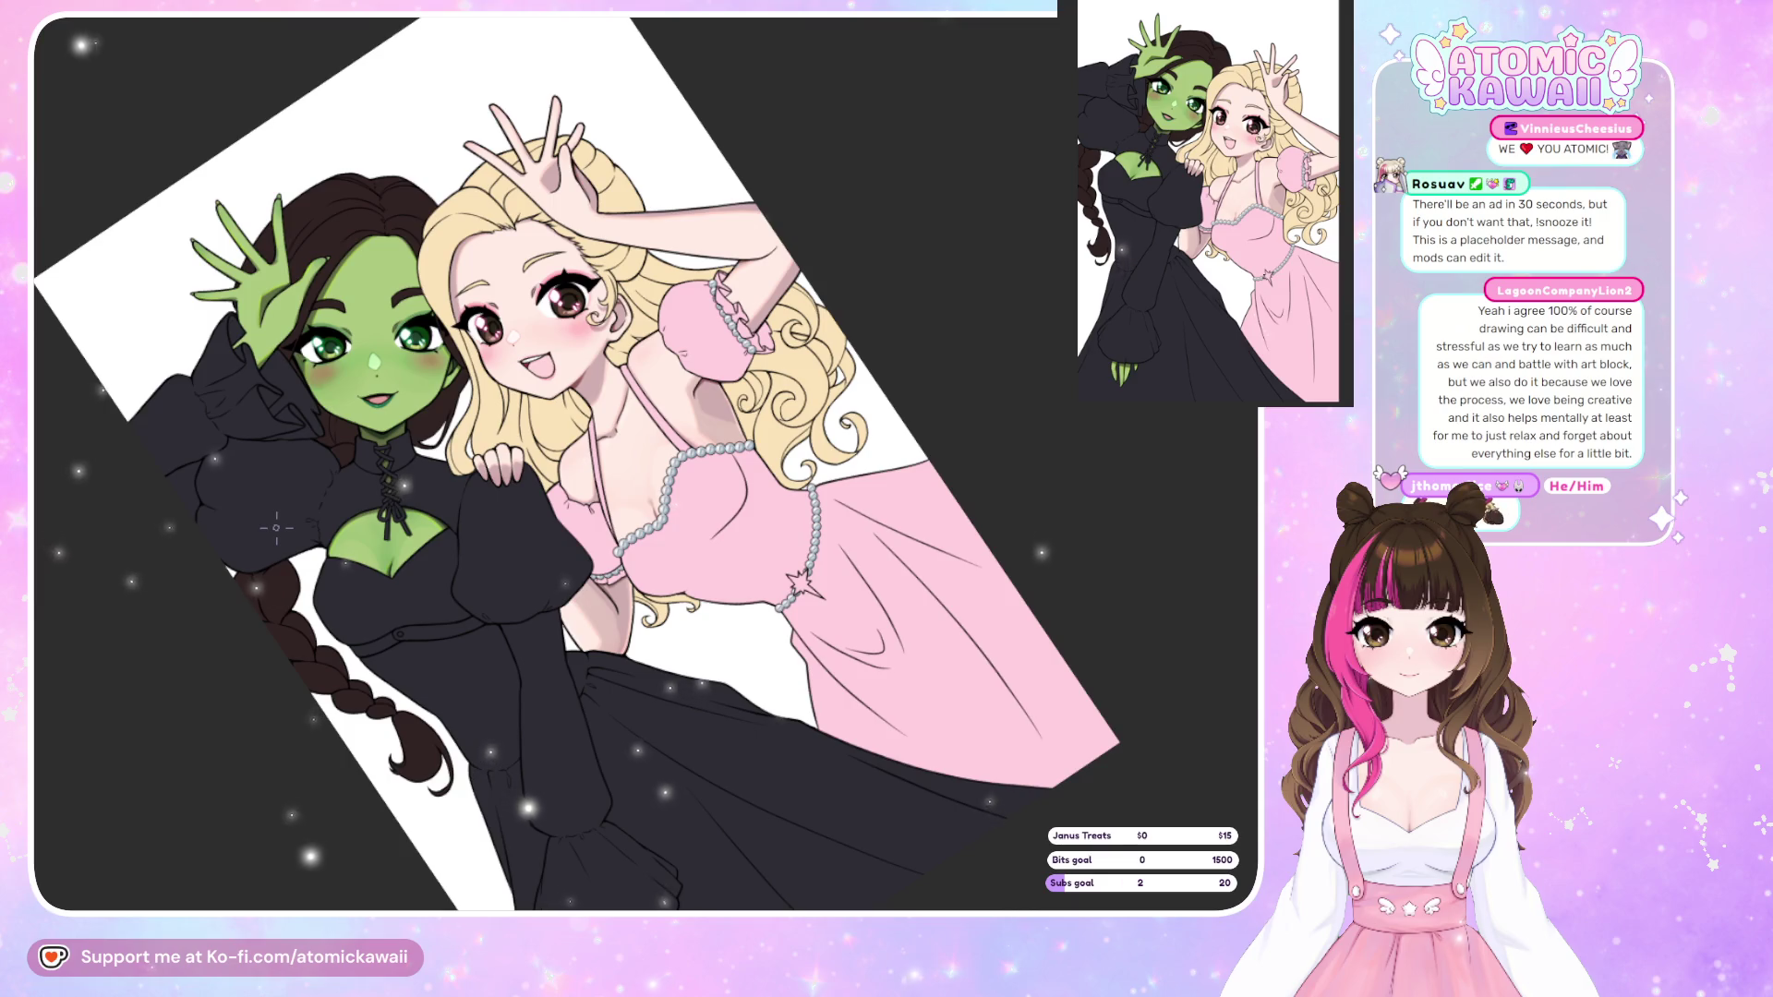
key("5")
key("2")
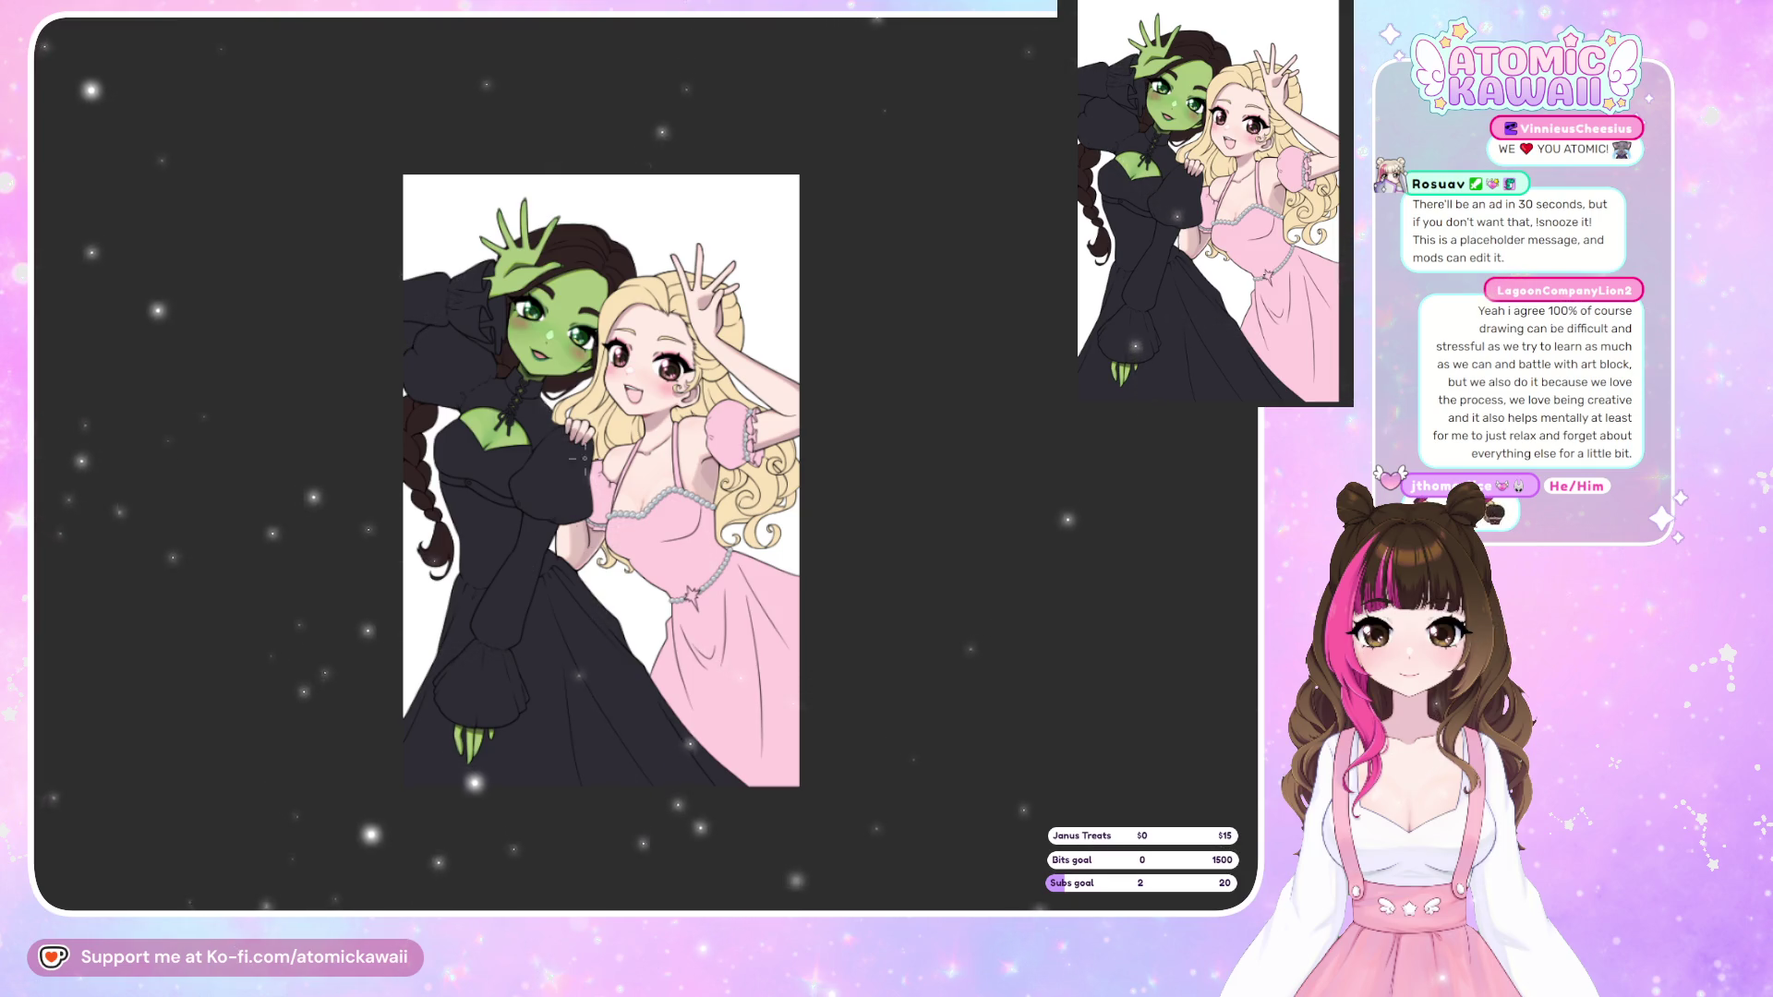
Zoom and tilt onto the face, then dab freckles on the green cheek beside the nose.
scroll(469, 315, "up", 2)
scroll(564, 314, "up", 7)
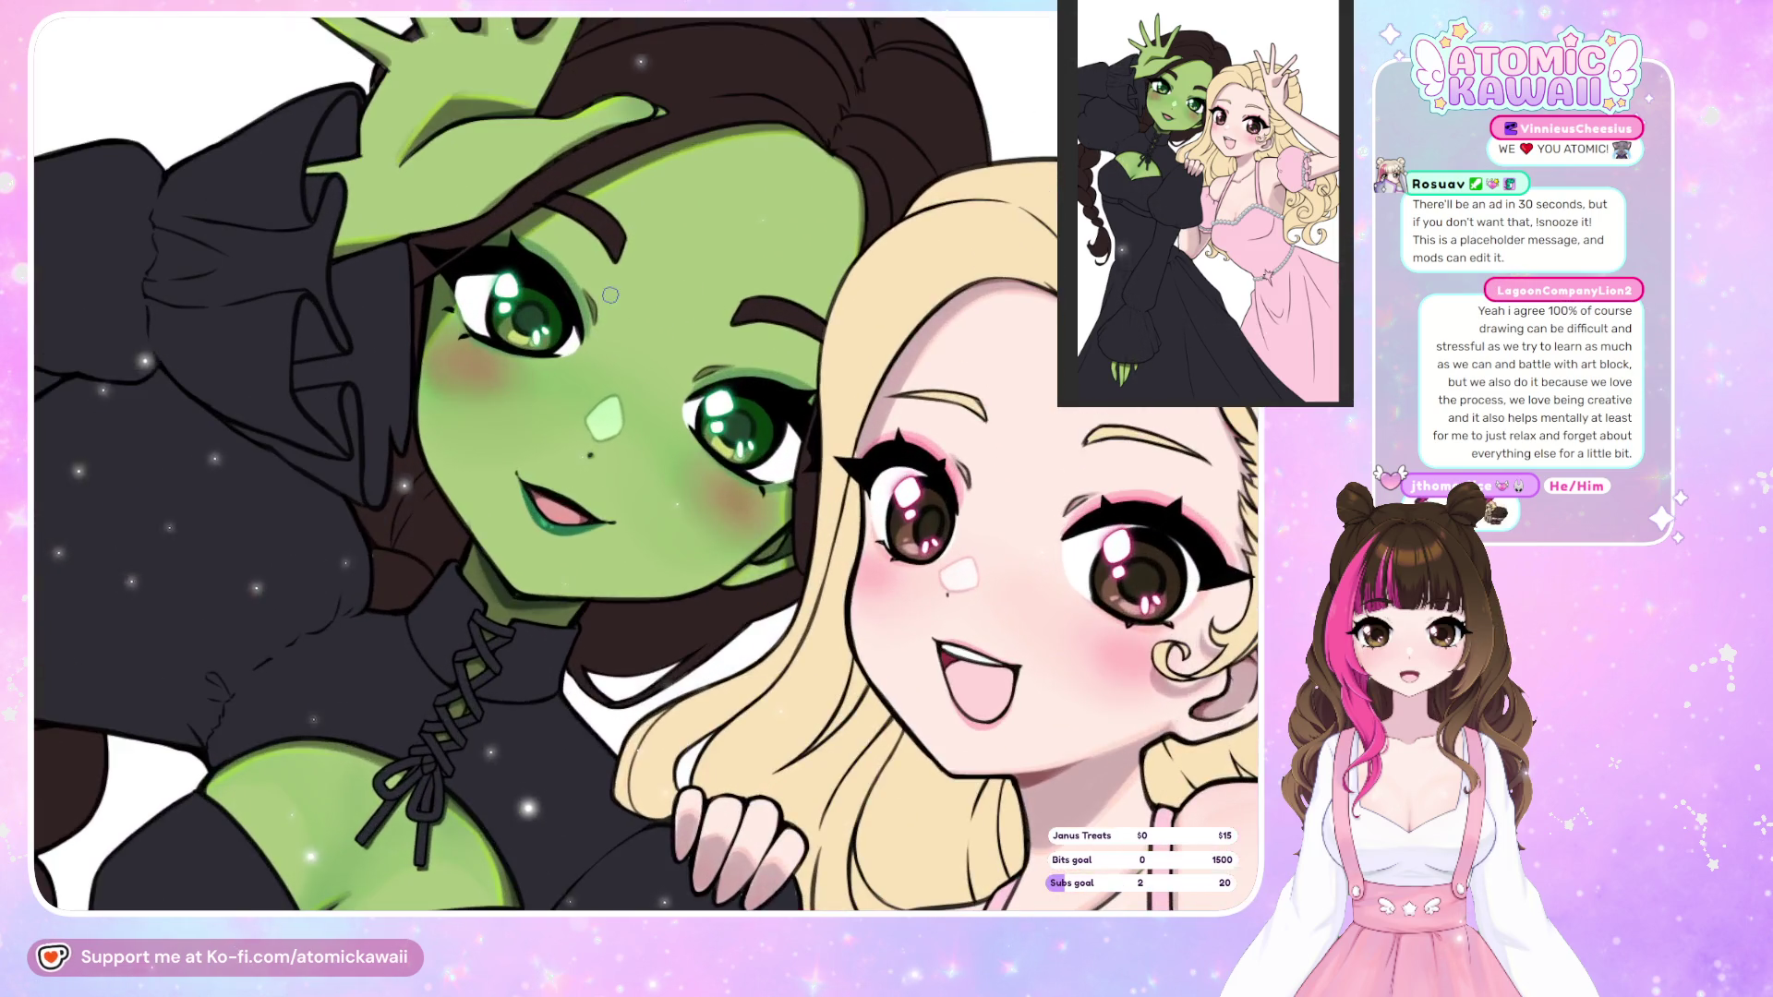
left_click_drag(610, 314, 572, 250)
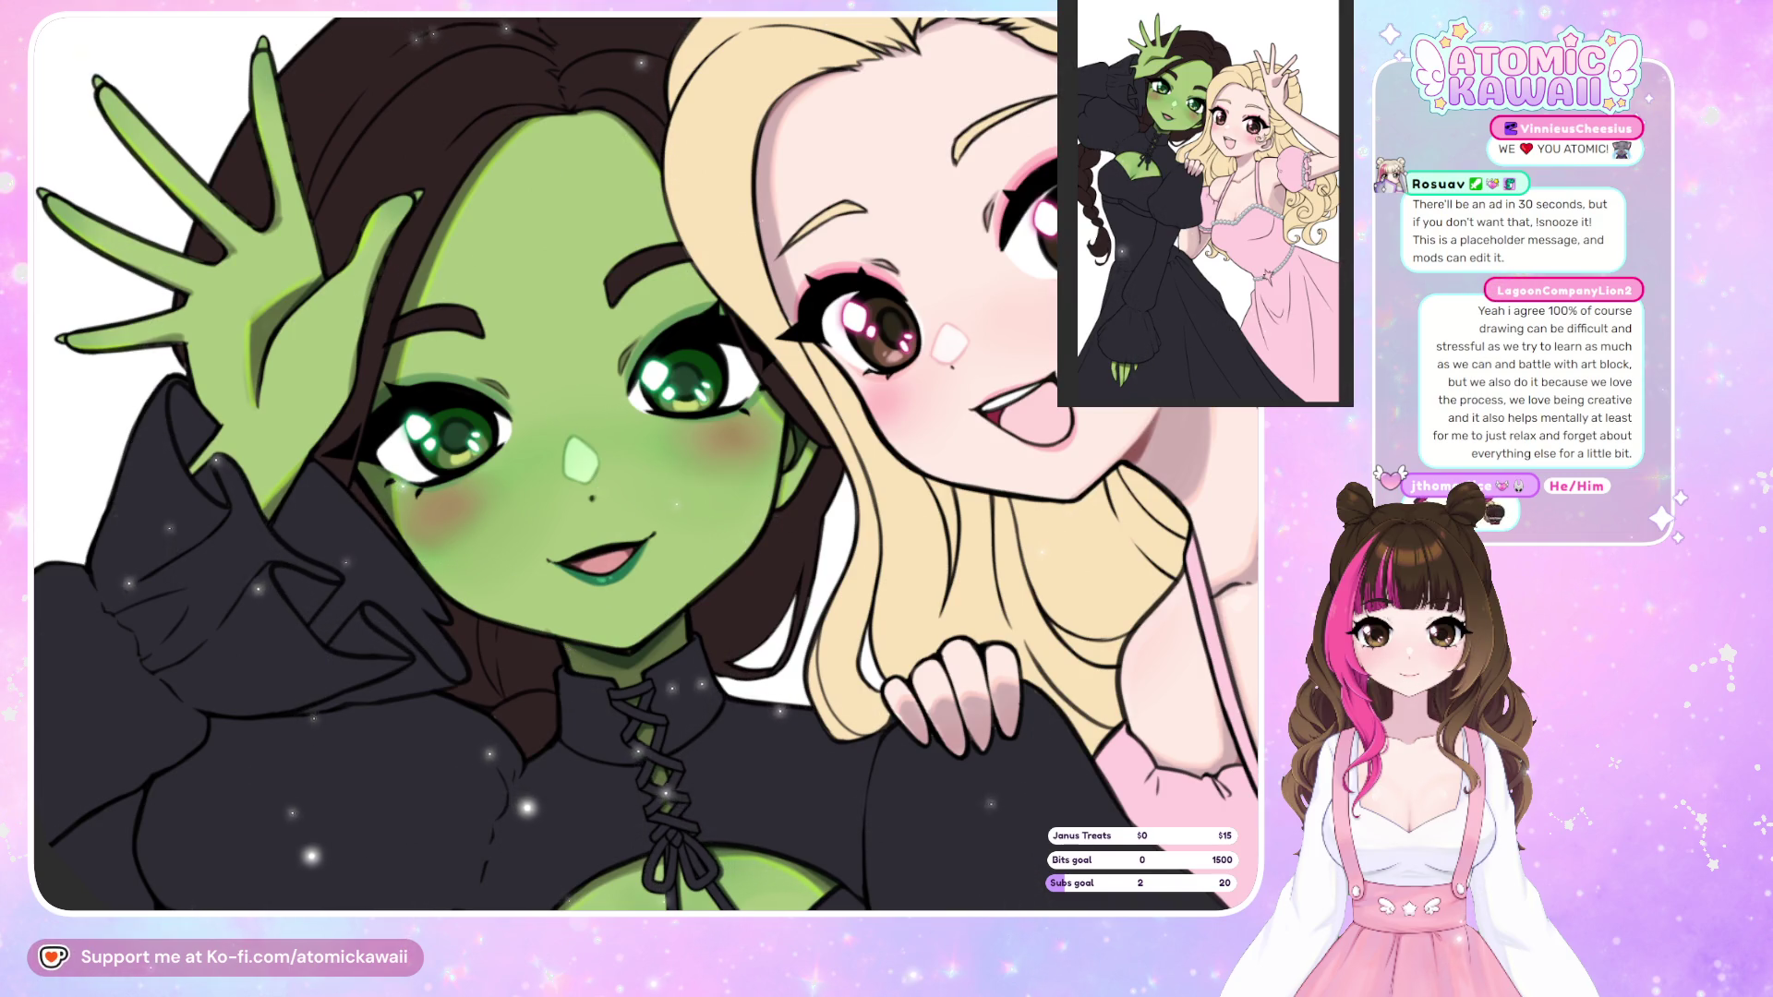
left_click(519, 516)
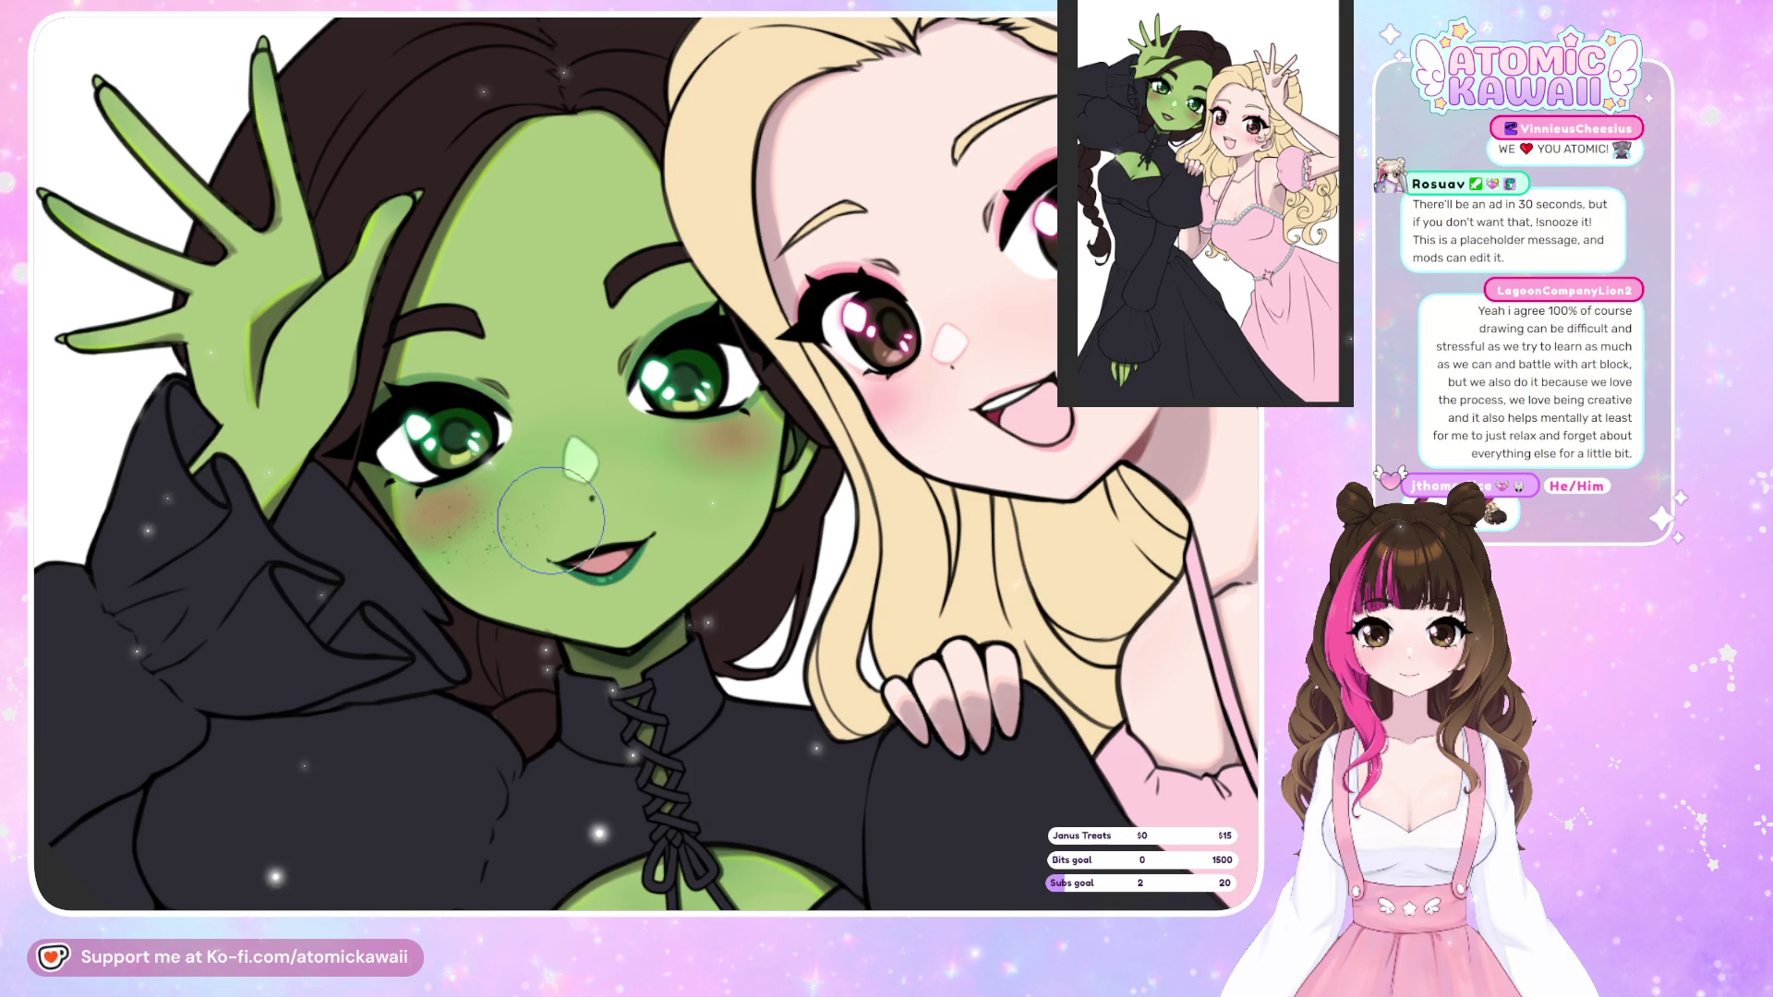
Test and undo brown and dark-green speckles, then spread dark-green freckles across the left cheek.
scroll(462, 554, "up", 5)
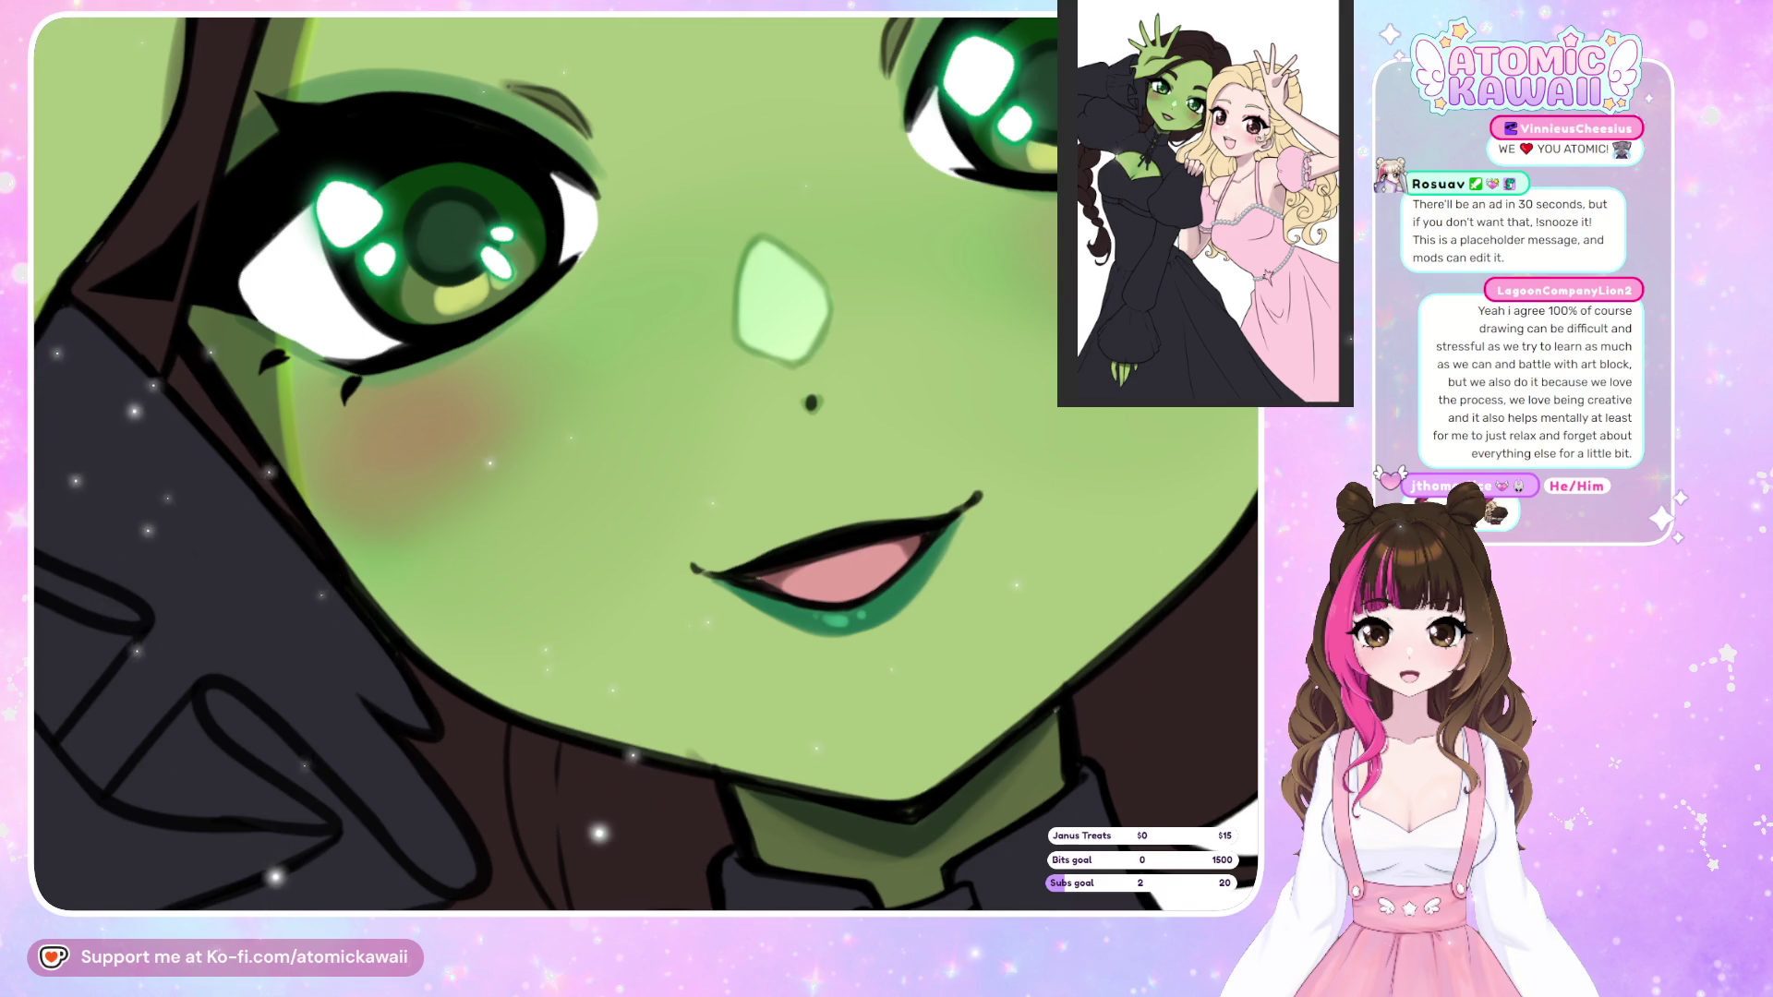
left_click(424, 440)
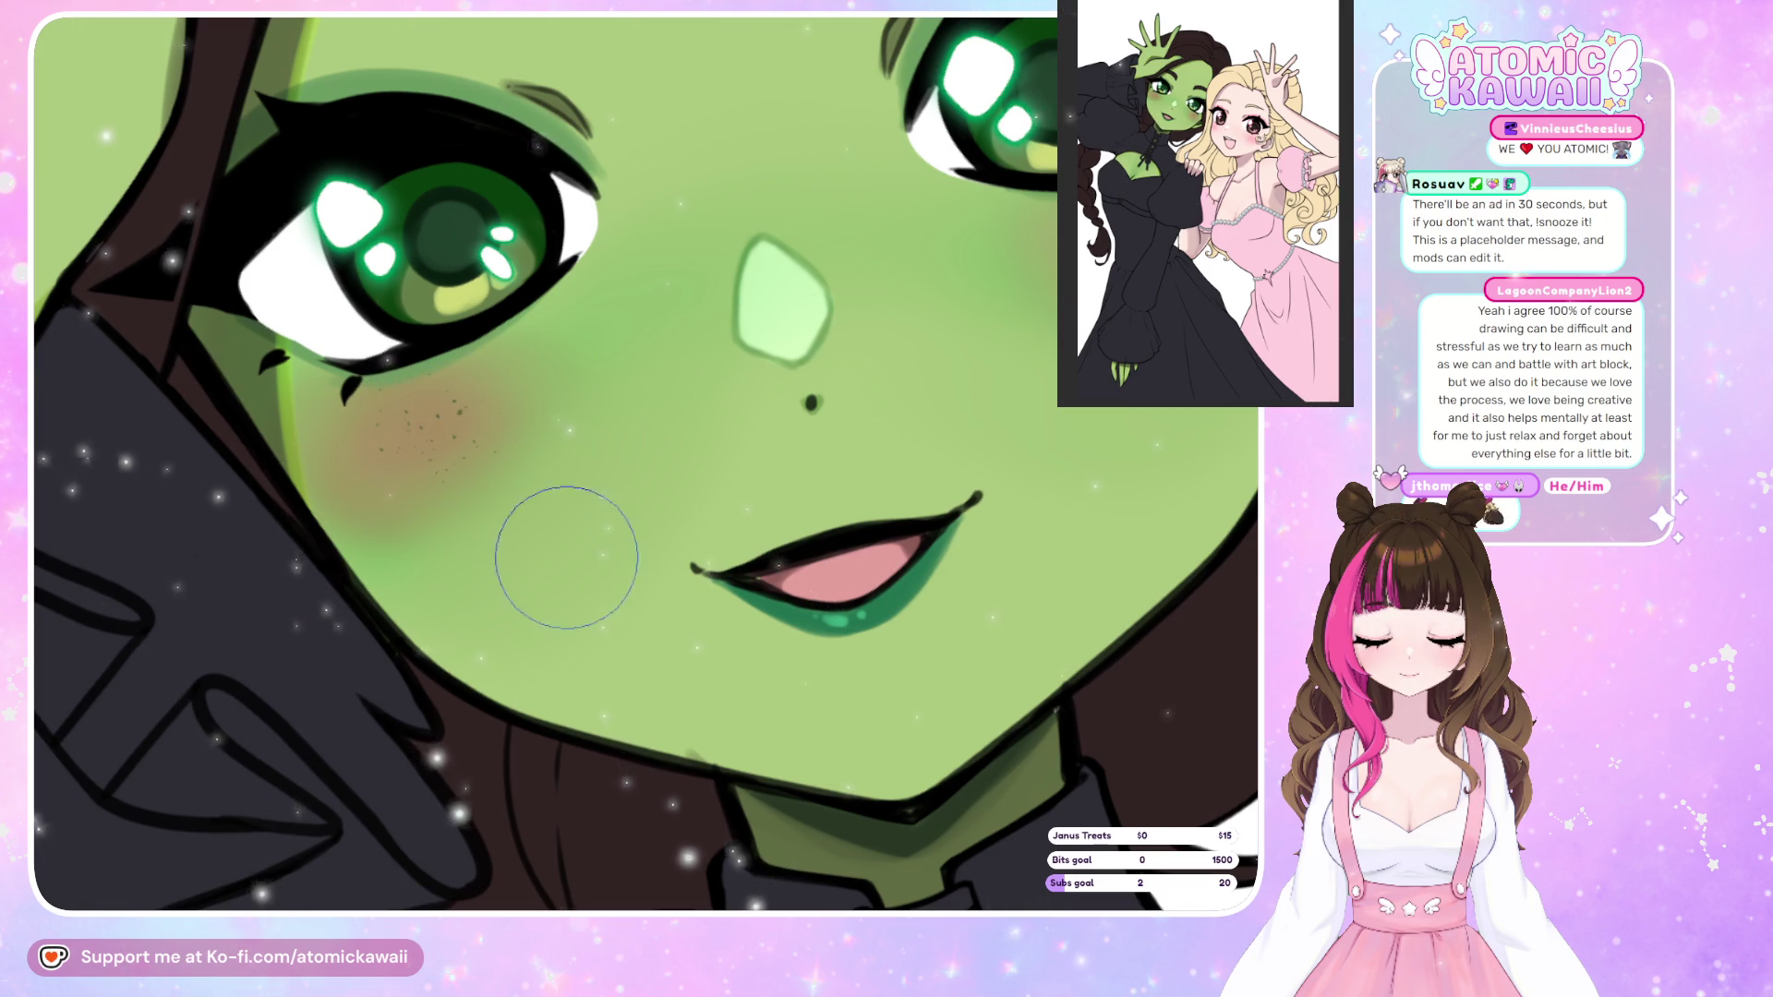
key("ctrl+z")
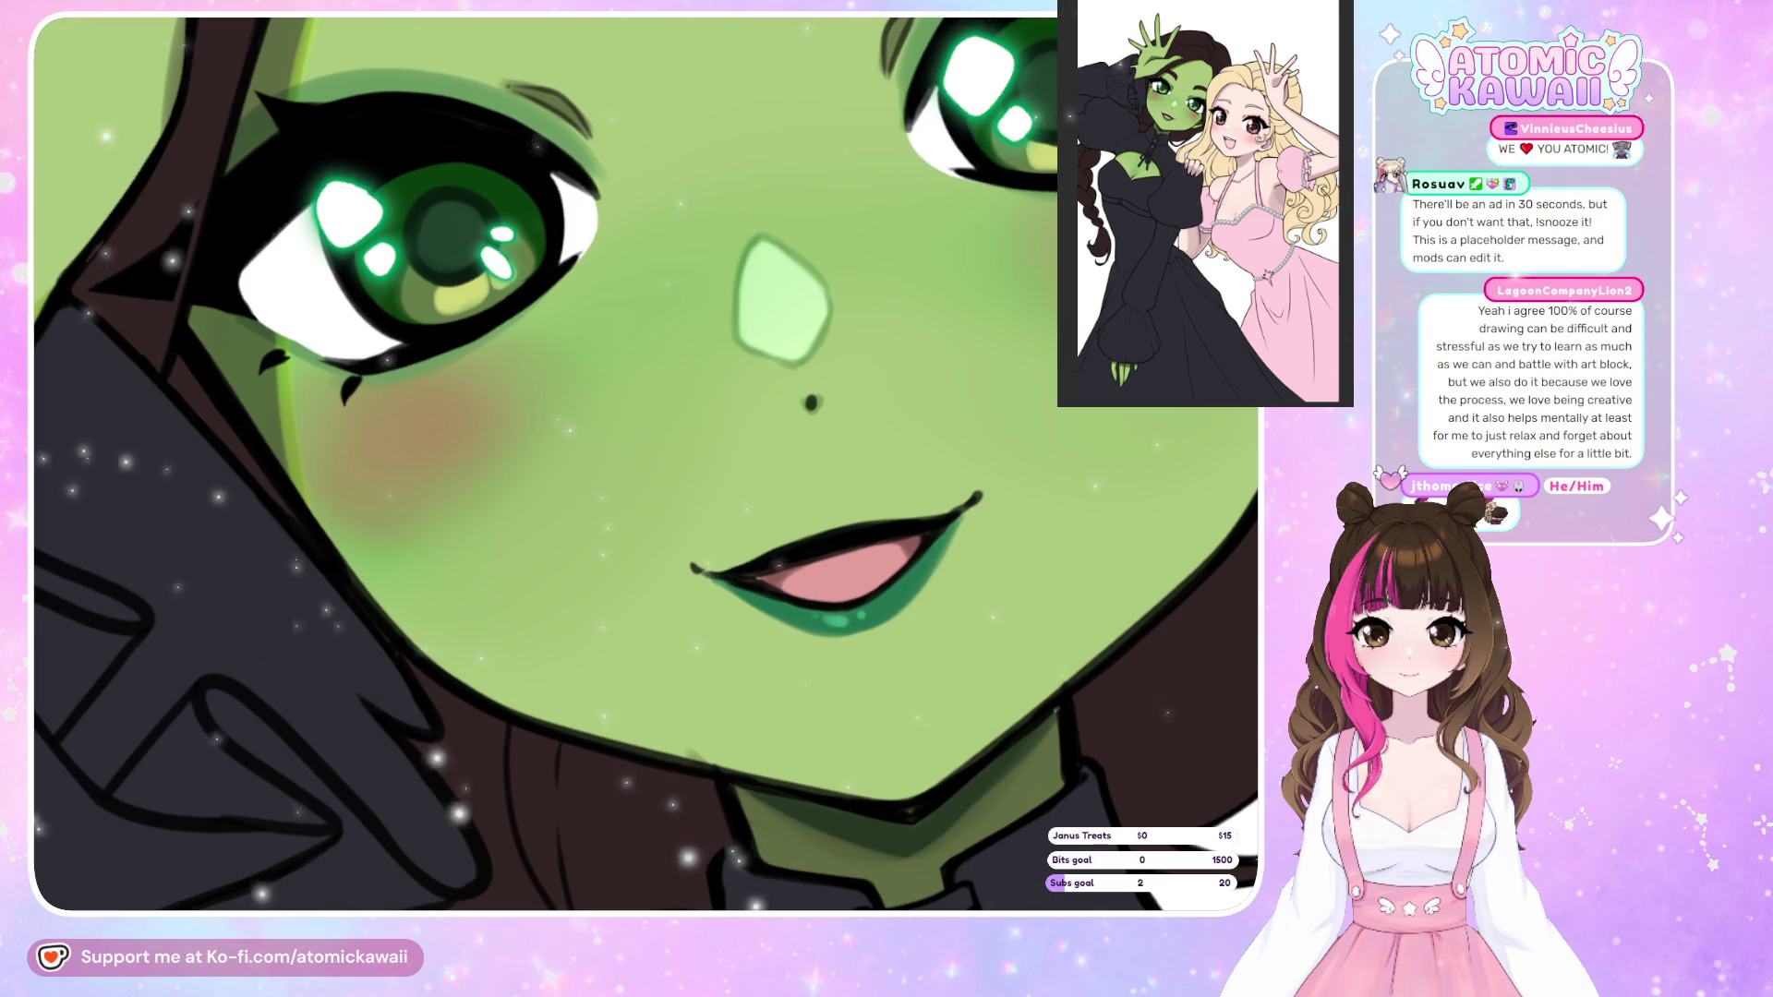
left_click(442, 464)
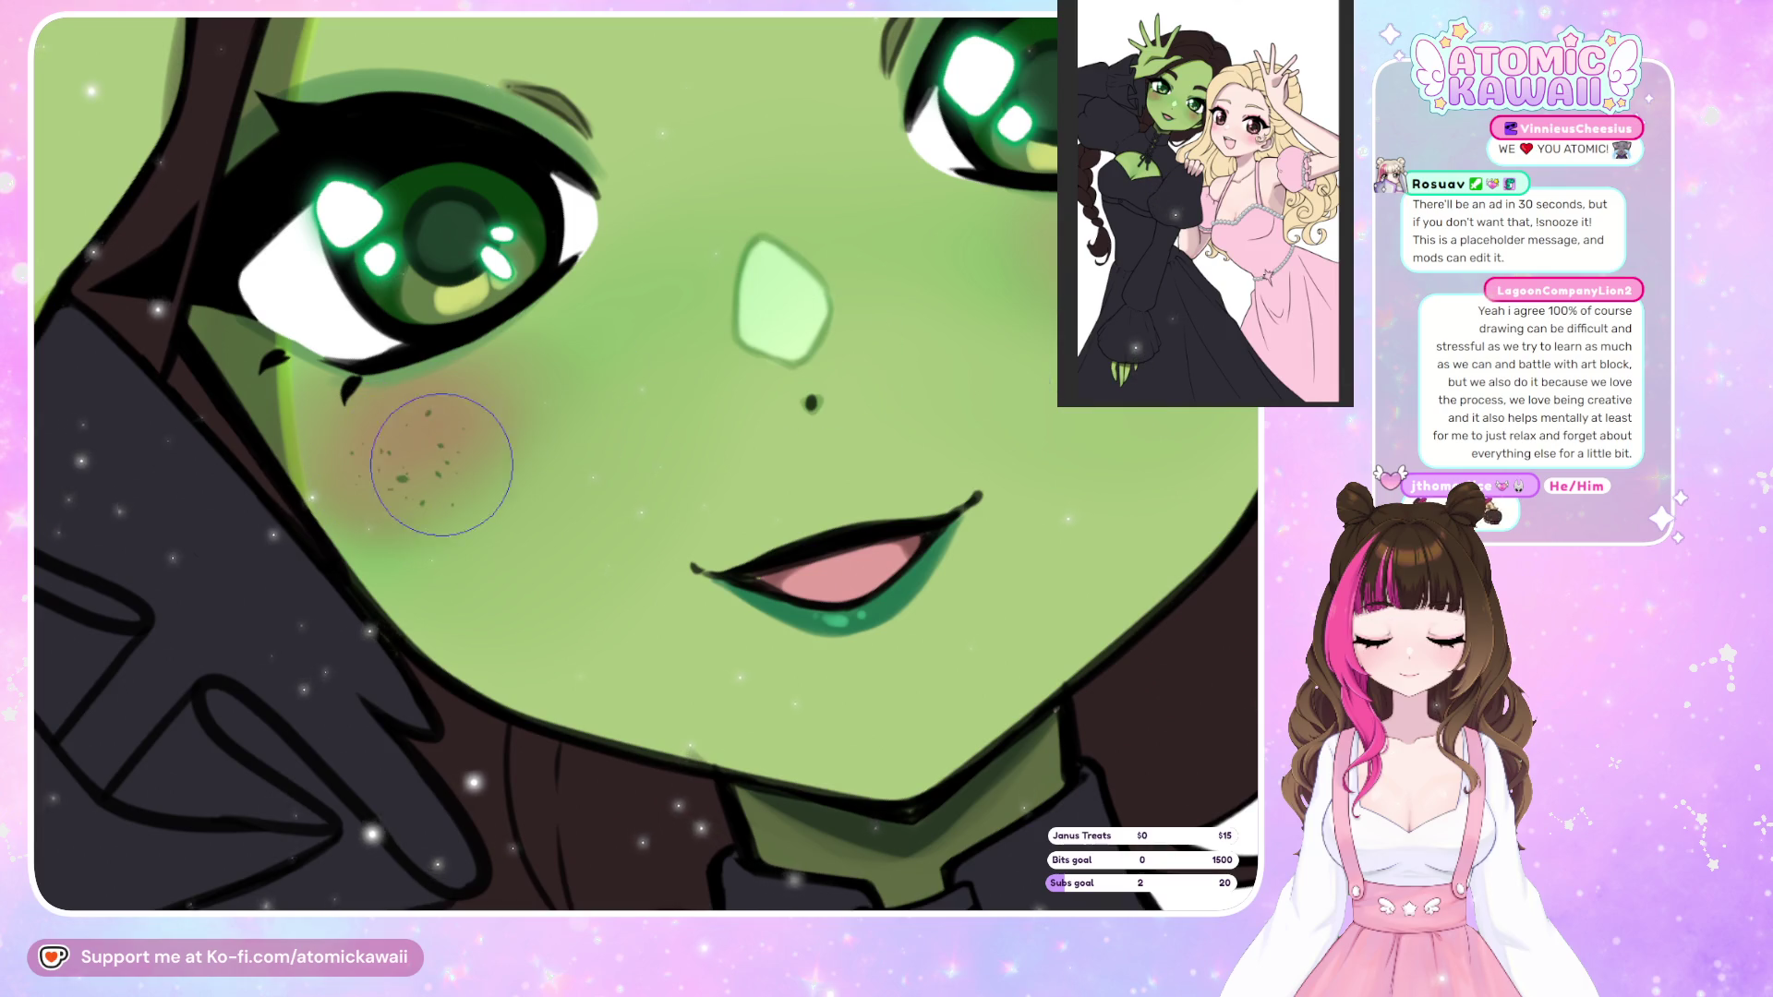
key("ctrl+z")
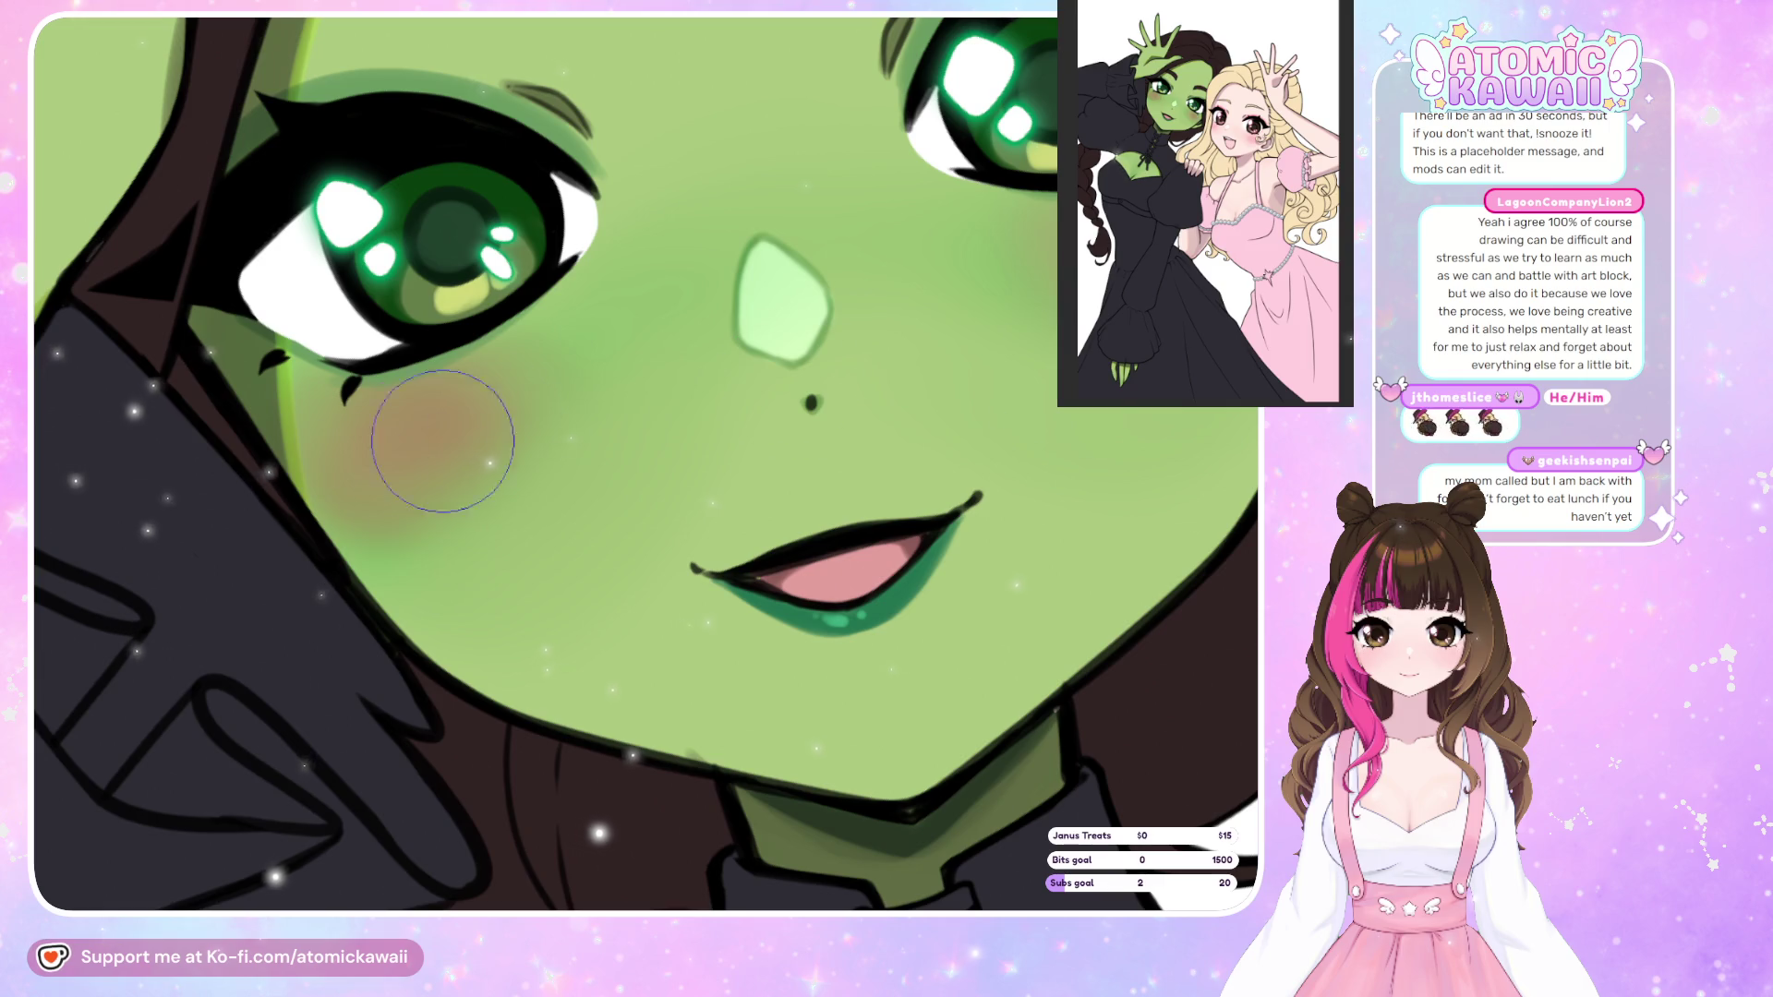
mouse_move(442, 441)
left_mouse_down()
mouse_move(514, 486)
mouse_move(585, 348)
mouse_move(592, 440)
left_mouse_up()
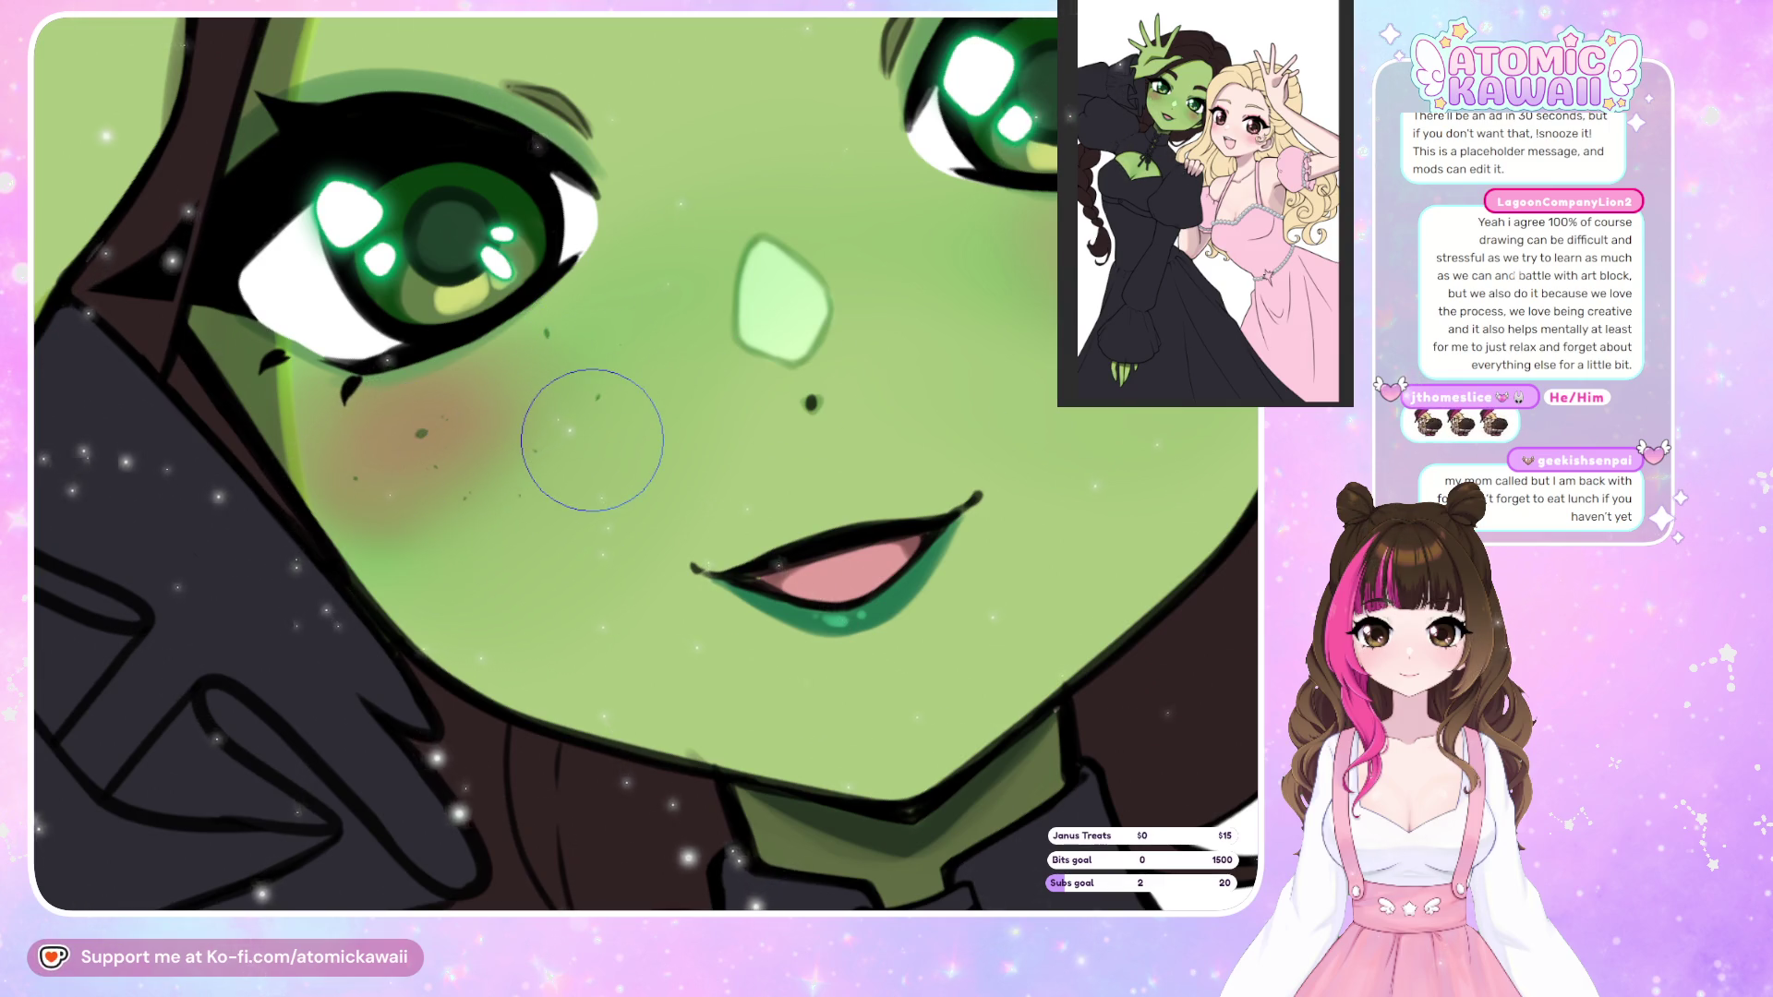
scroll(526, 416, "down", 3)
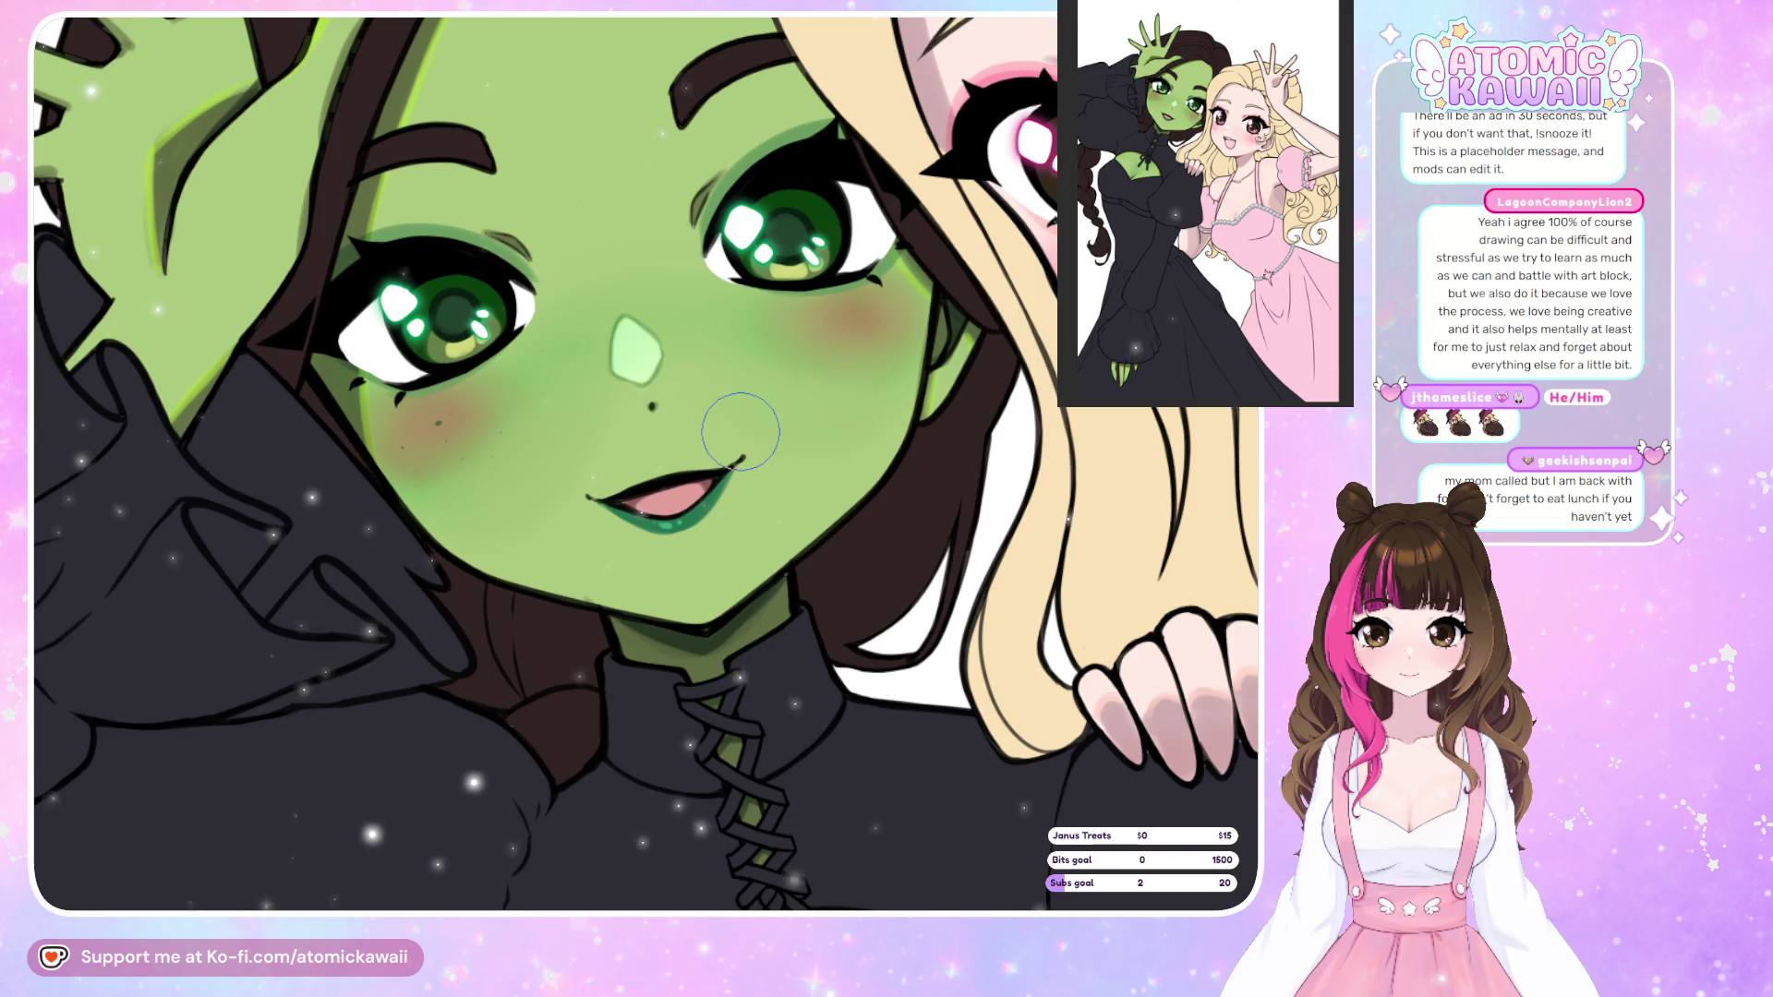
Undo the extra left-cheek freckle strokes and paint freckles across the nose bridge.
mouse_move(415, 443)
left_mouse_down()
mouse_move(452, 473)
mouse_move(510, 418)
left_mouse_up()
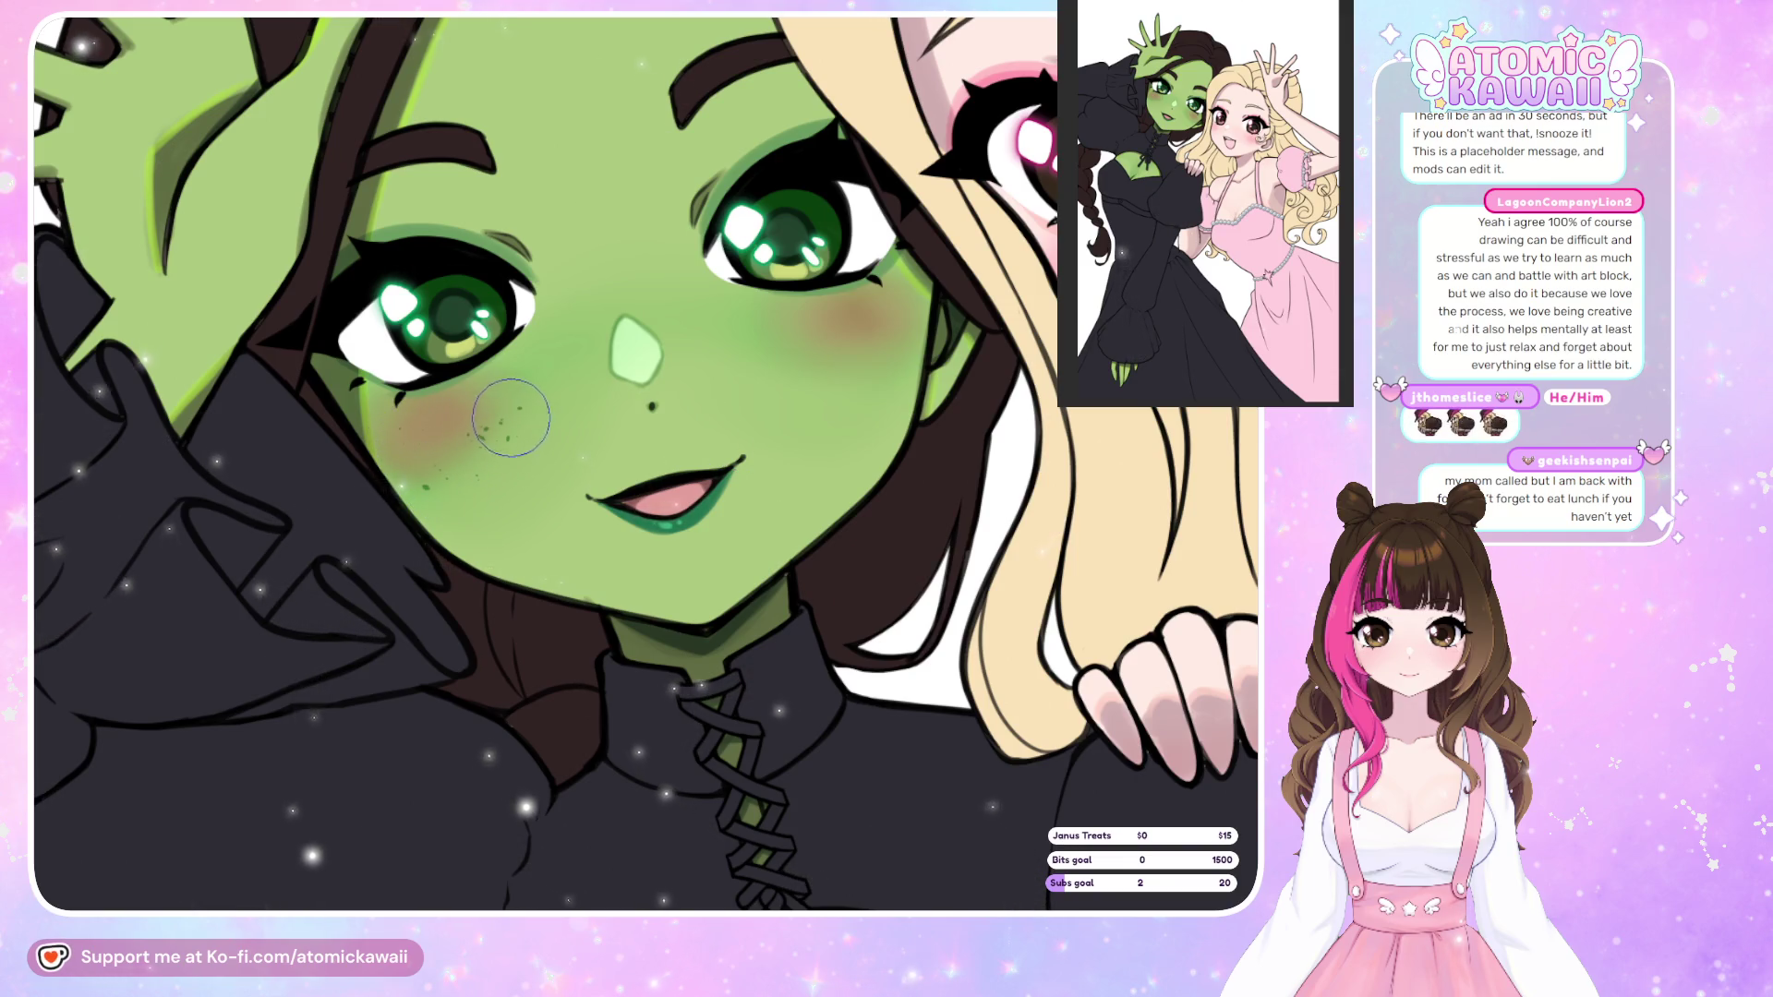
key("ctrl+z")
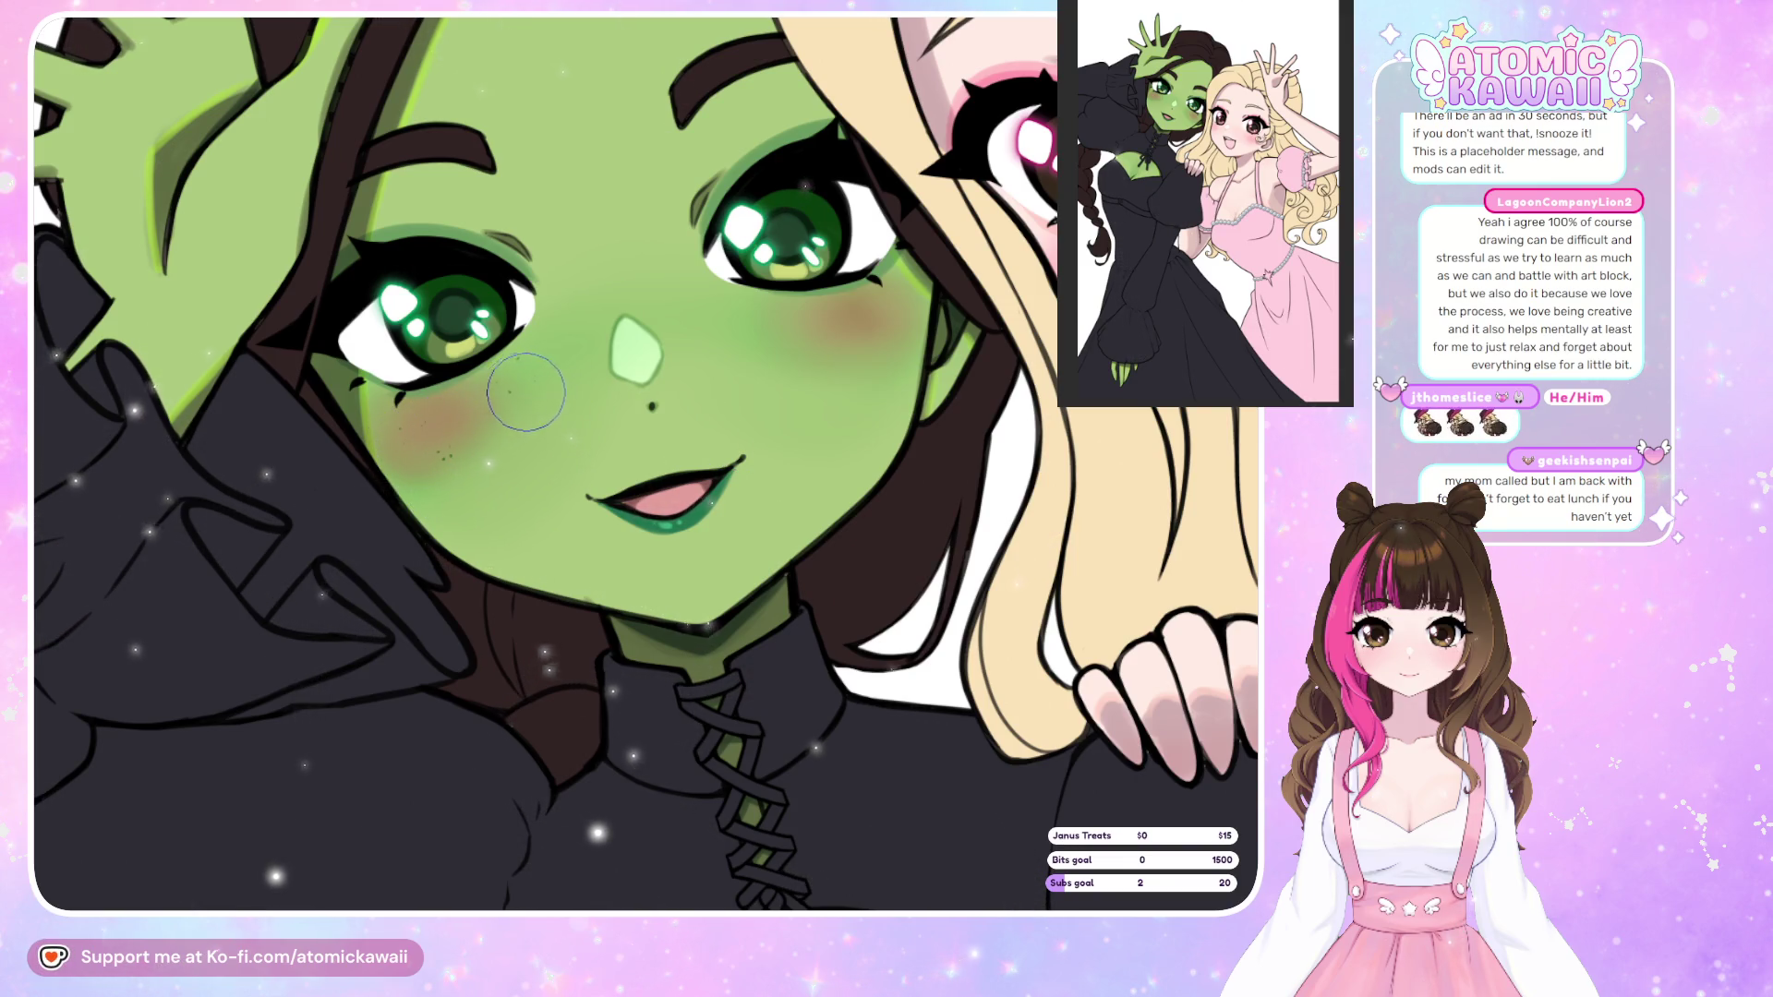
key("ctrl+z")
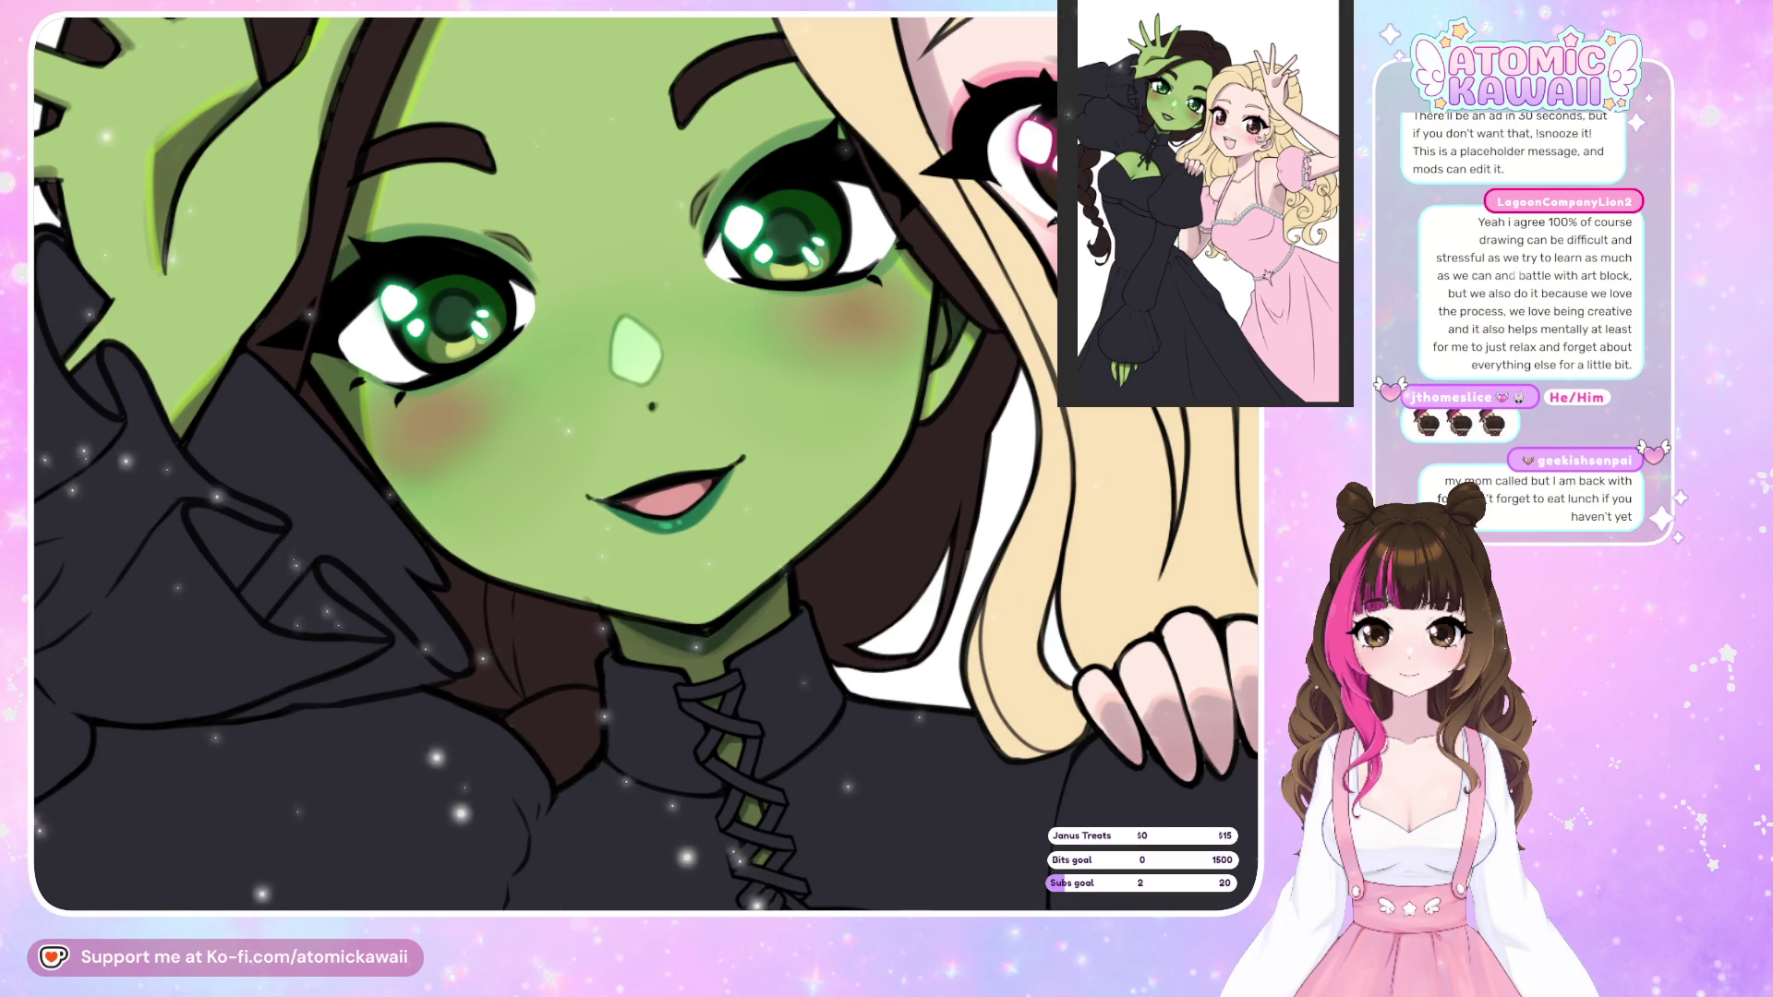
mouse_move(526, 358)
left_mouse_down()
mouse_move(610, 327)
mouse_move(803, 319)
left_mouse_up()
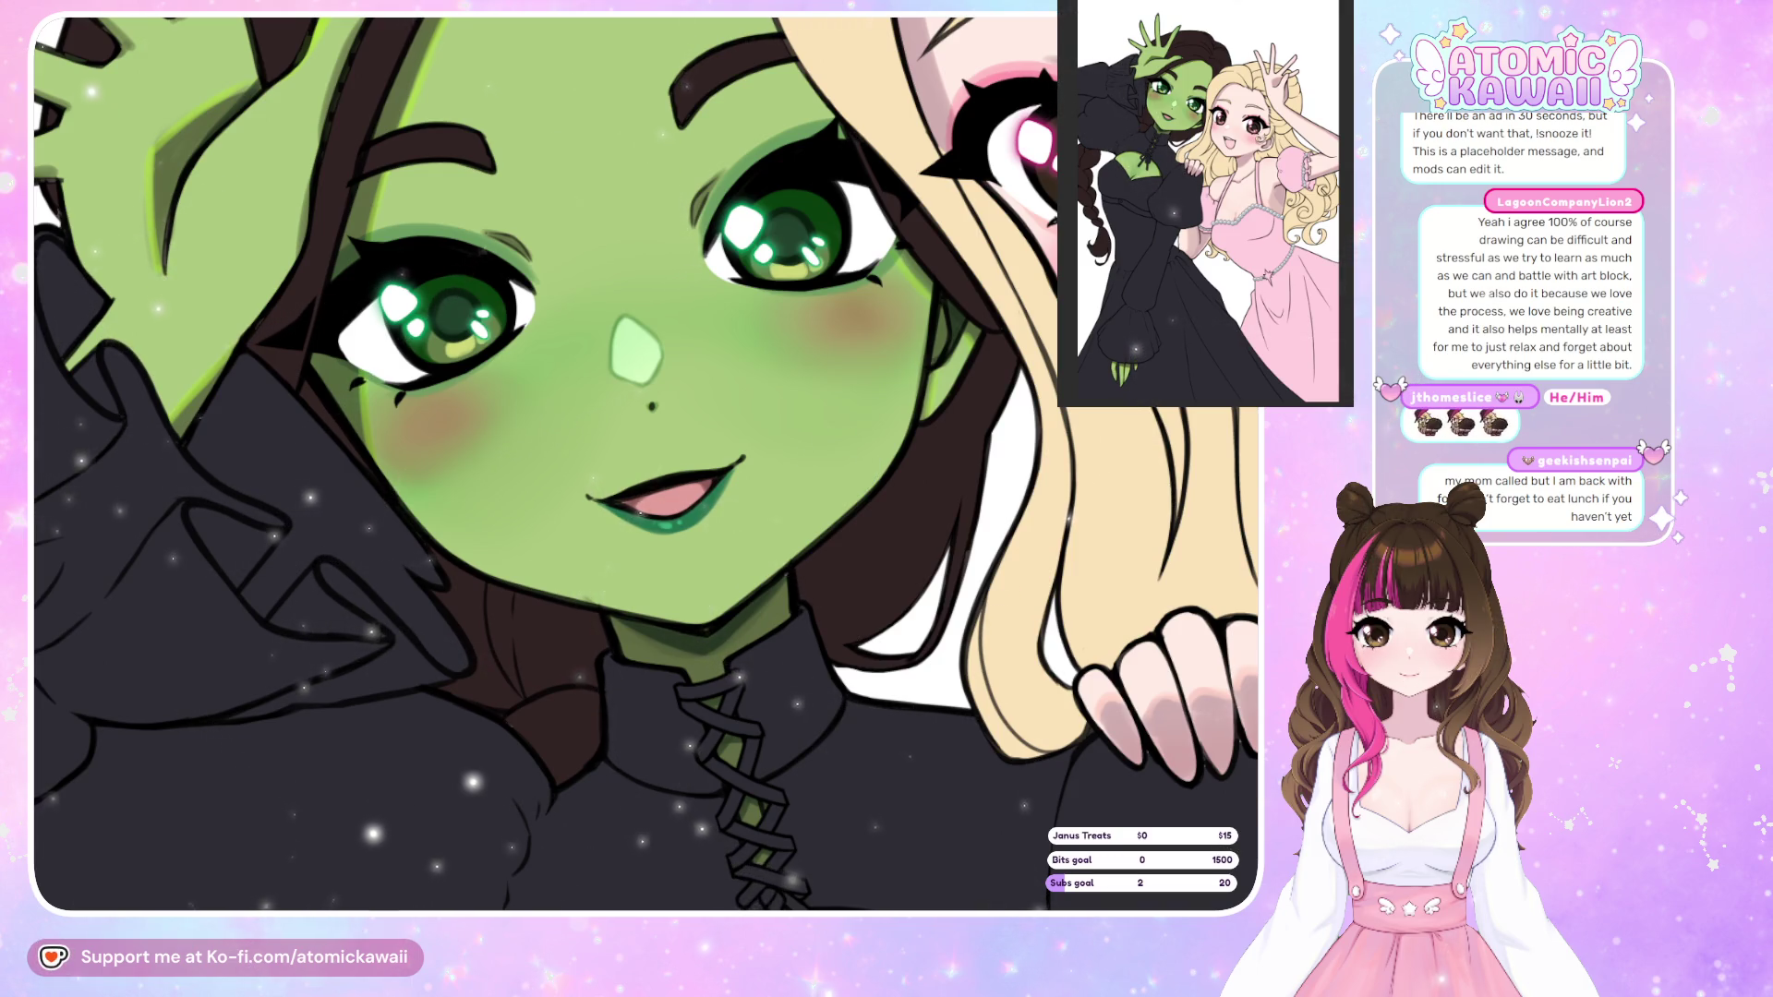
Dot brown freckles over the left cheek blush and three over the right cheek blush.
left_click(462, 448)
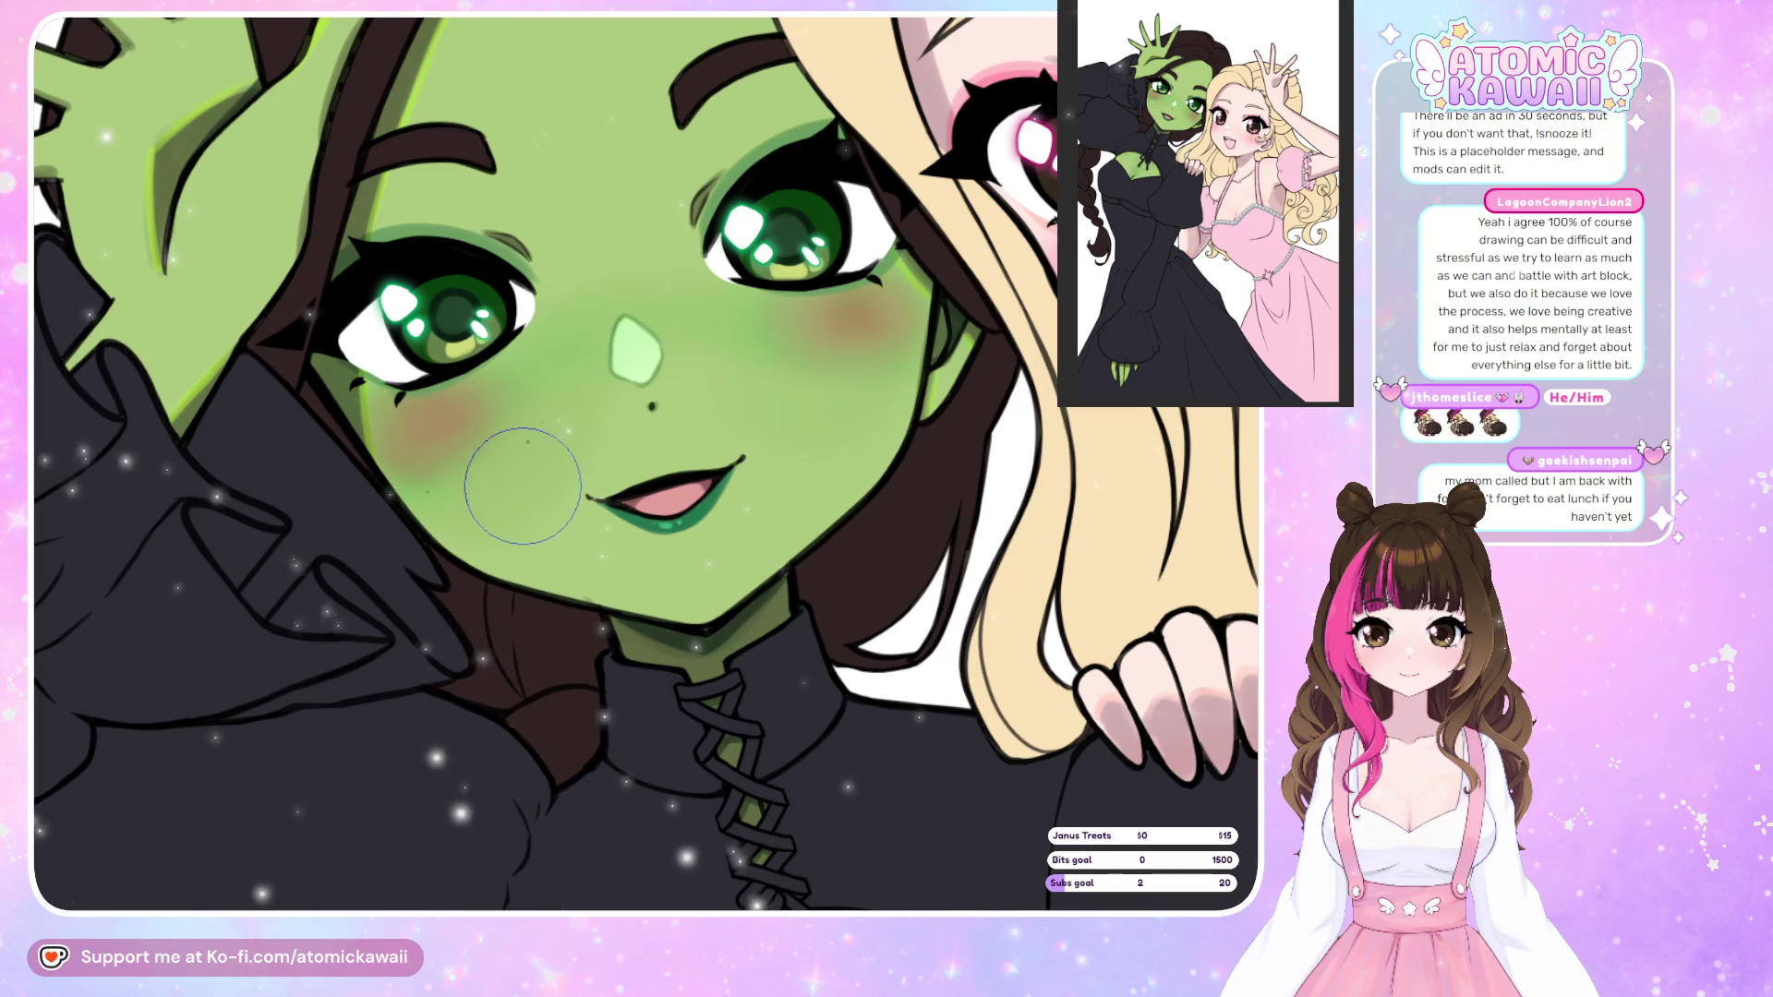
left_click(459, 427)
left_click(472, 425)
left_click(441, 452)
left_click(429, 406)
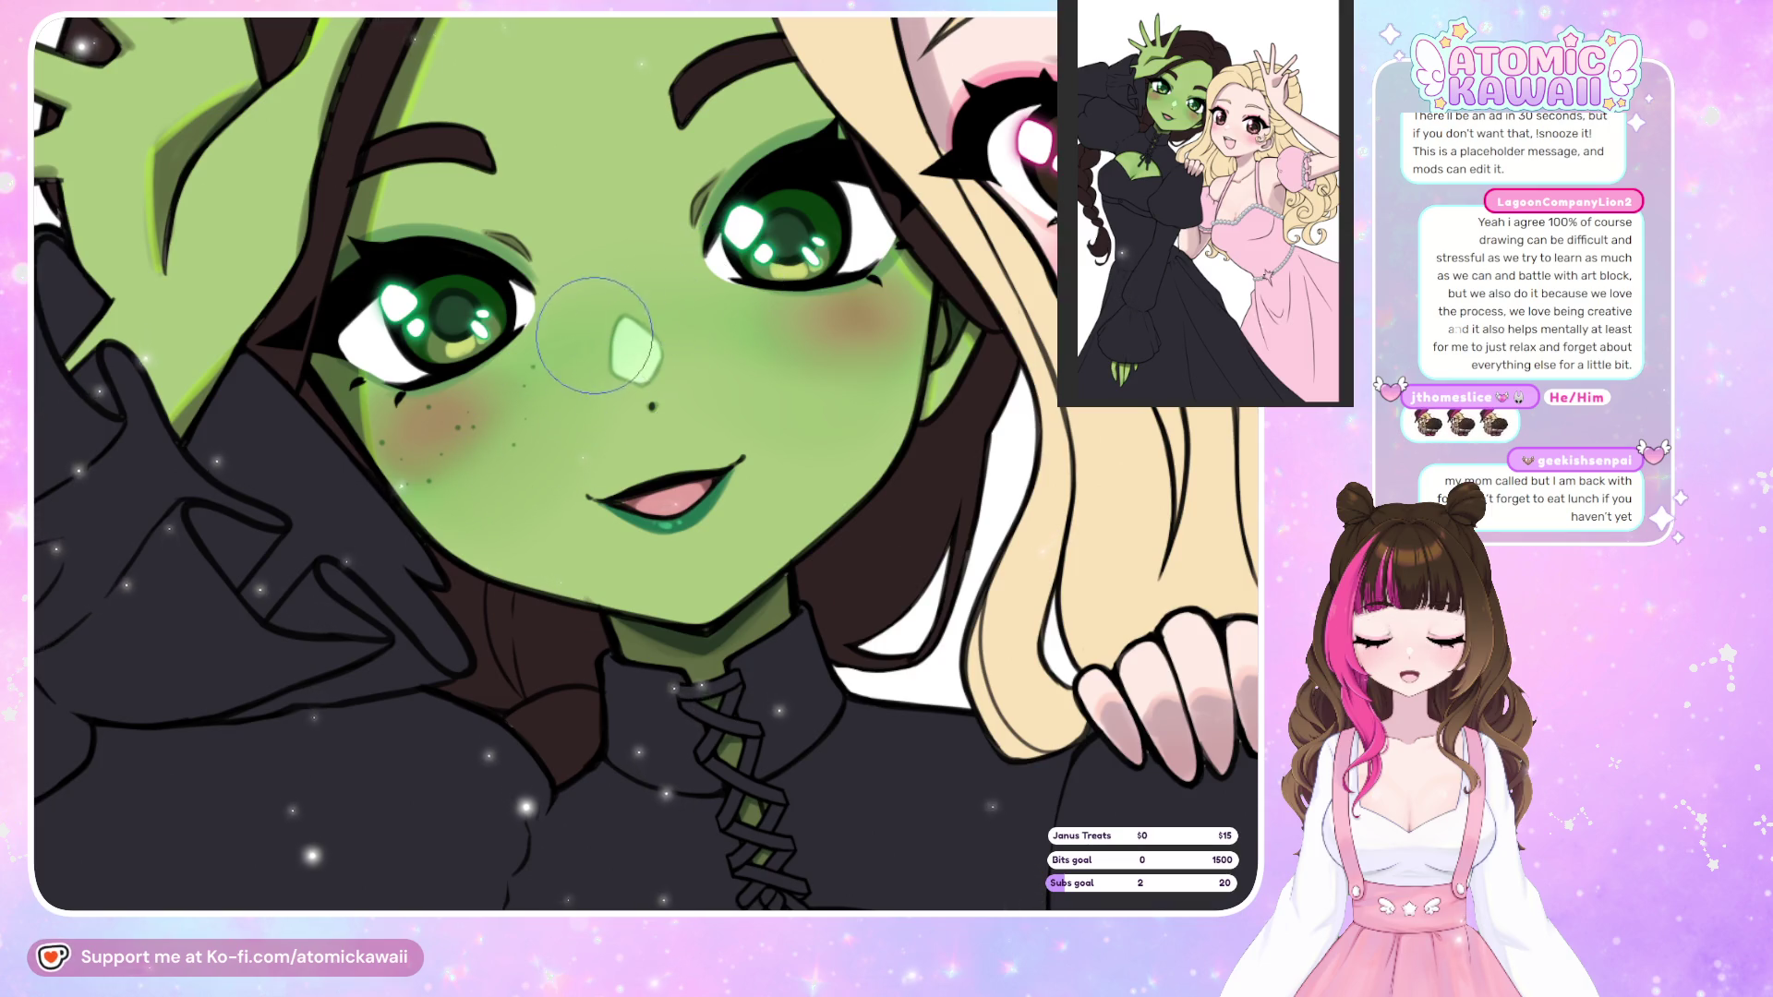
left_click(767, 328)
left_click(836, 350)
left_click(891, 365)
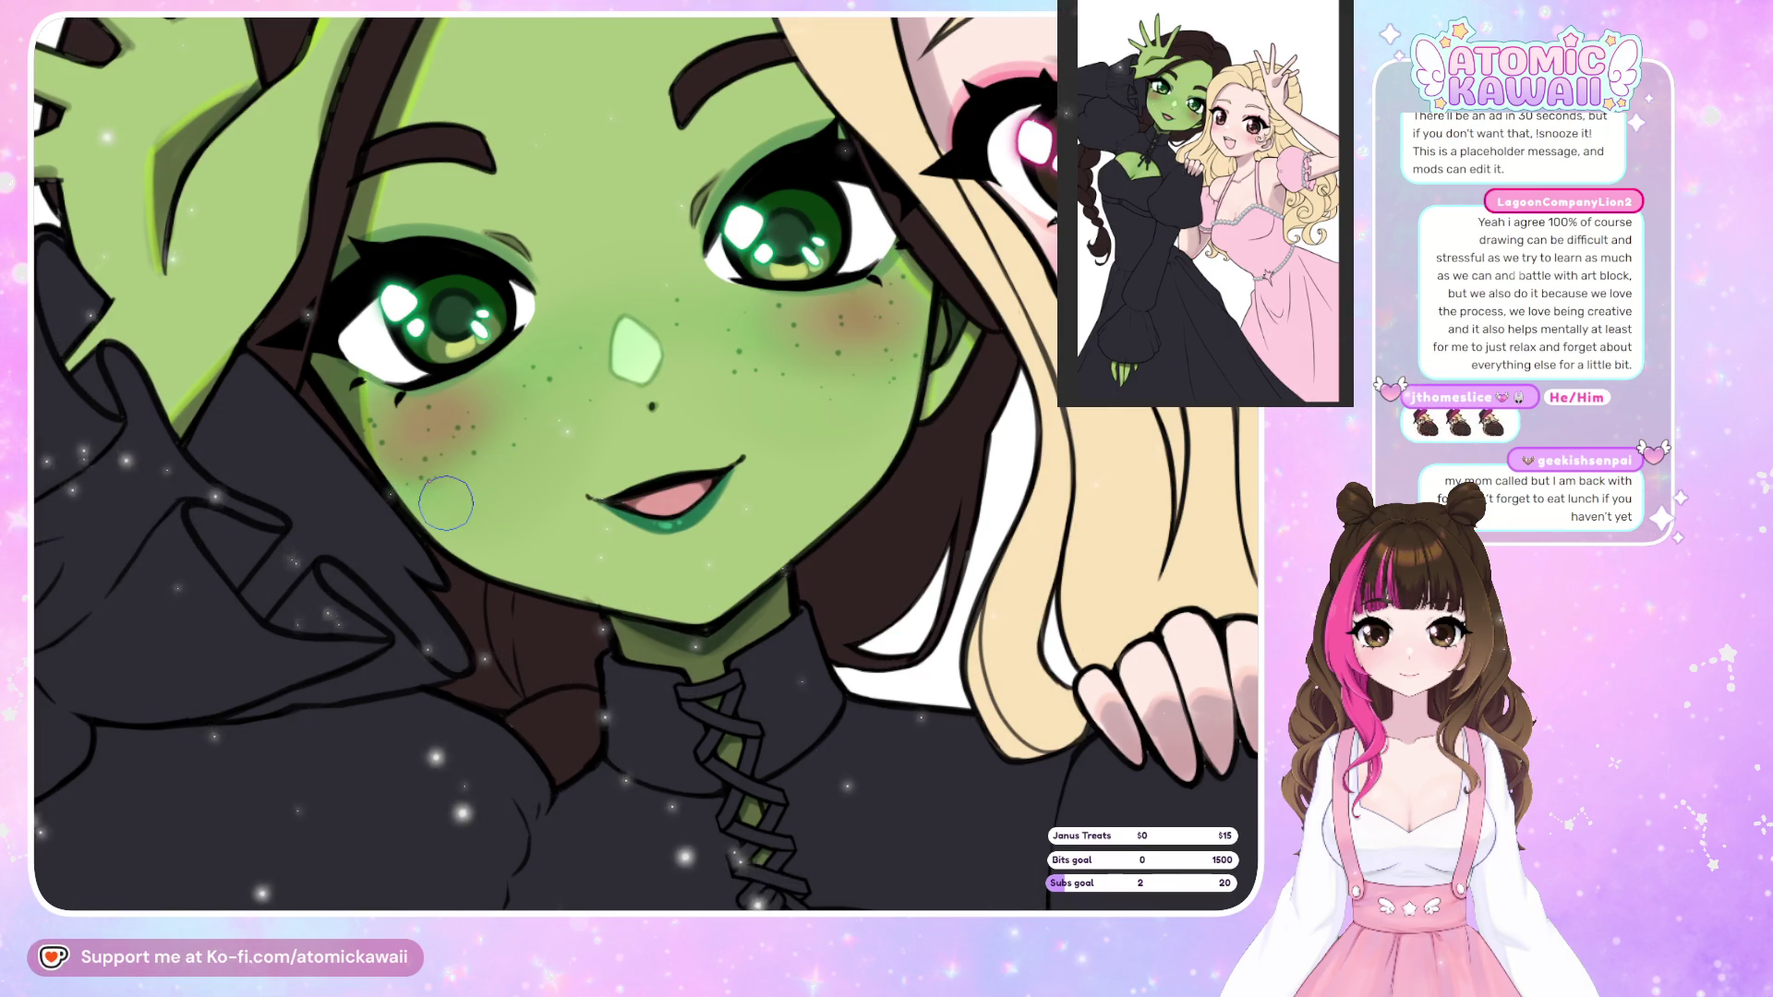
scroll(489, 466, "down", 3)
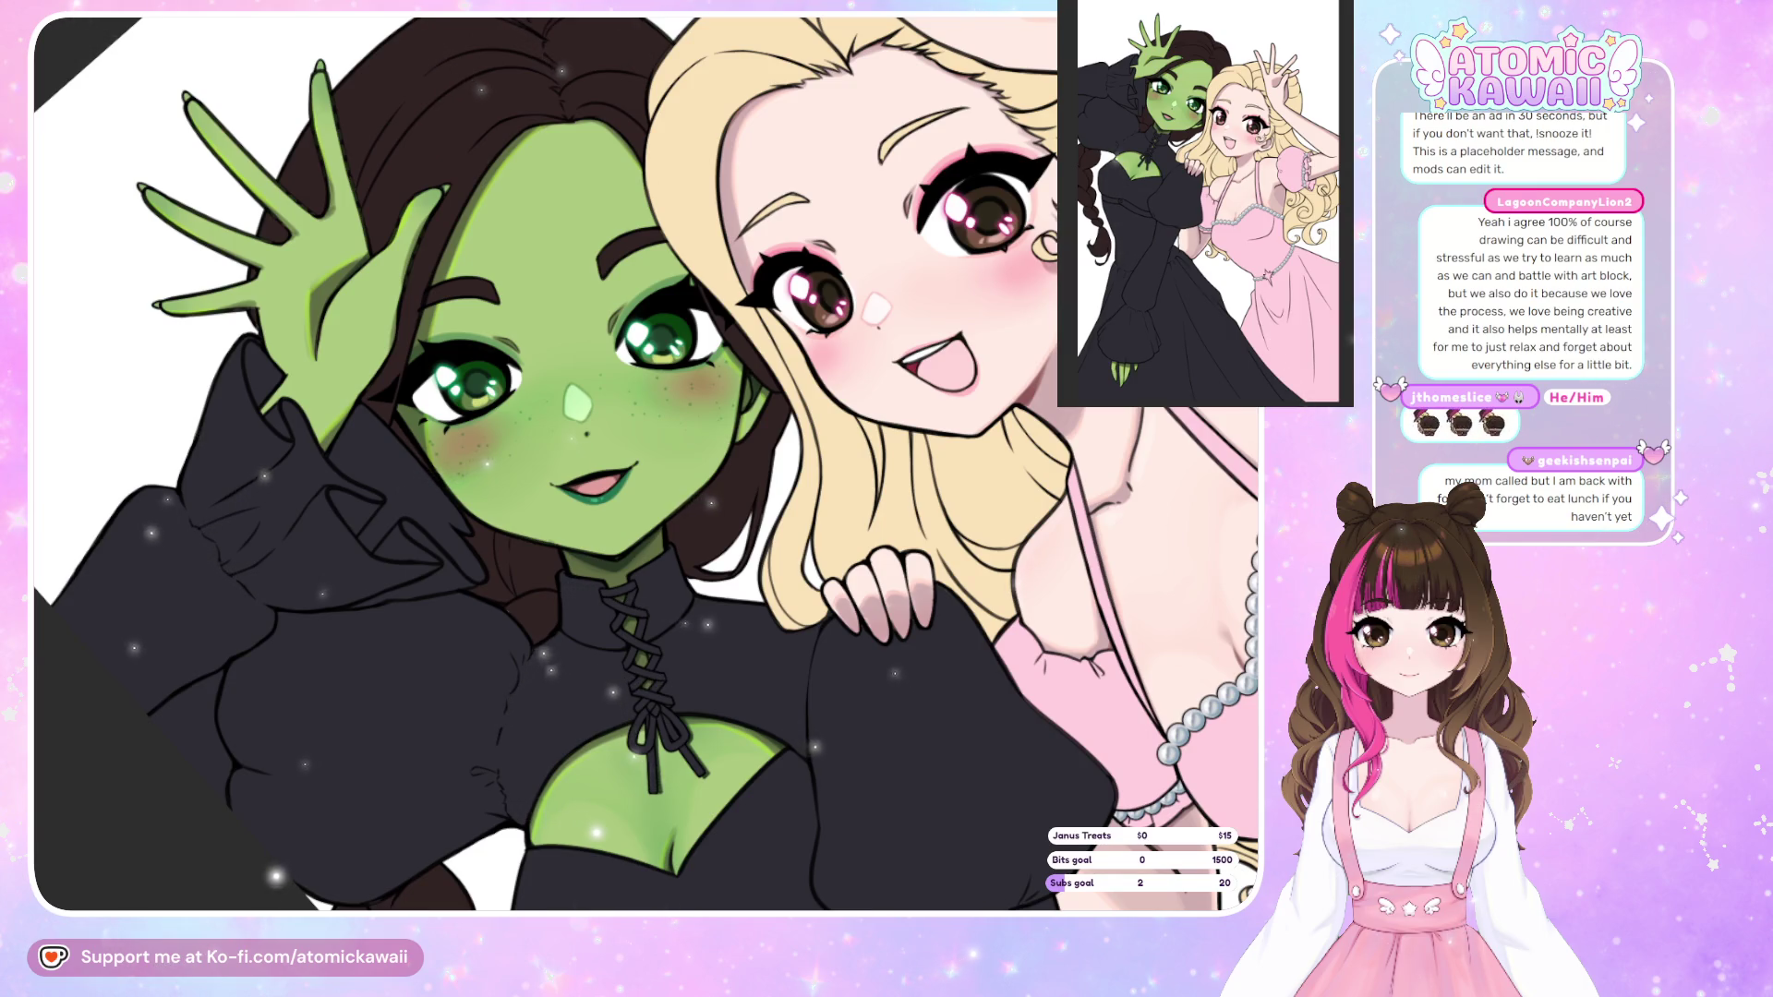
scroll(701, 336, "down", 3)
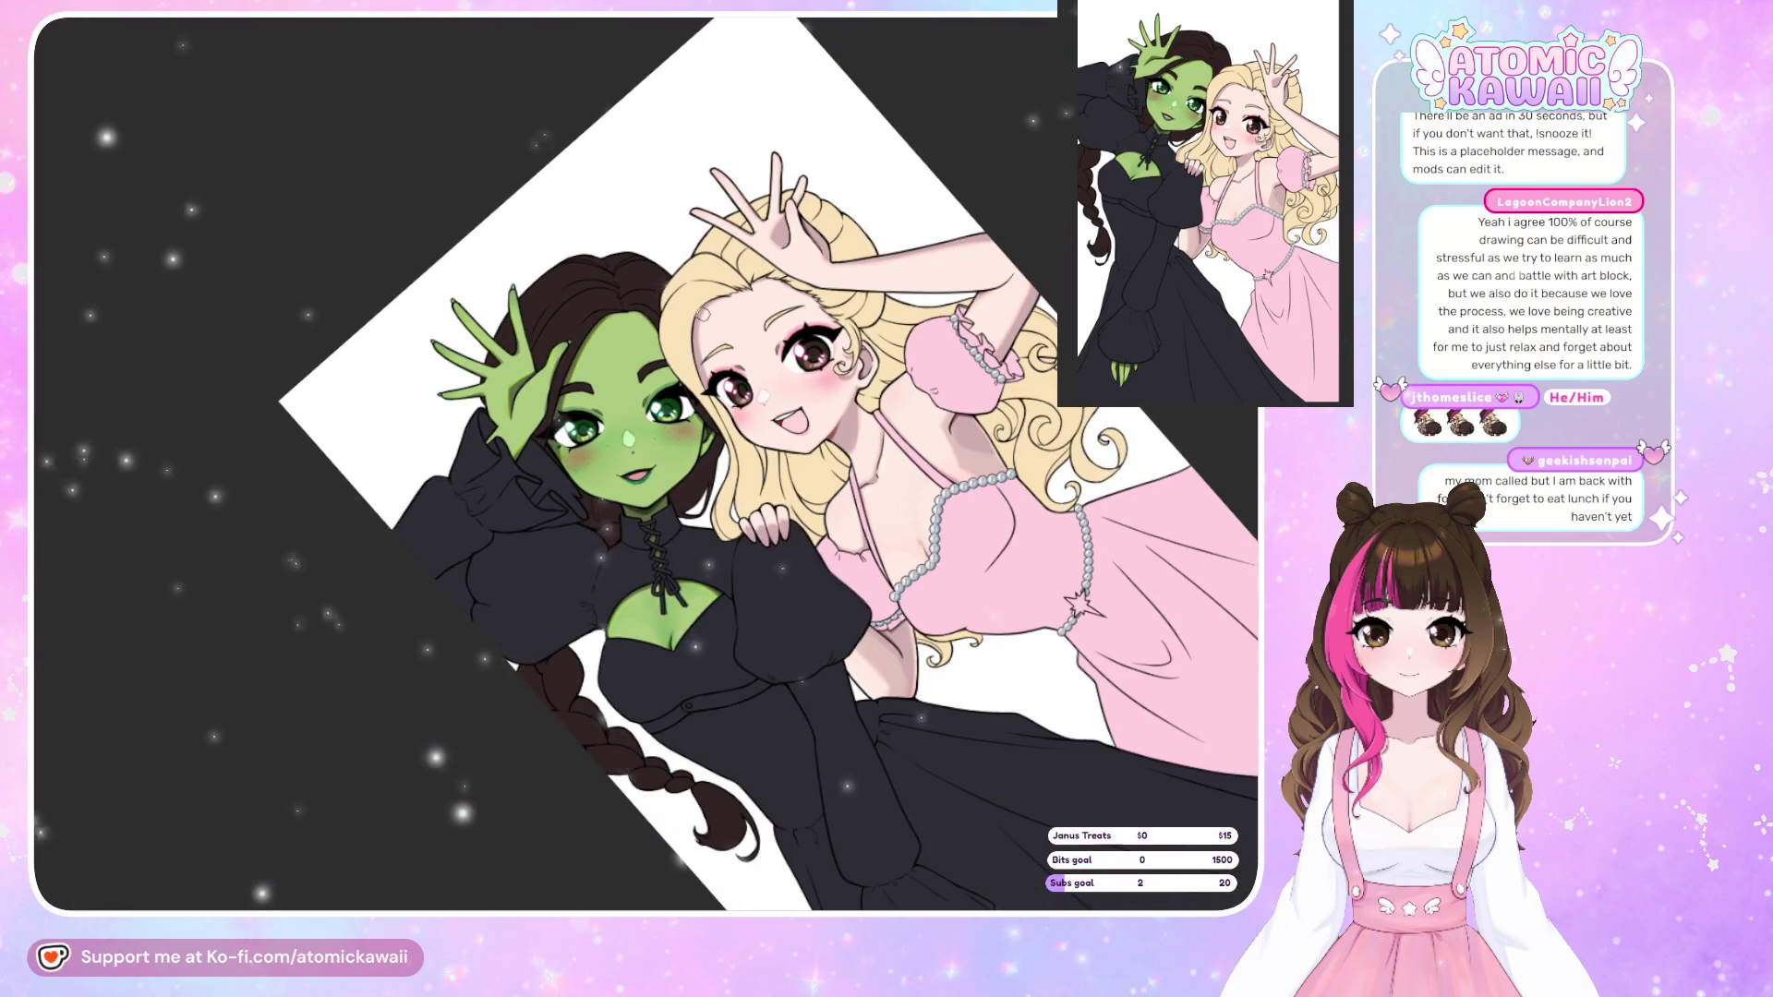
scroll(701, 335, "up", 3)
scroll(700, 335, "up", 3)
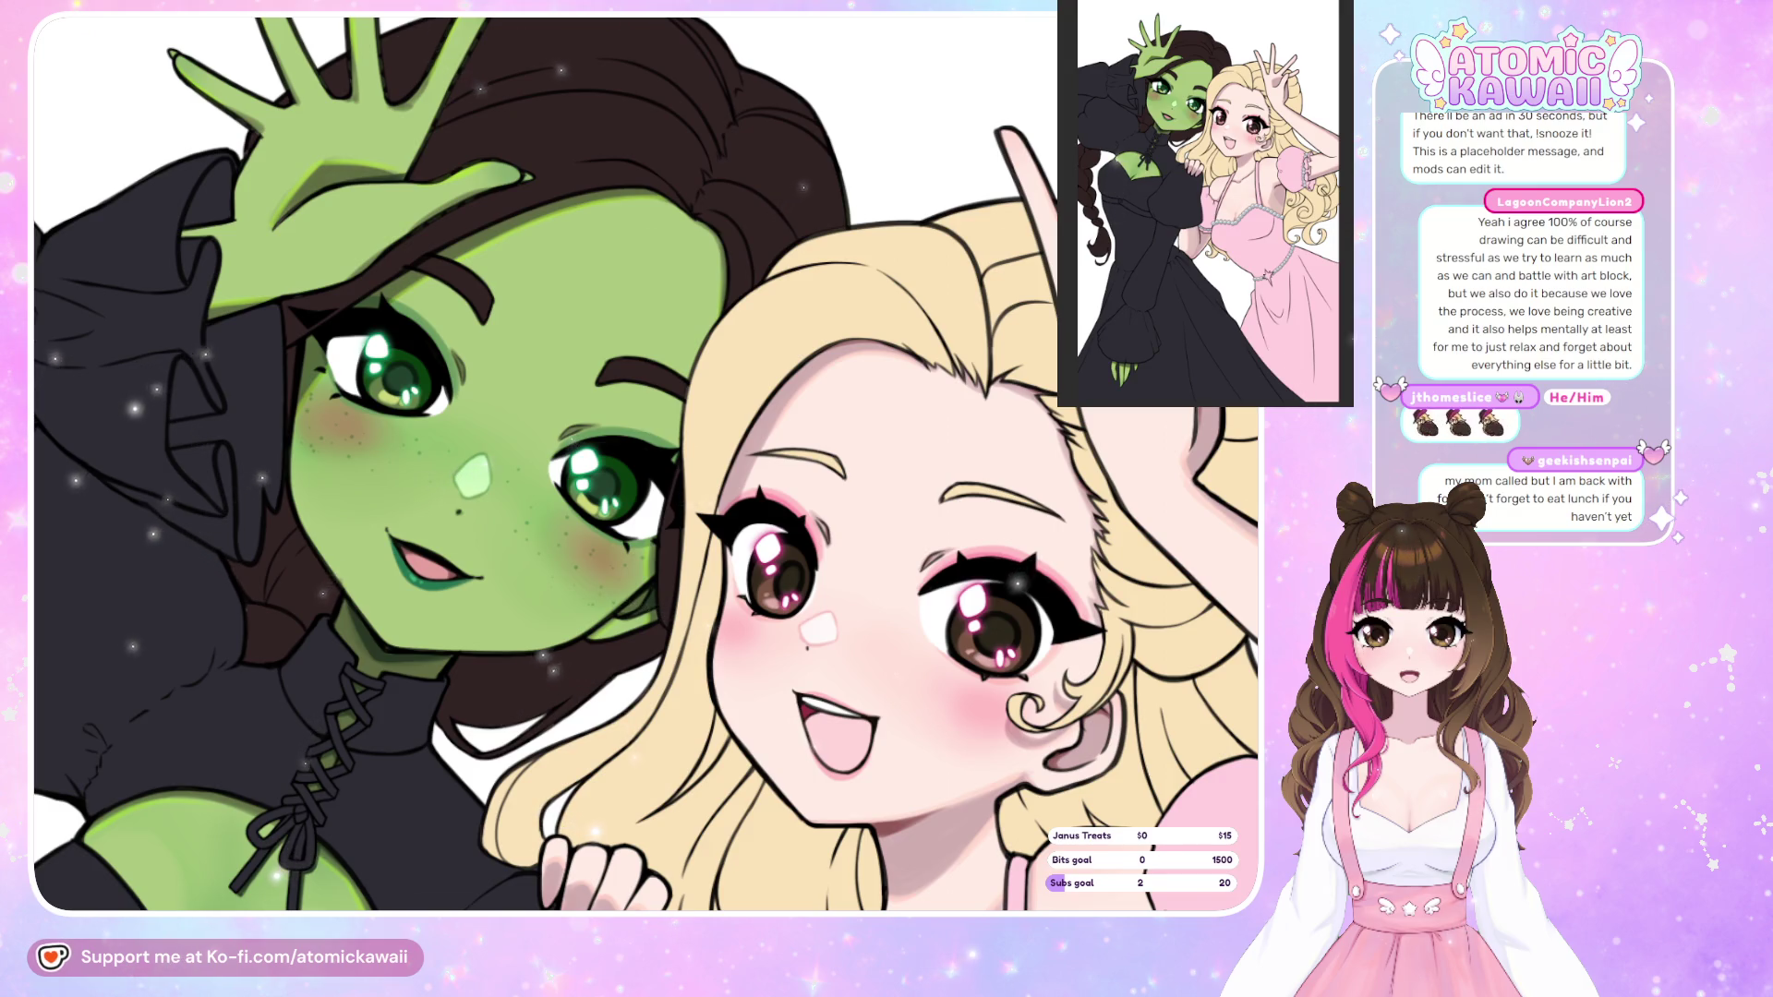
scroll(609, 79, "down", 3)
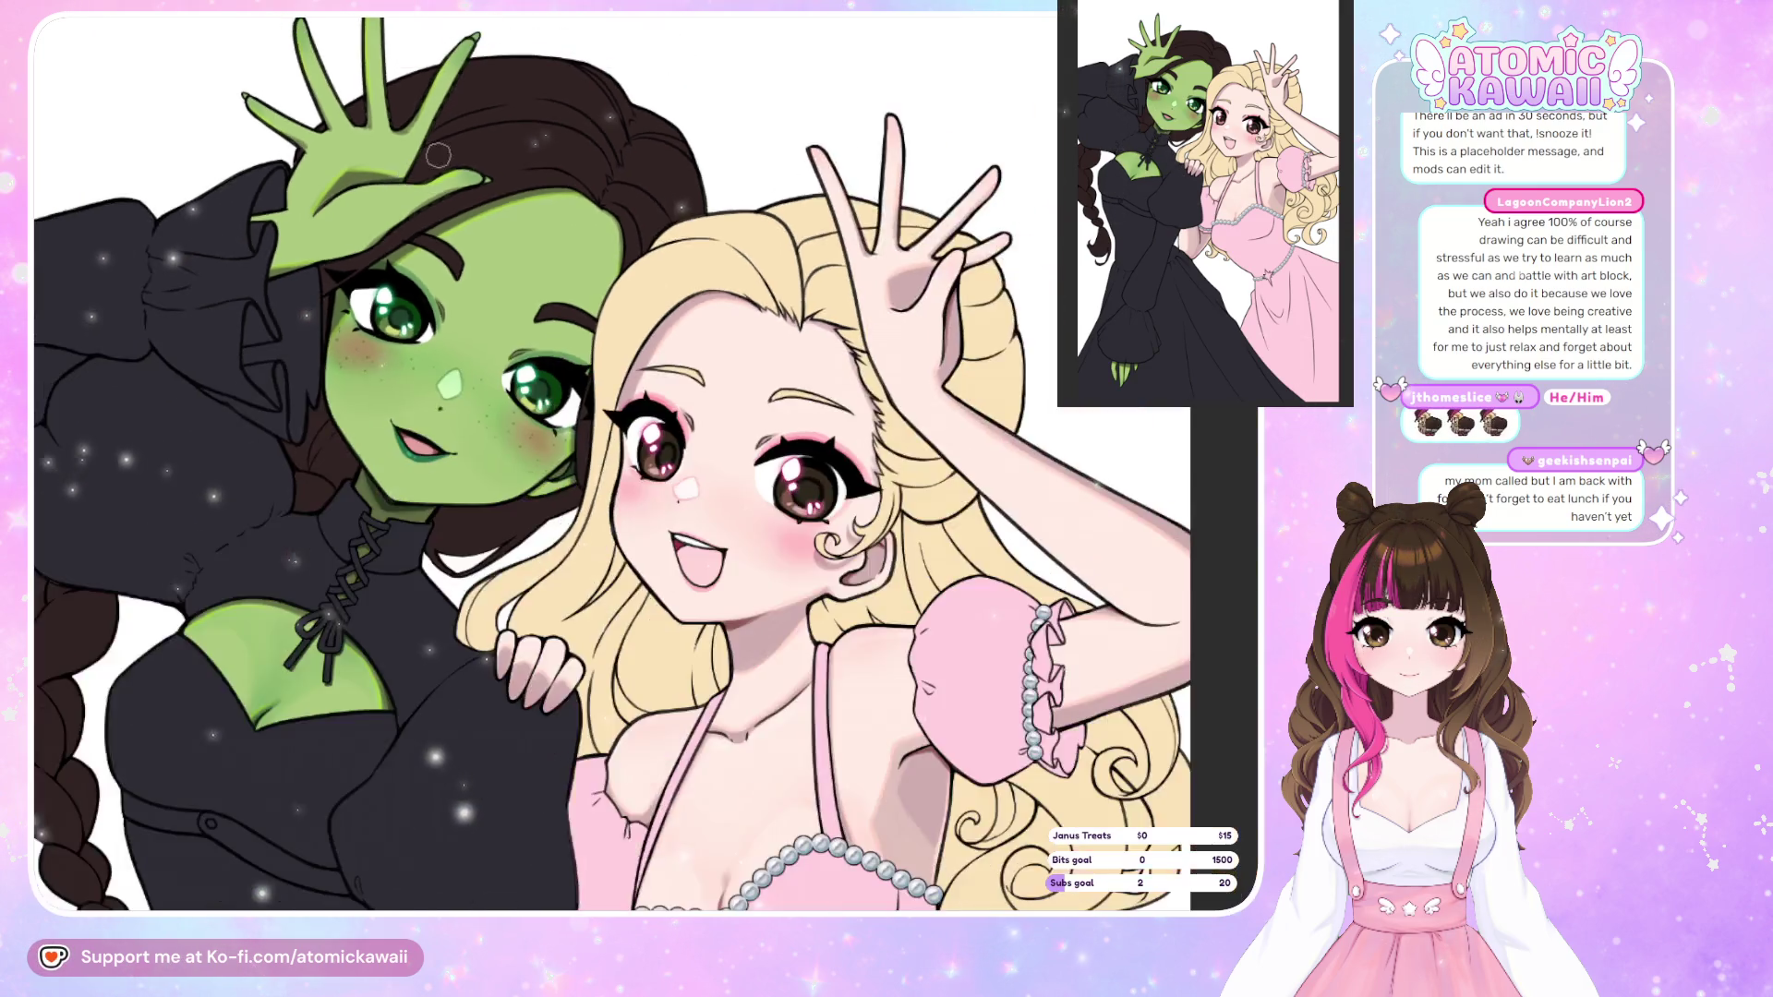
scroll(609, 79, "down", 3)
scroll(628, 462, "up", 2)
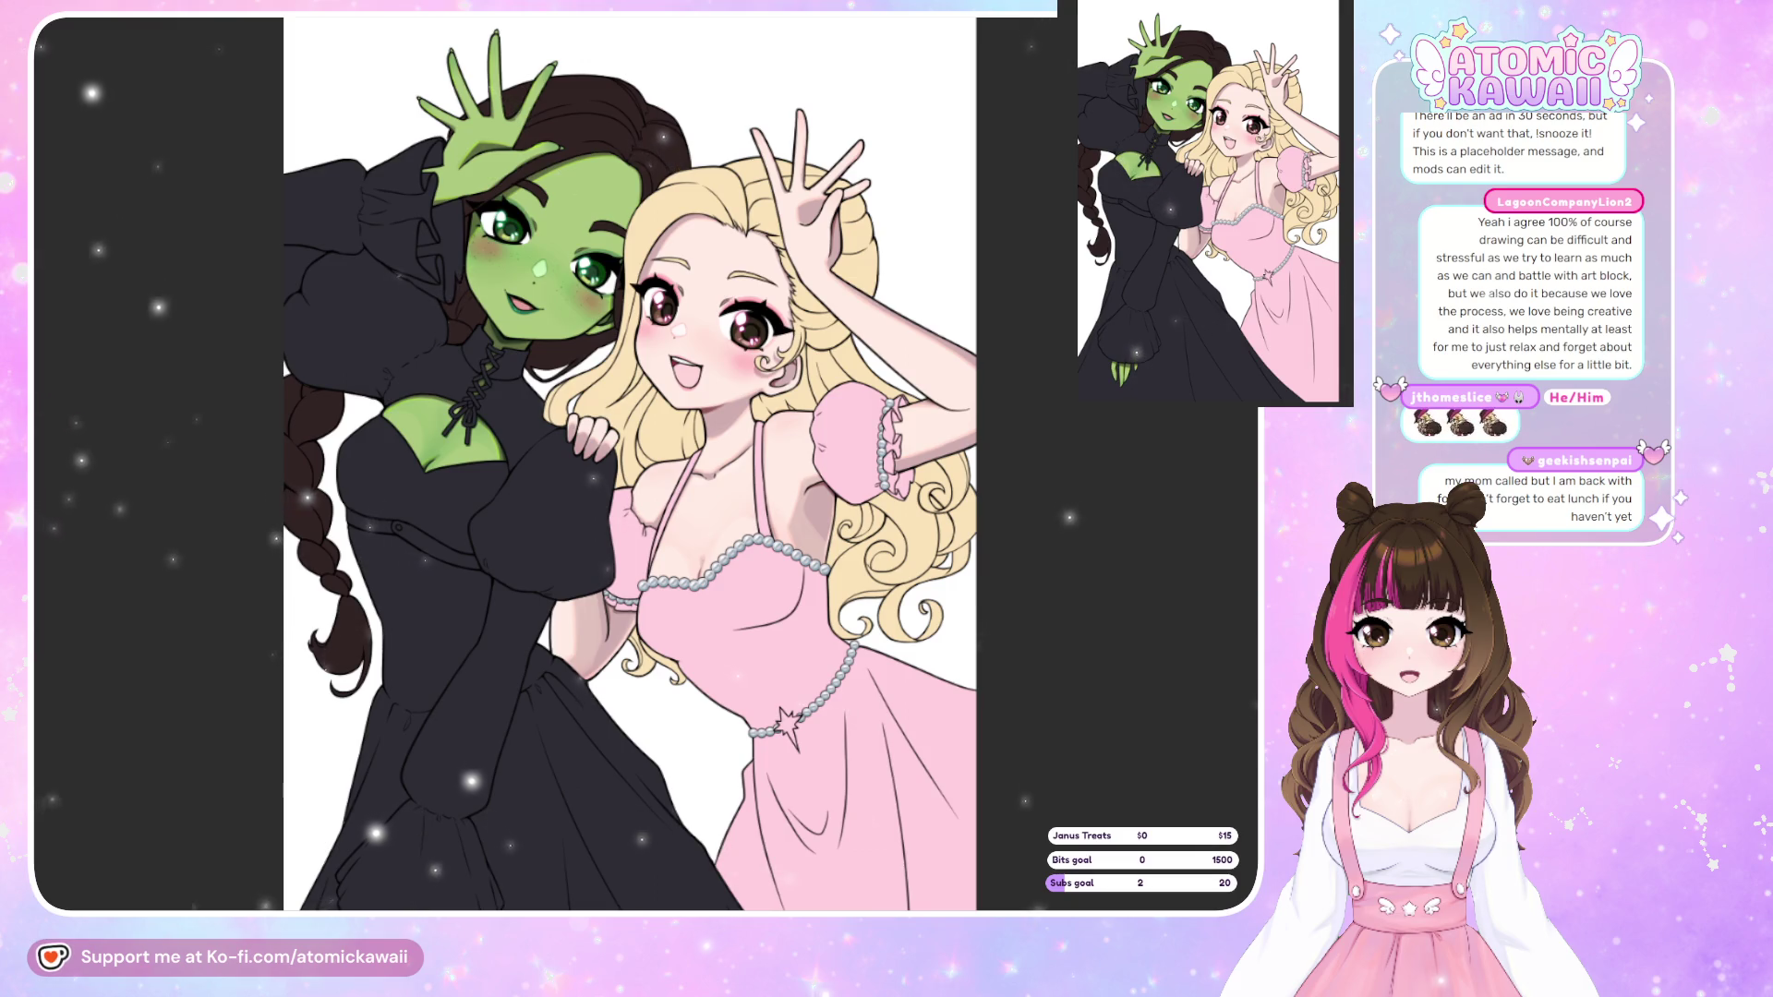
scroll(389, 148, "up", 3)
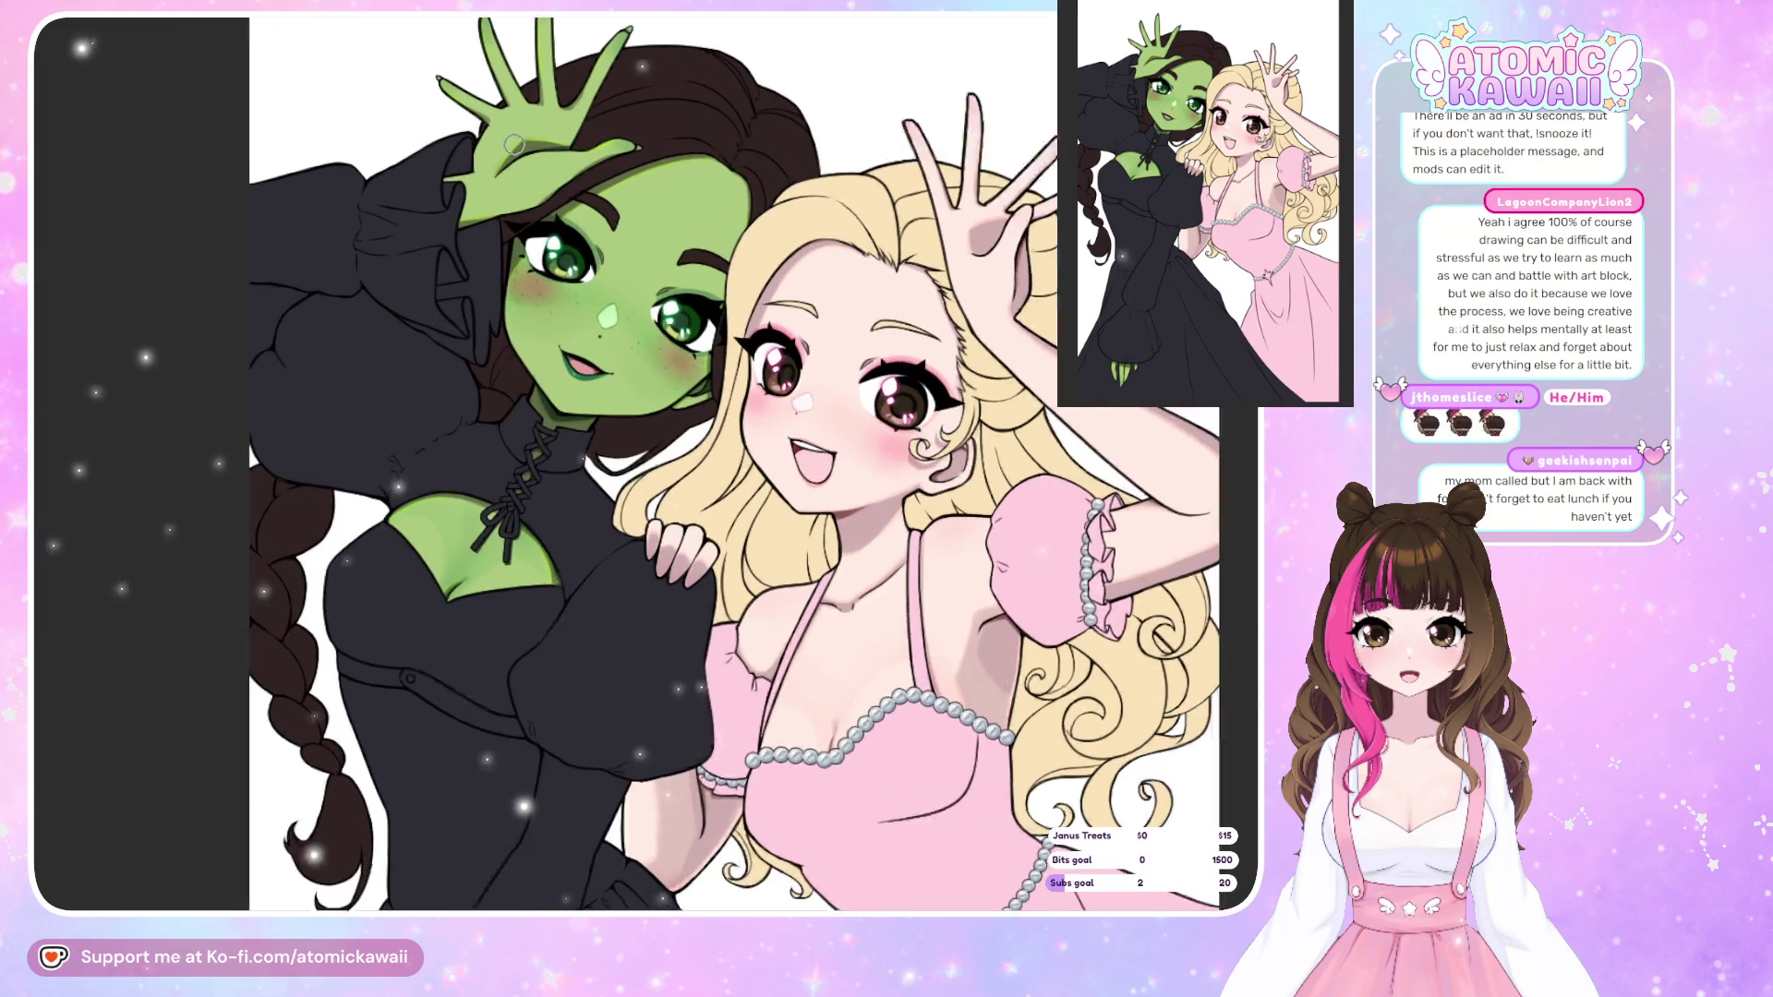
scroll(537, 182, "up", 2)
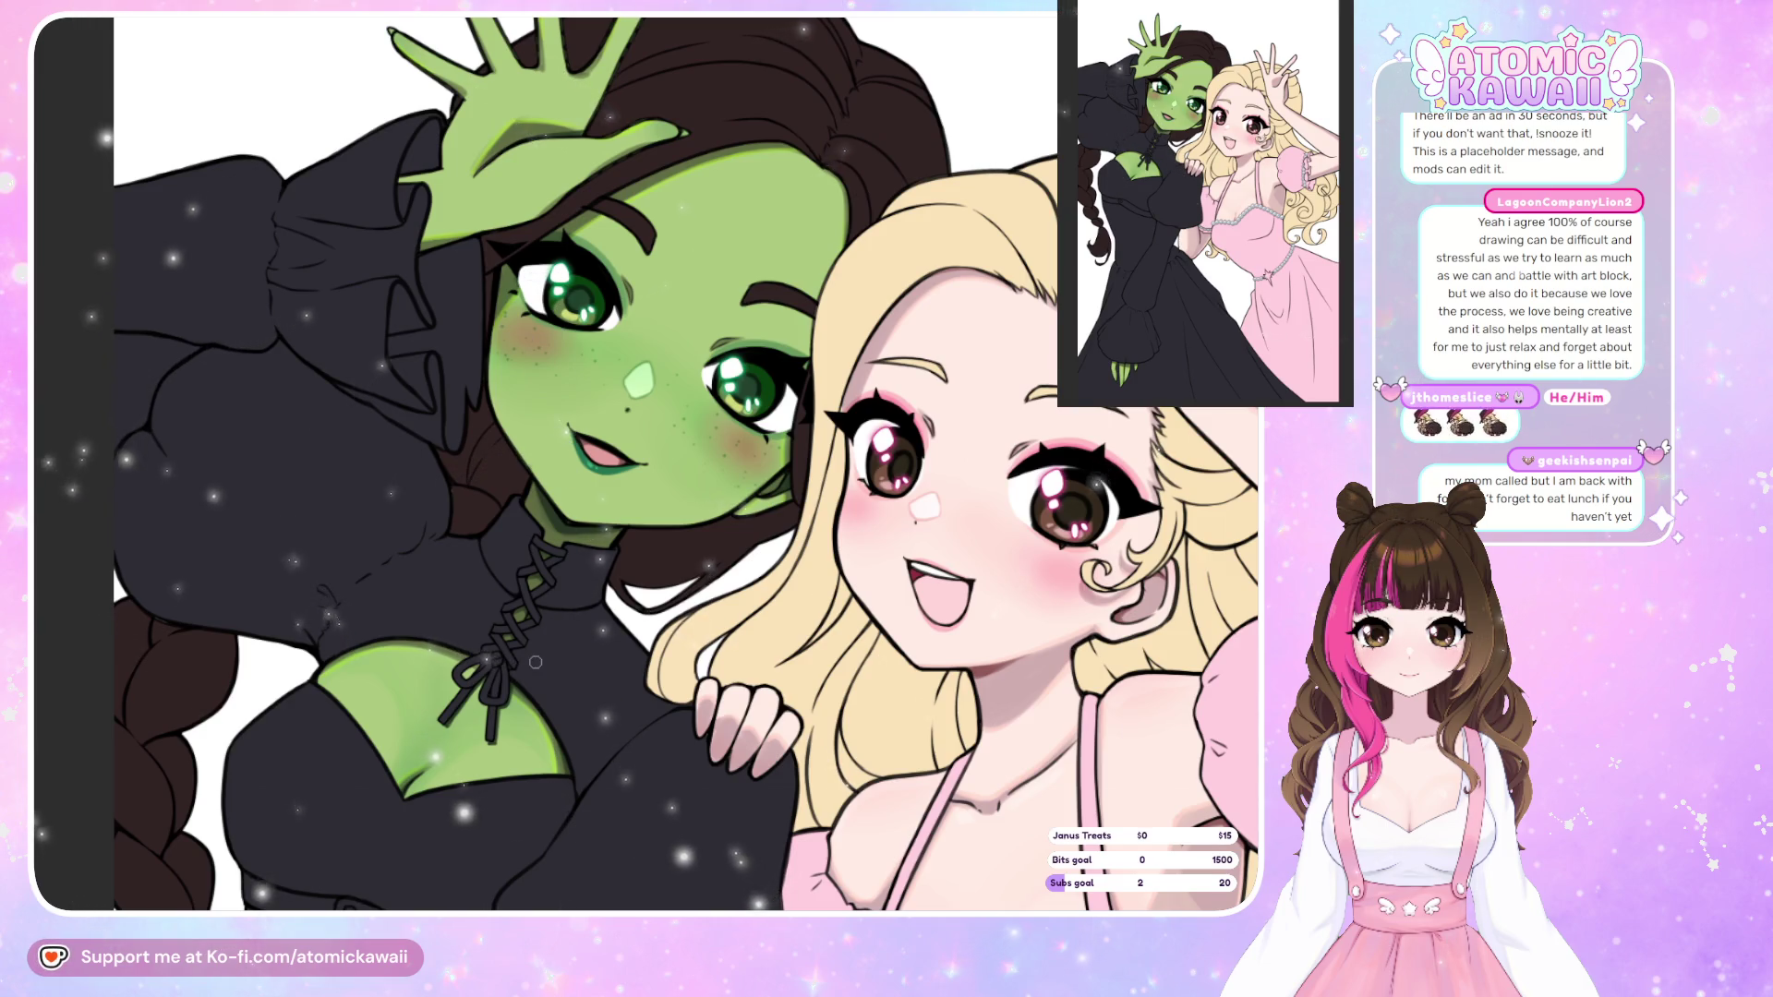
left_click_drag(647, 831, 359, 896)
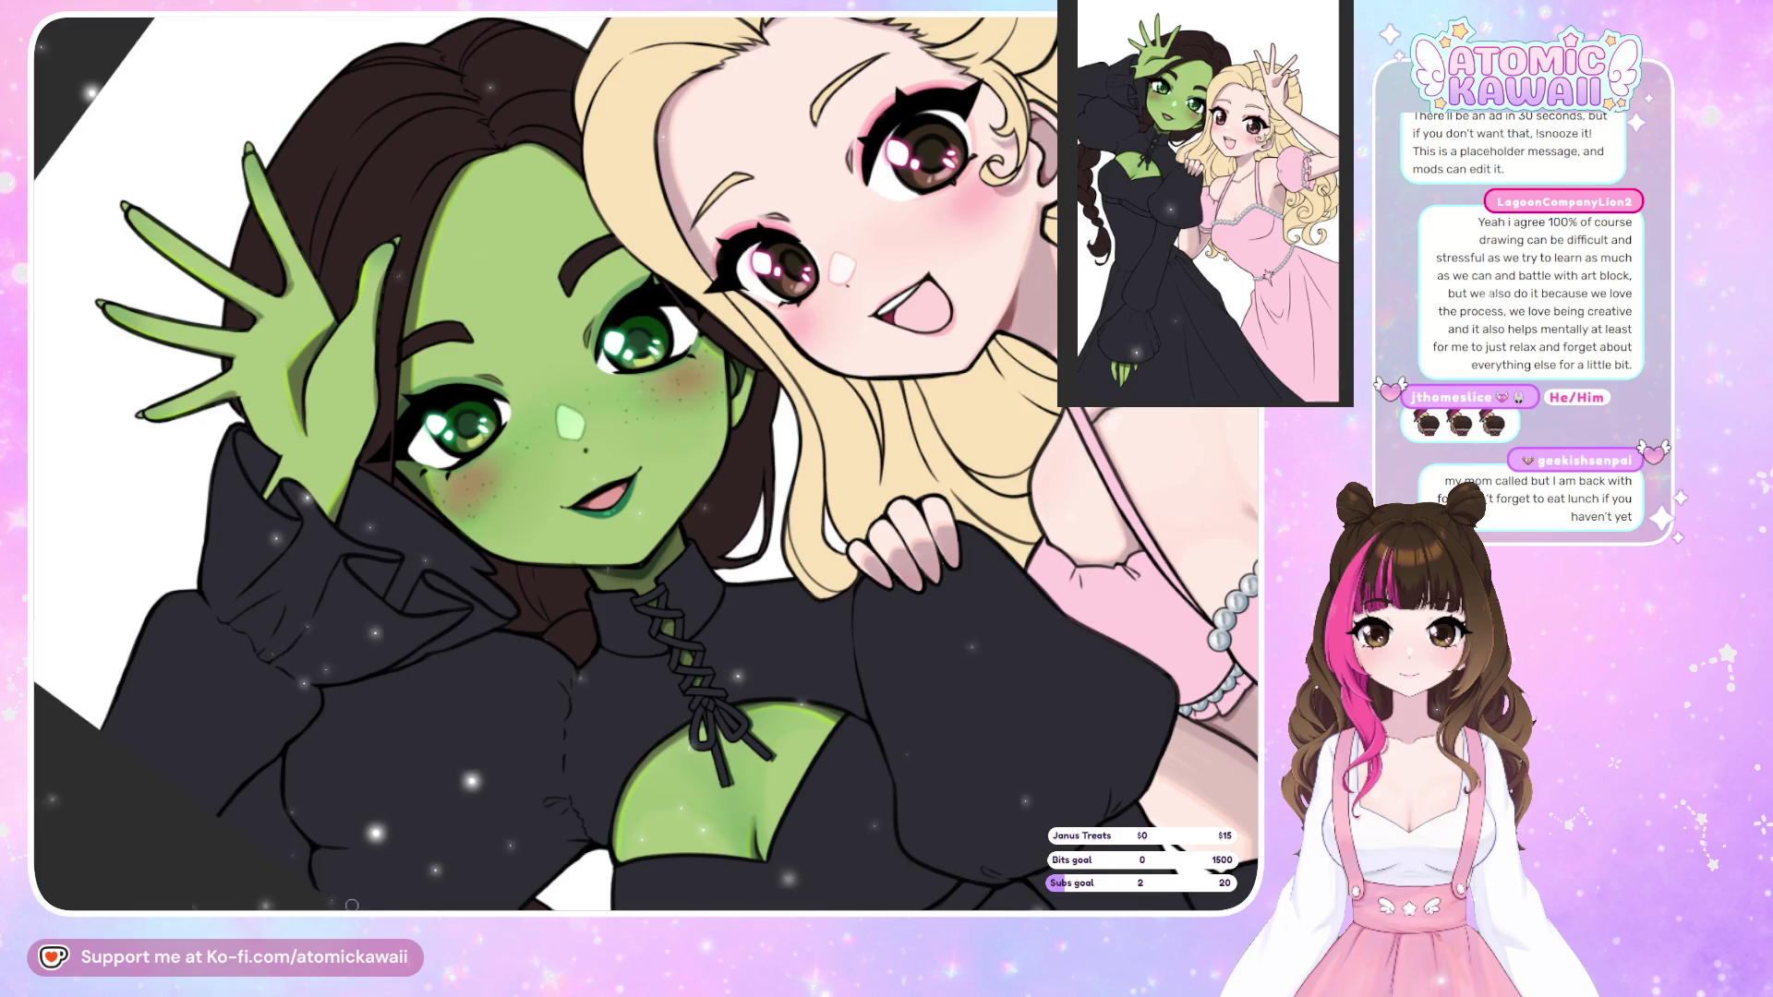
scroll(424, 442, "up", 5)
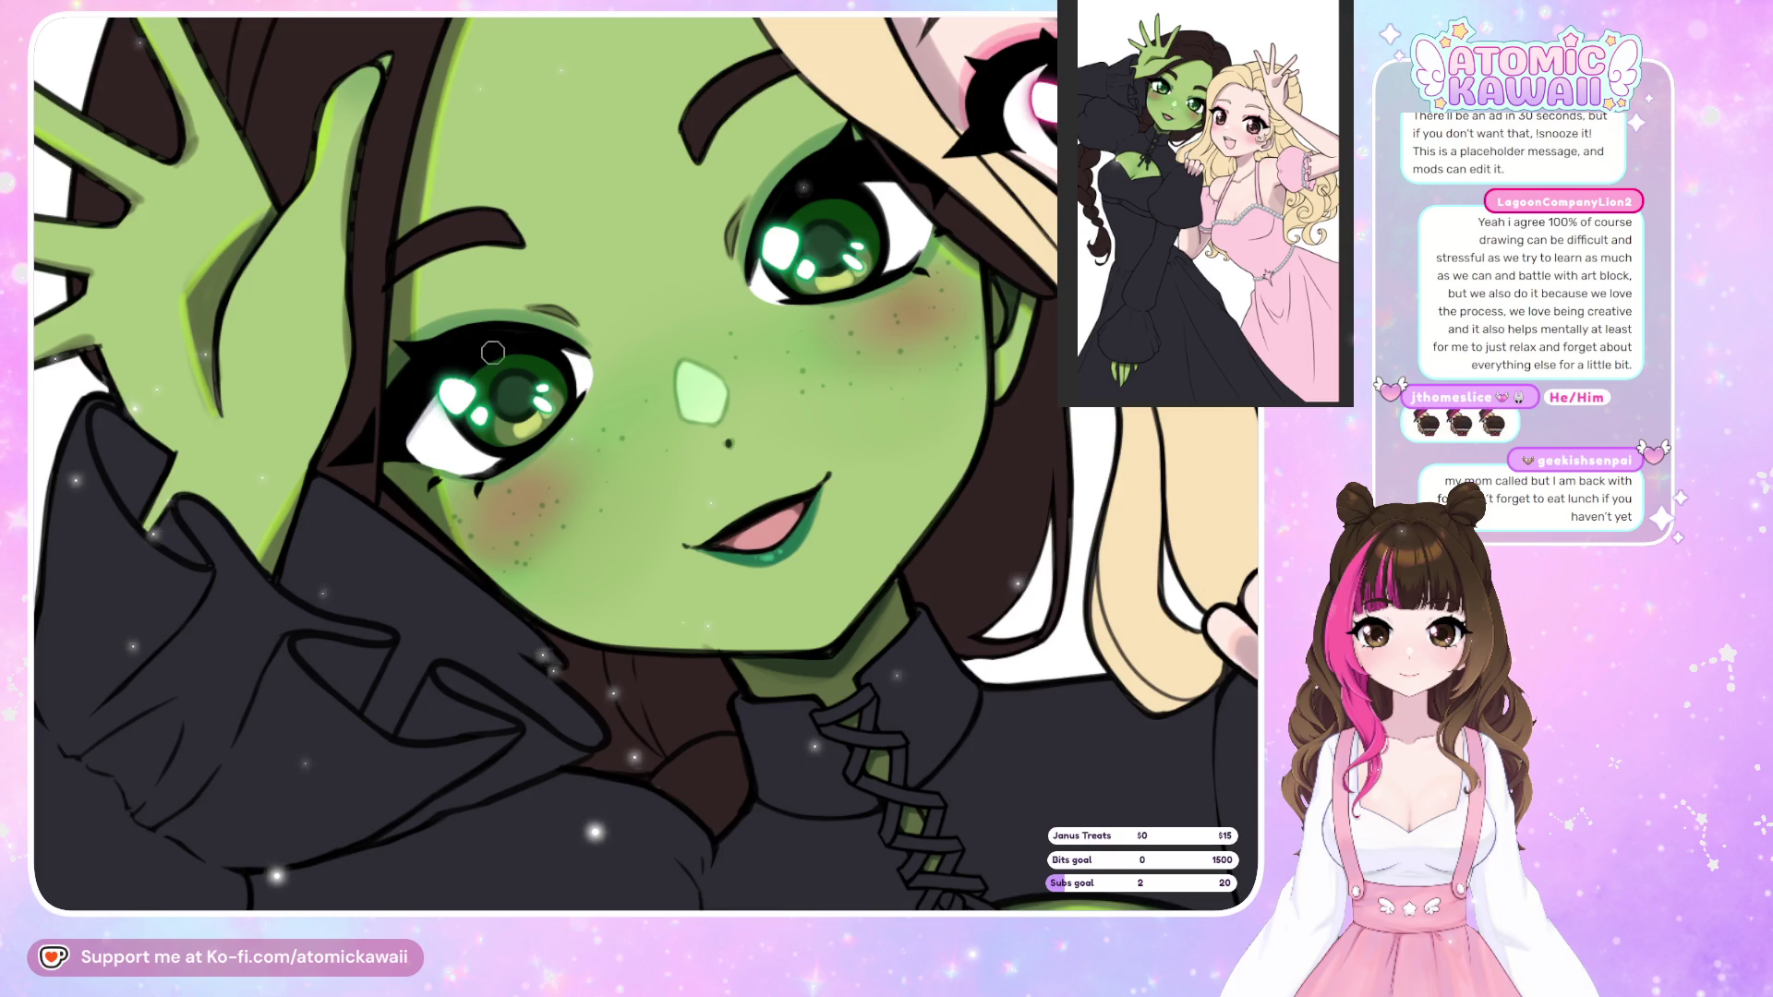
left_click_drag(441, 413, 413, 458)
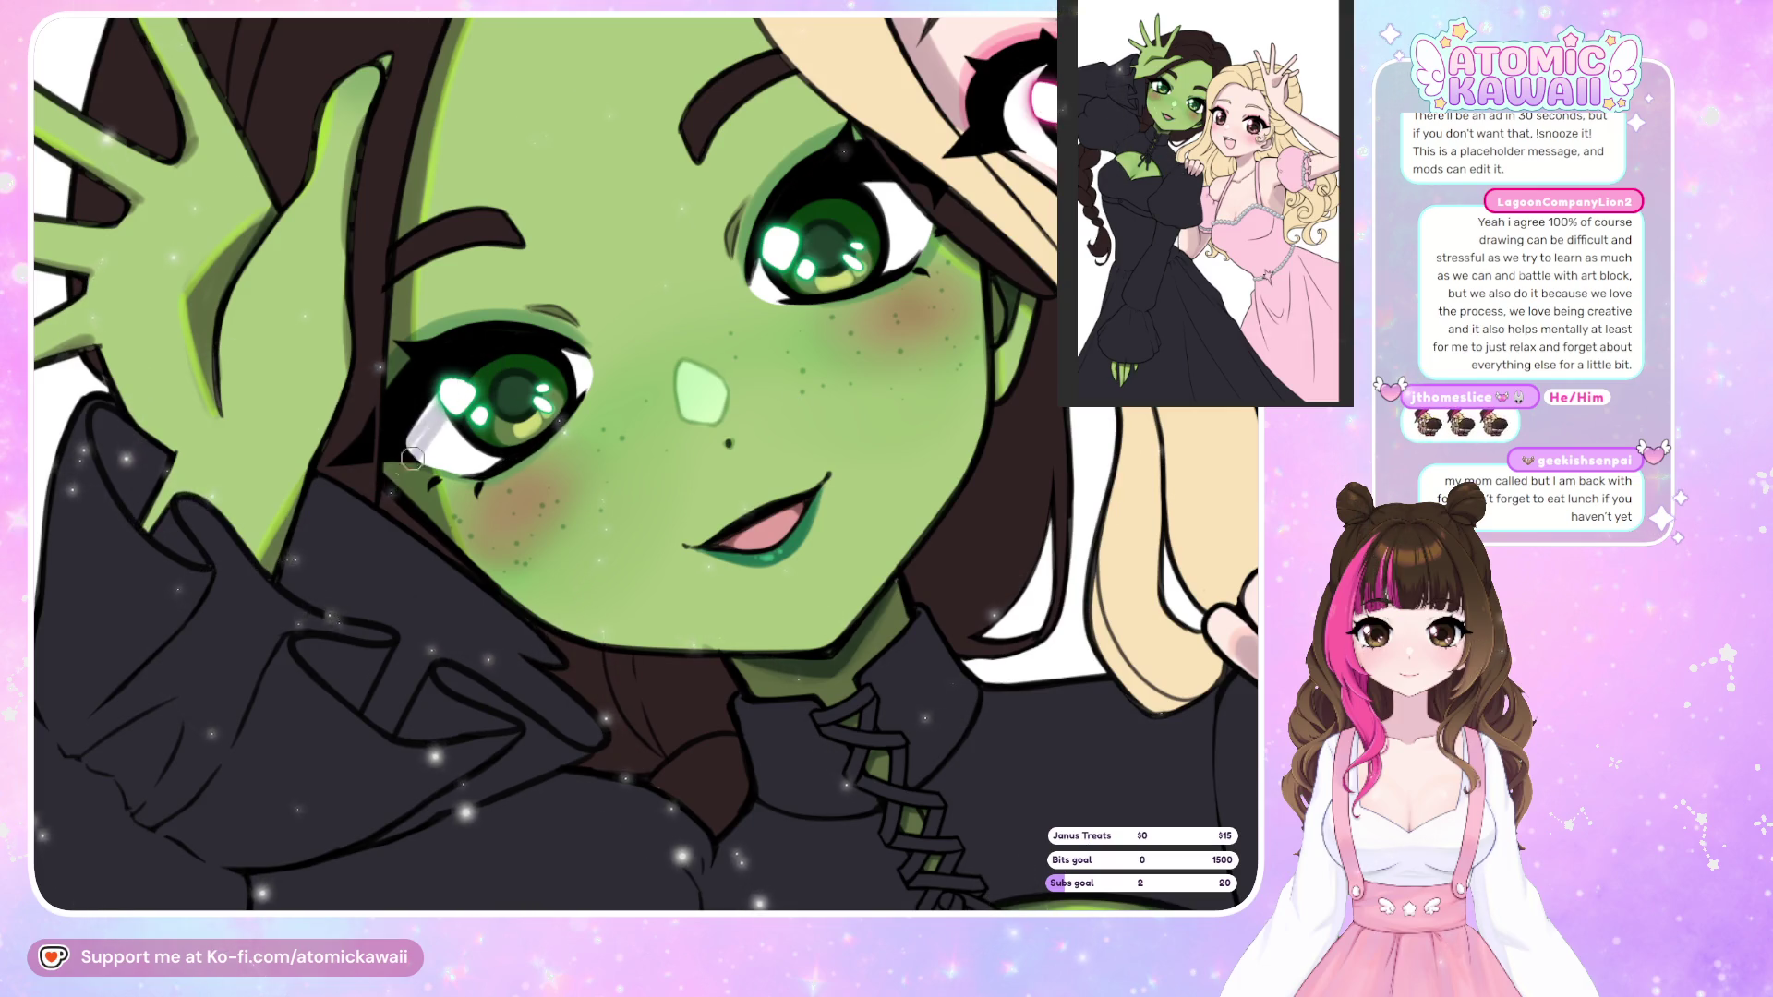
key("ctrl+z")
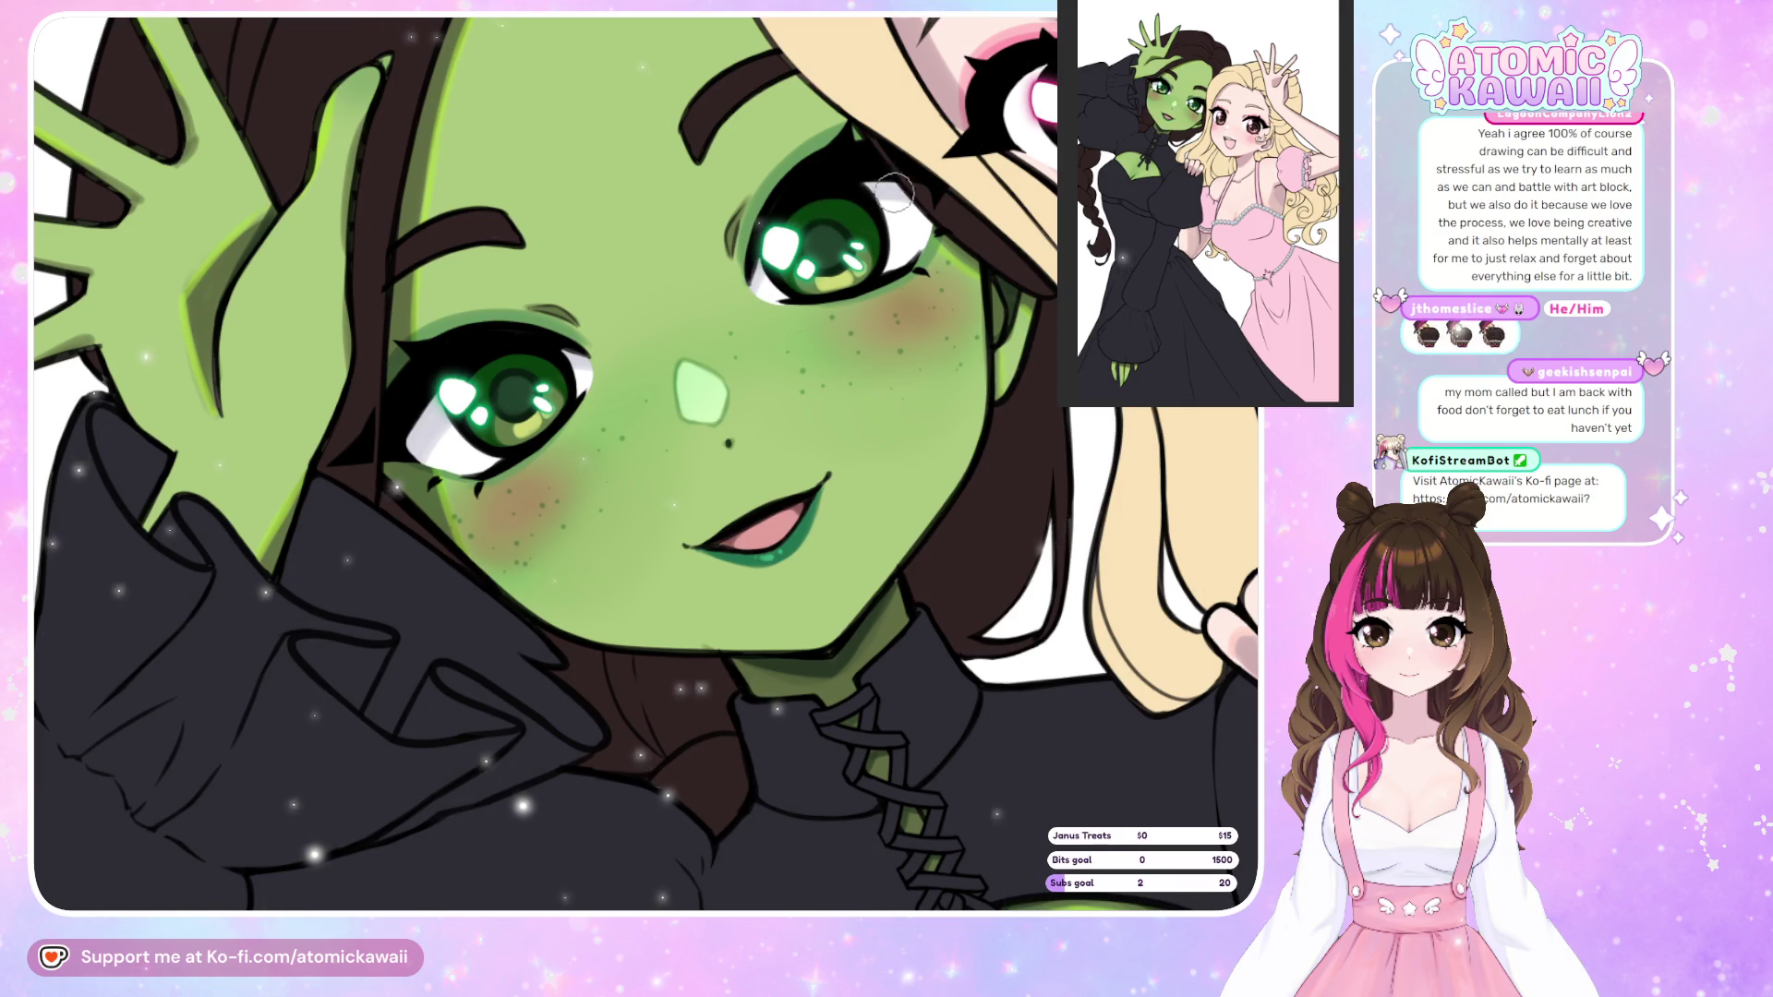
scroll(117, 628, "down", 3)
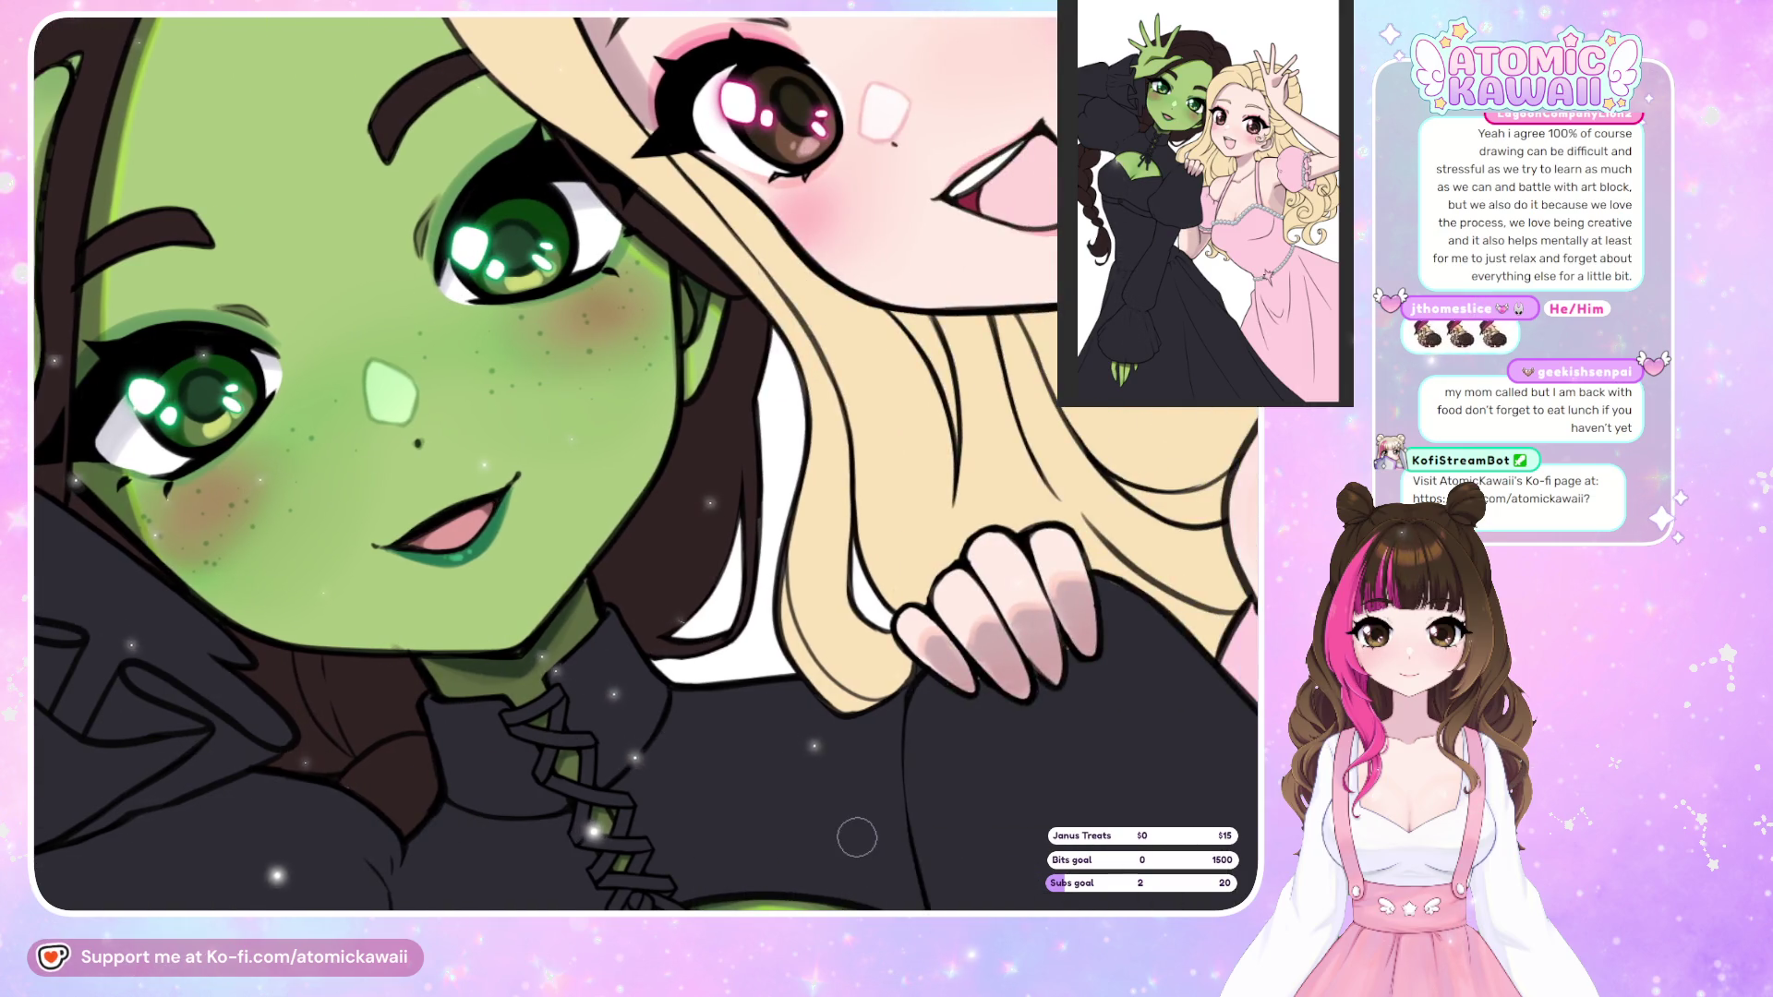
scroll(620, 839, "up", 3)
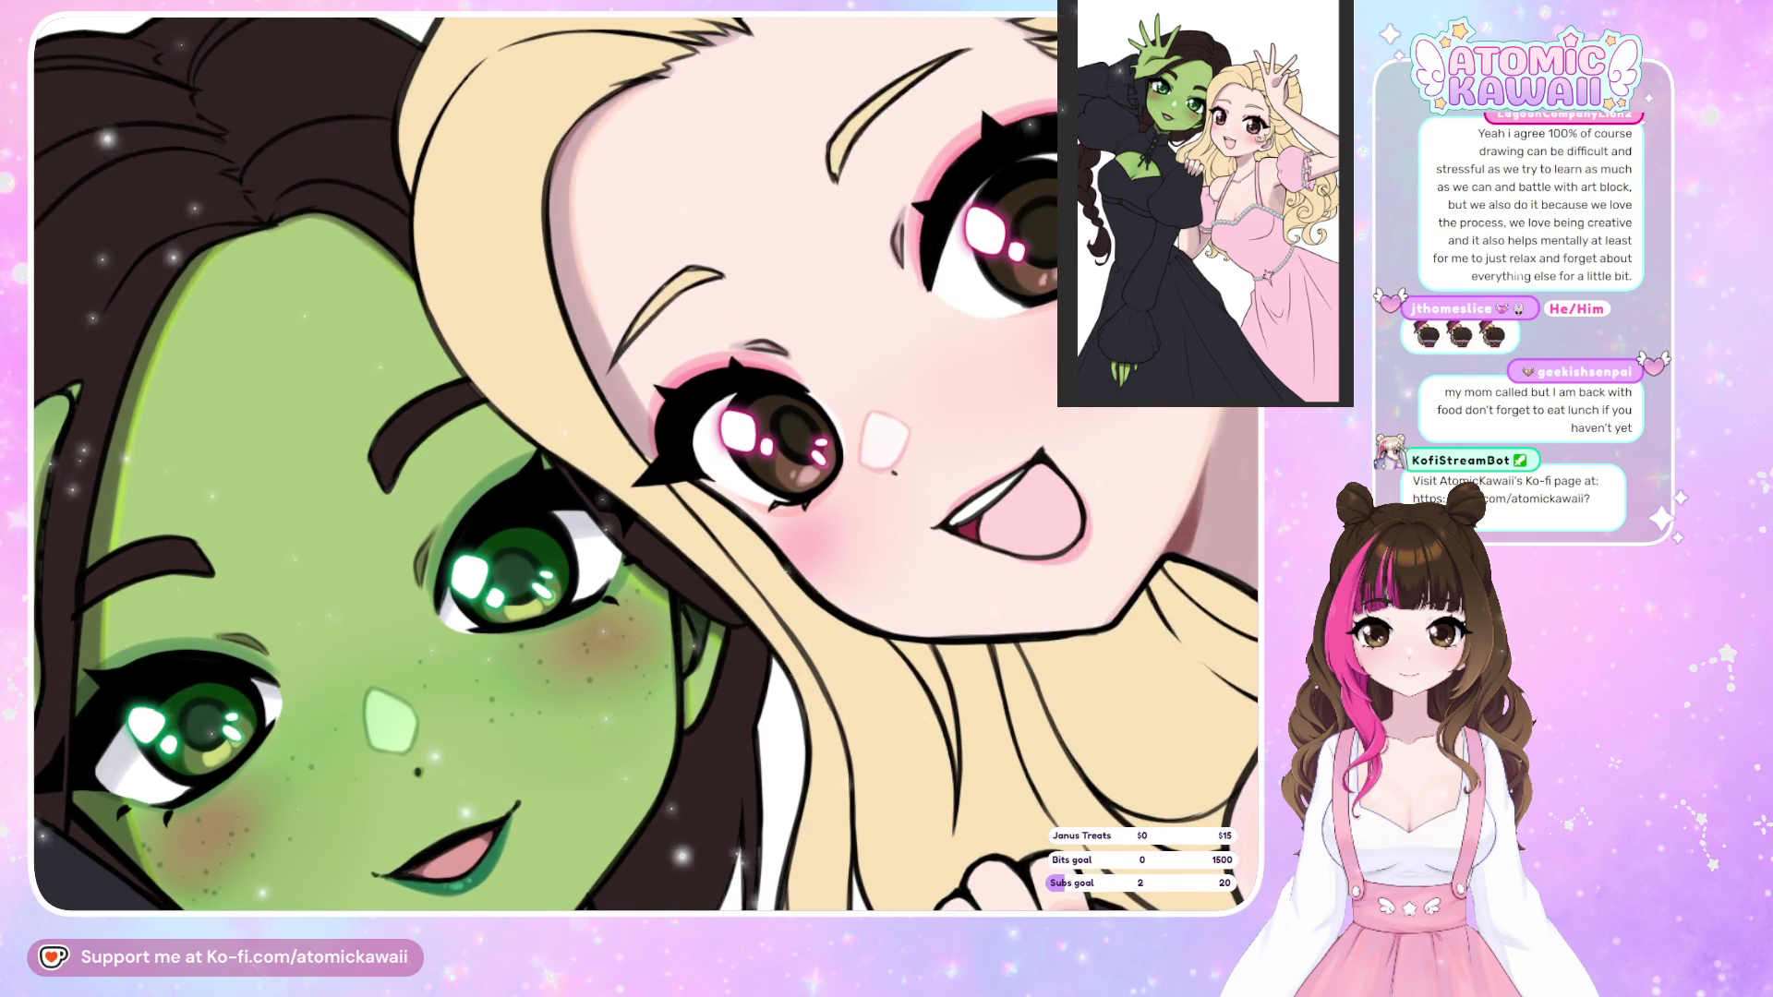
scroll(723, 898, "up", 2)
scroll(362, 836, "up", 2)
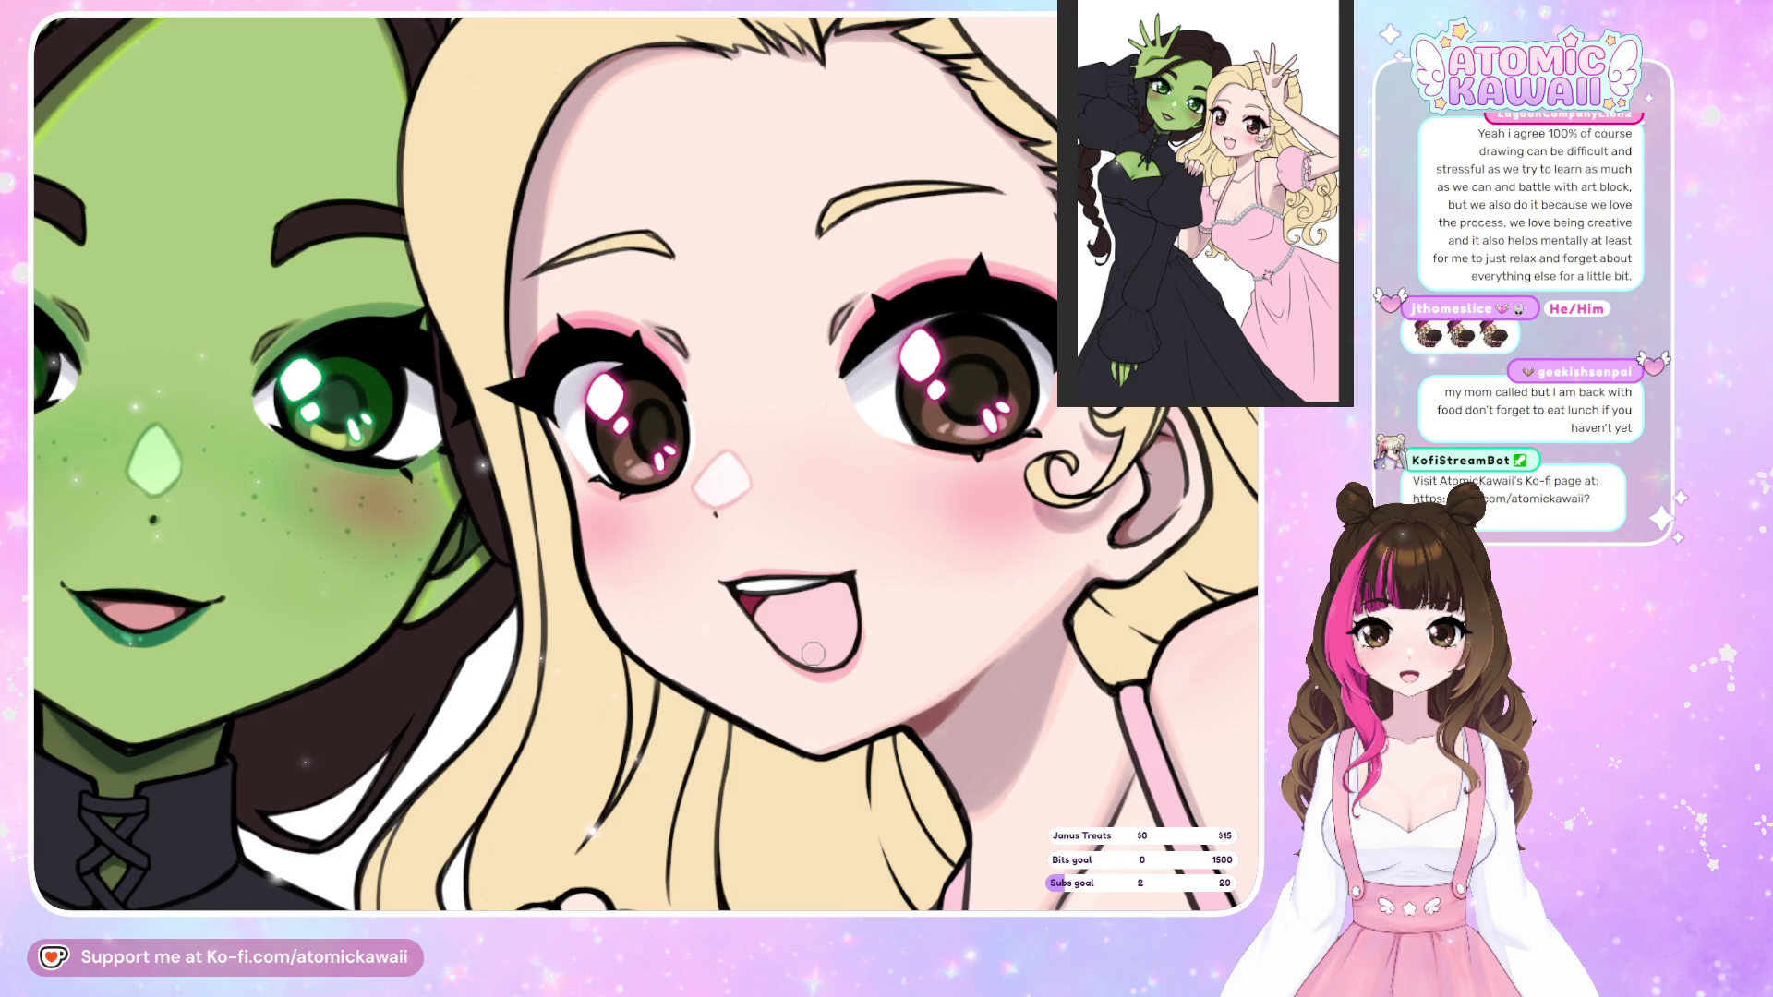
key("h")
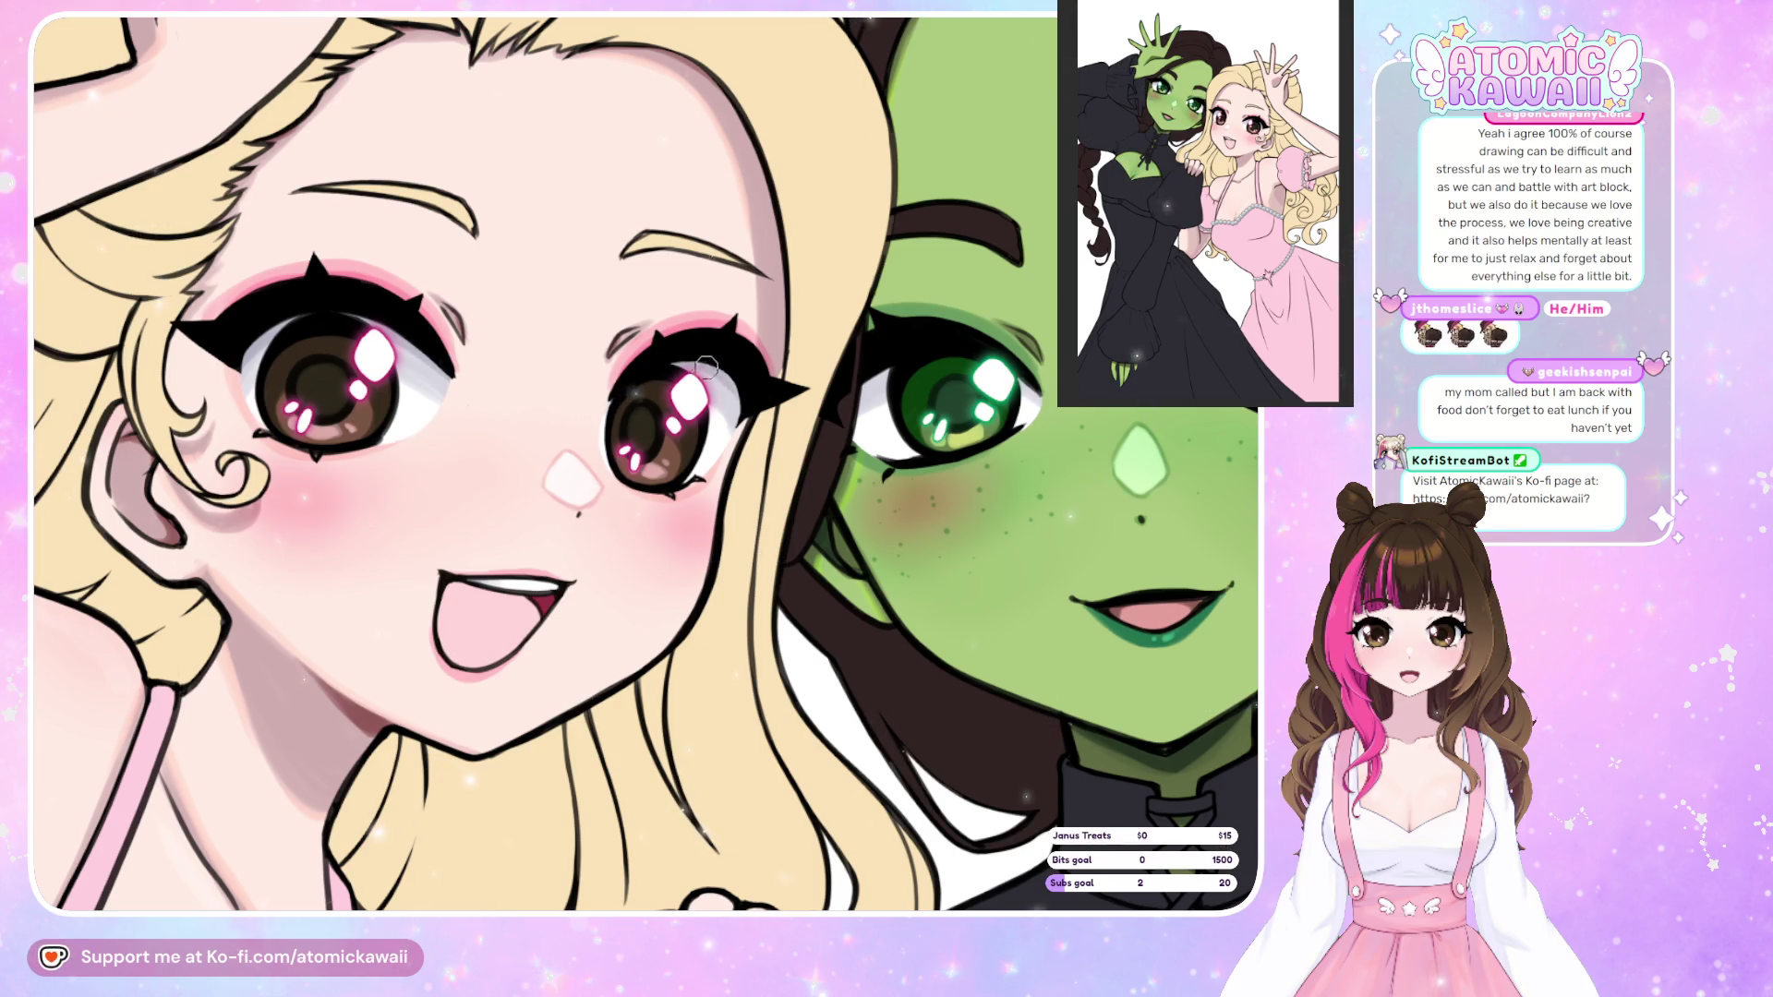
key("h")
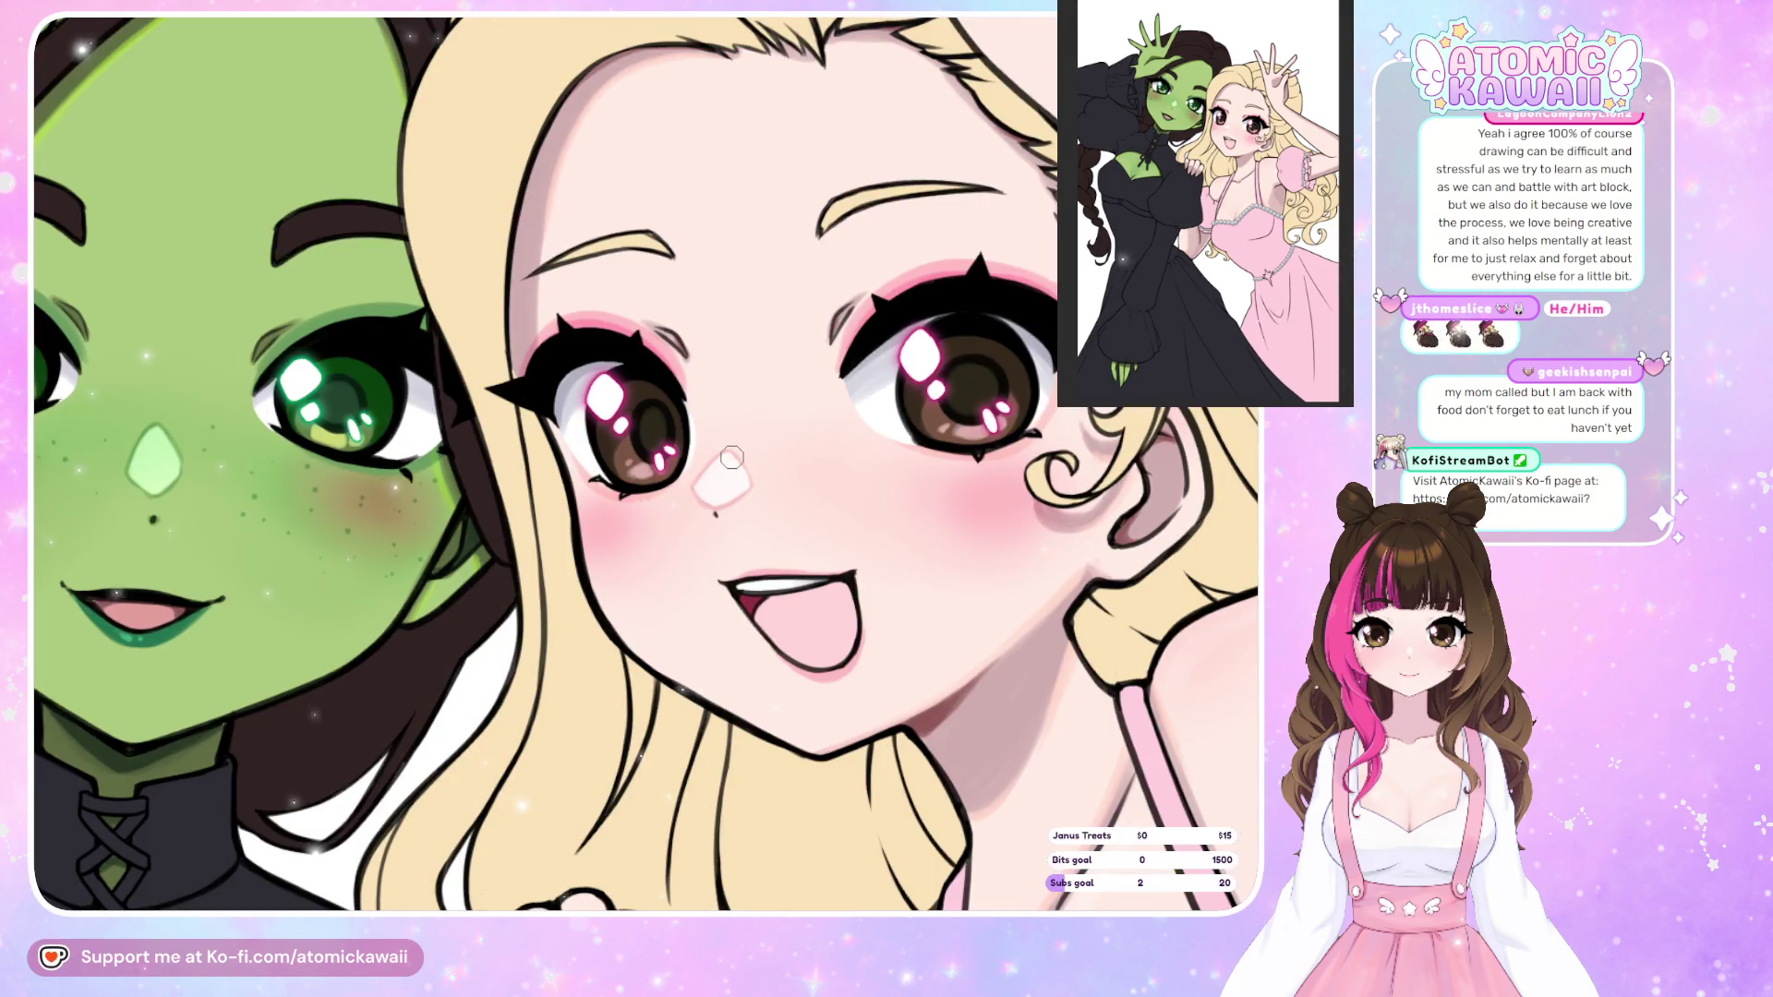
left_click_drag(563, 900, 877, 900)
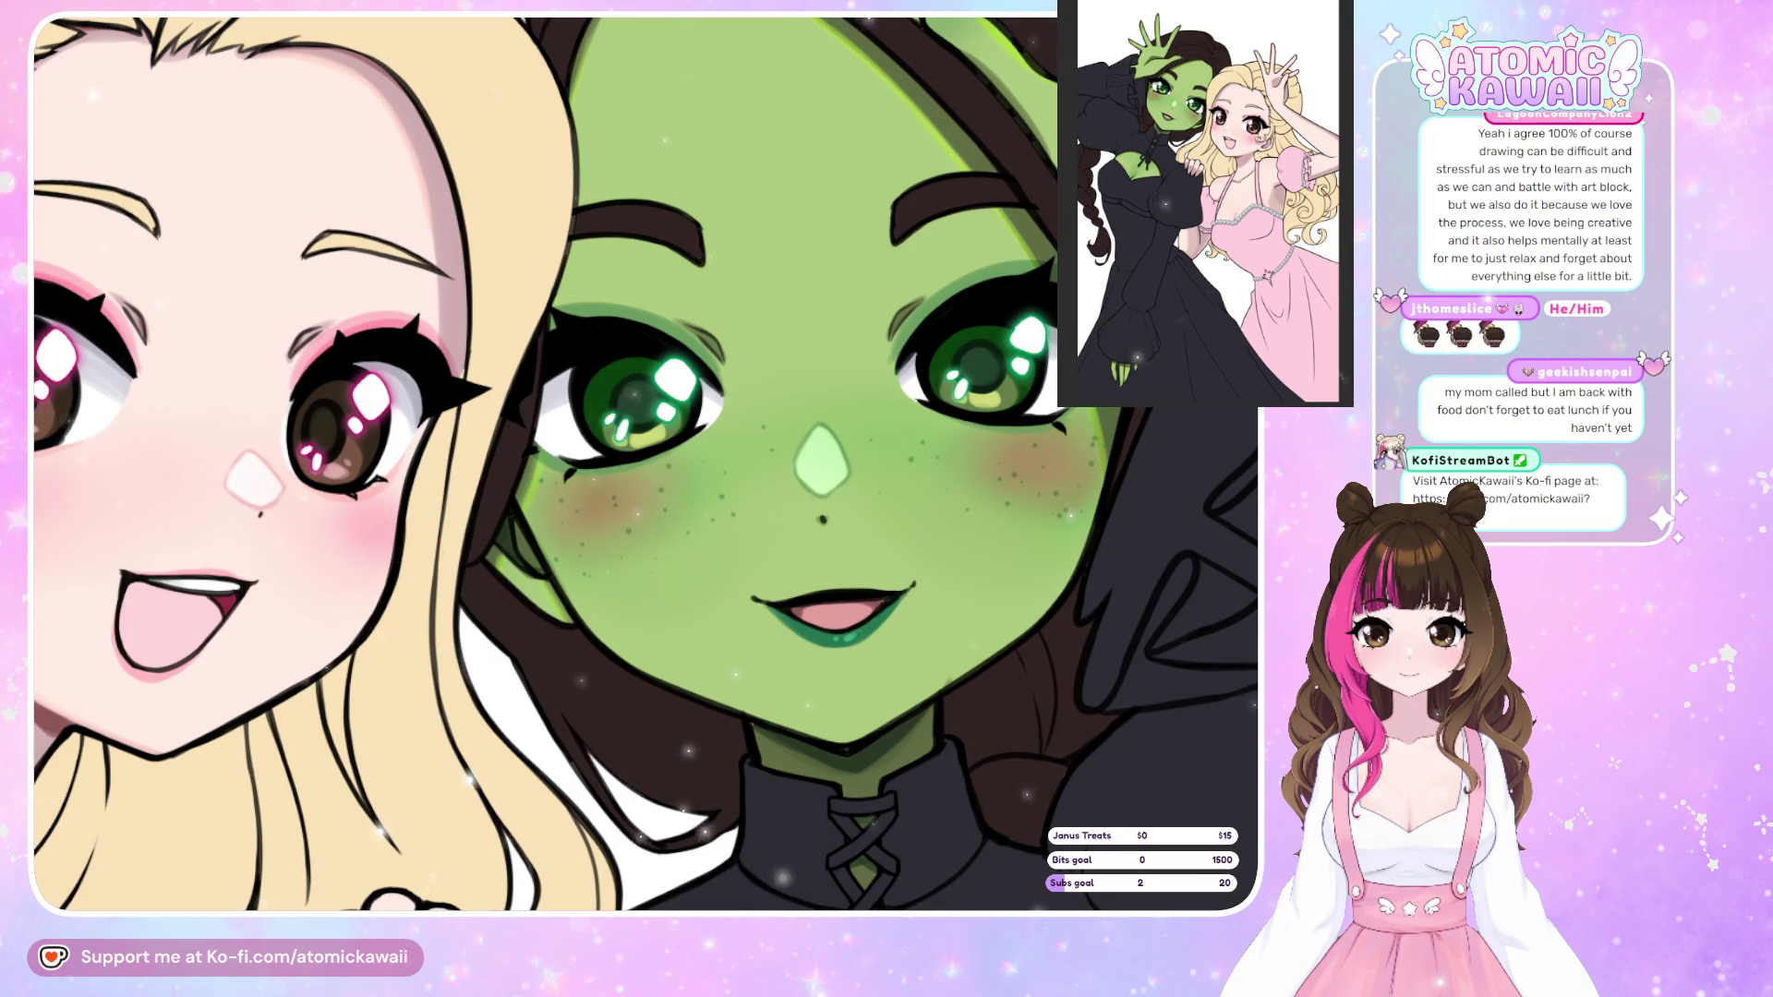
key("m")
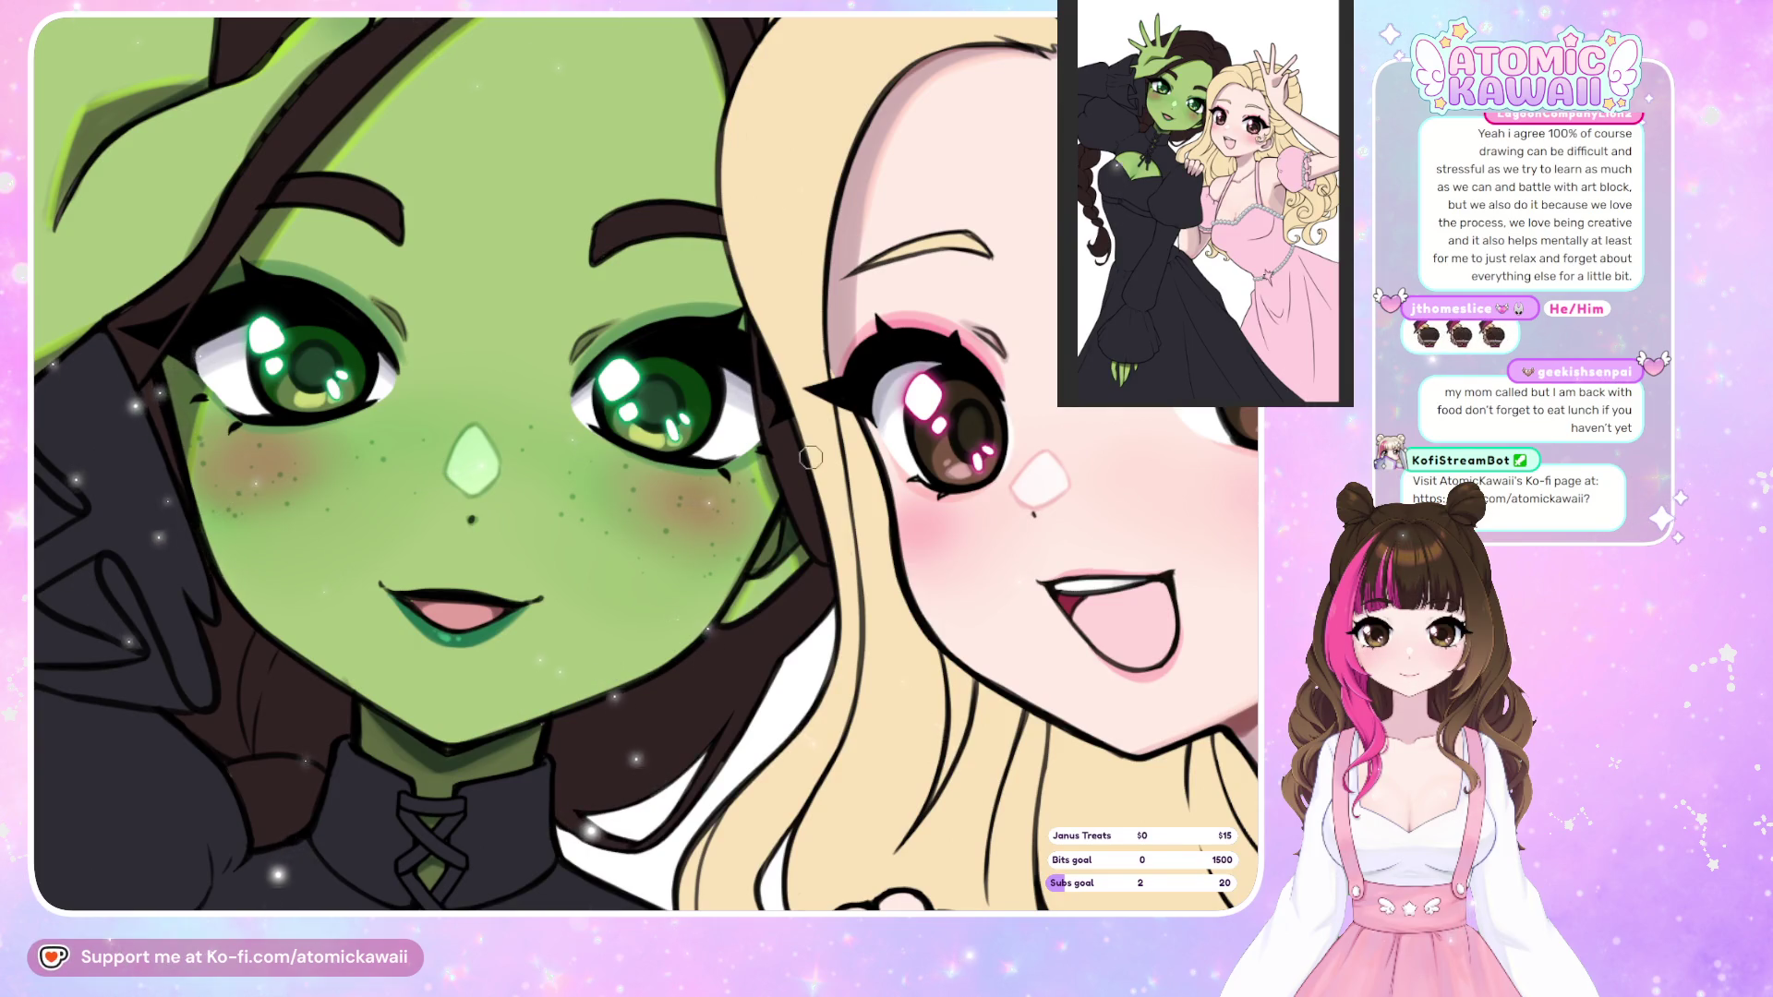
key("m")
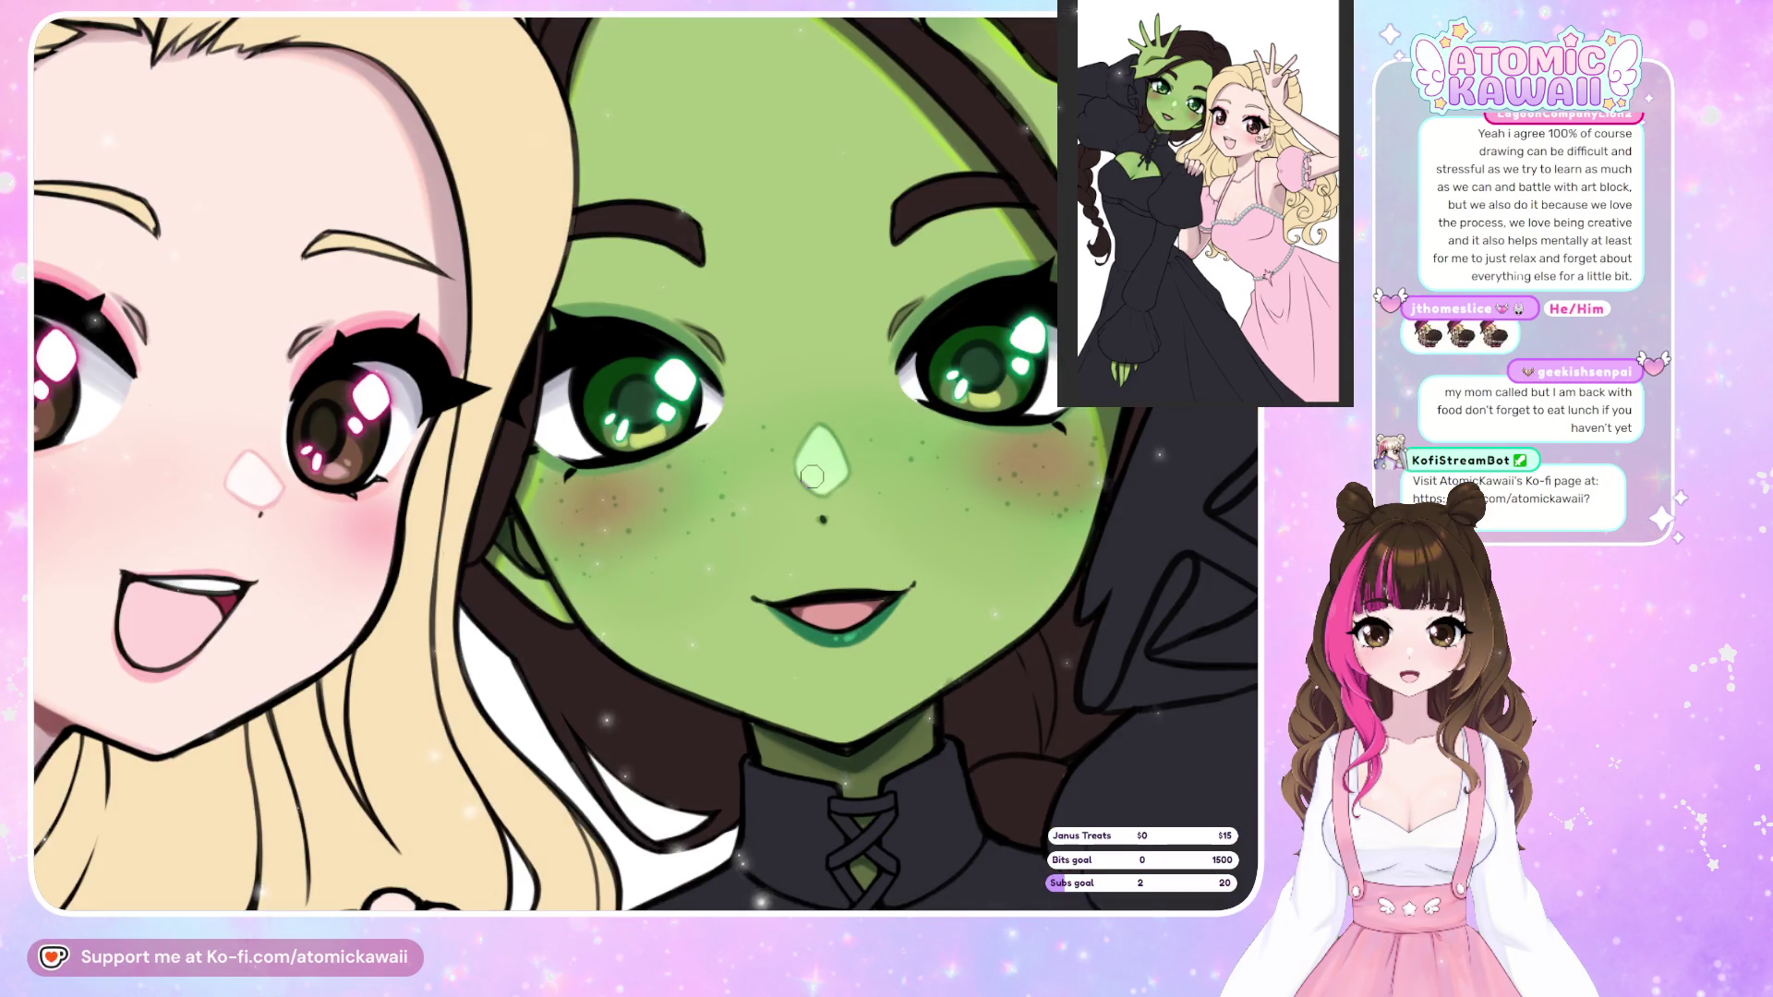
scroll(812, 477, "down", 10)
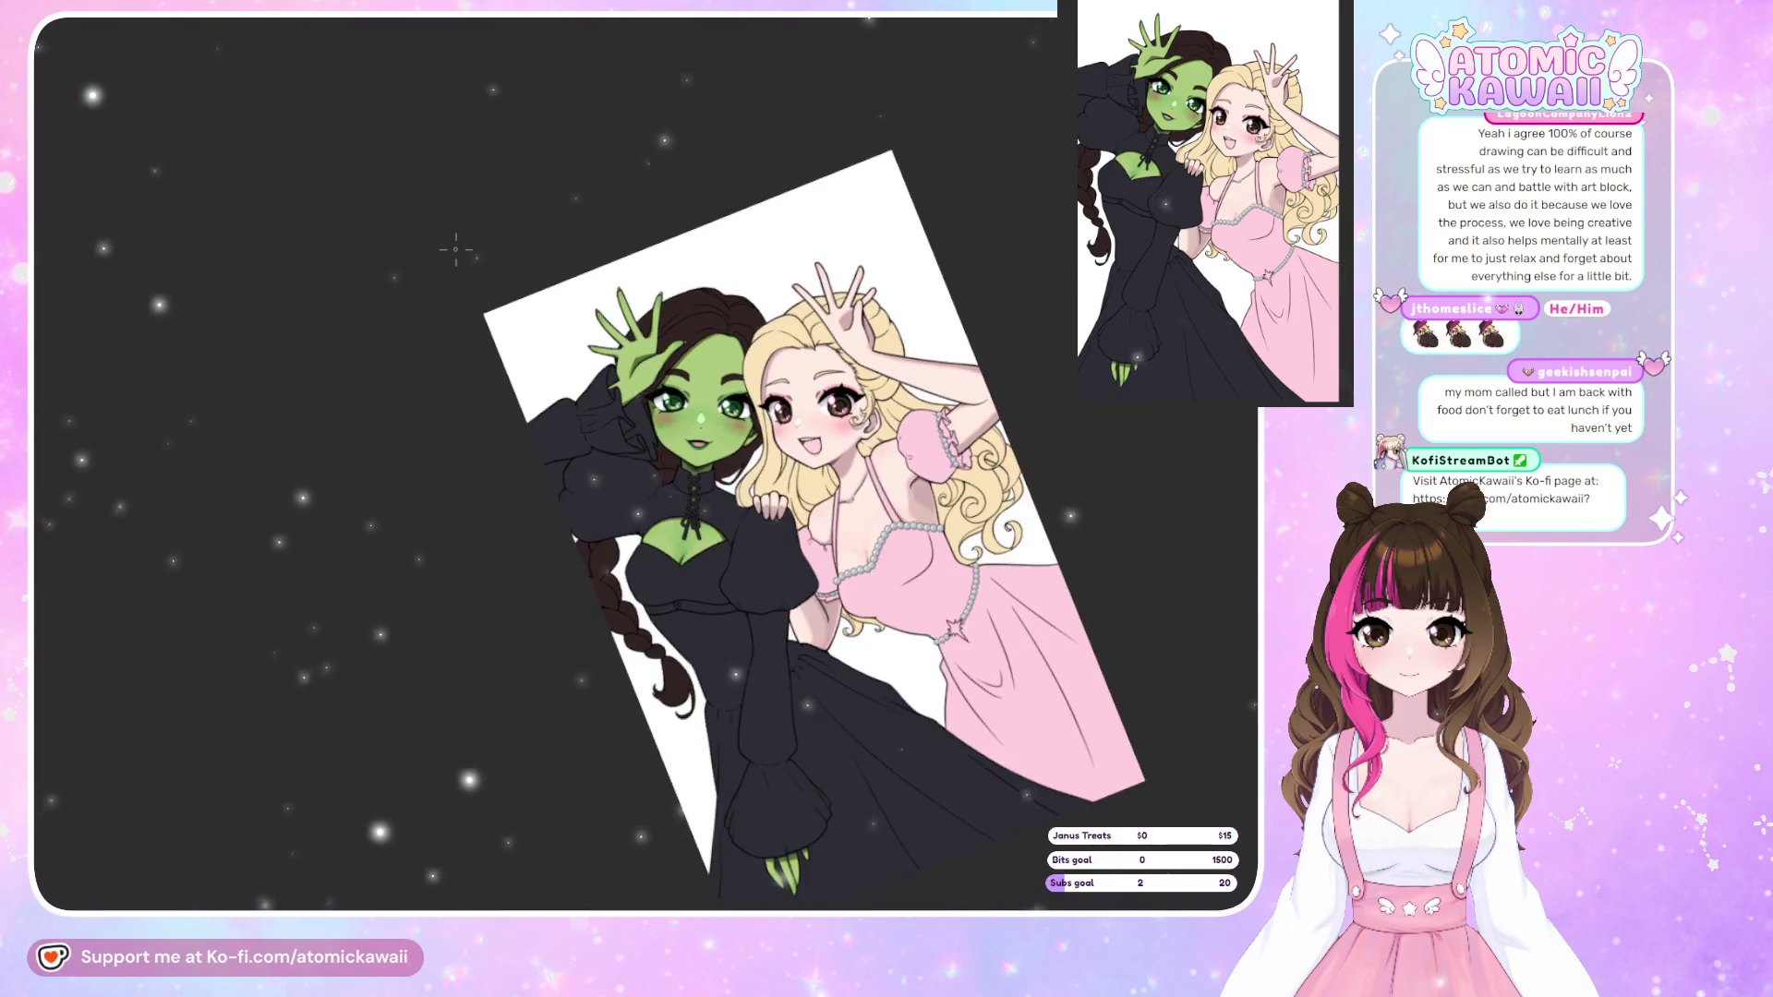
scroll(923, 482, "up", 8)
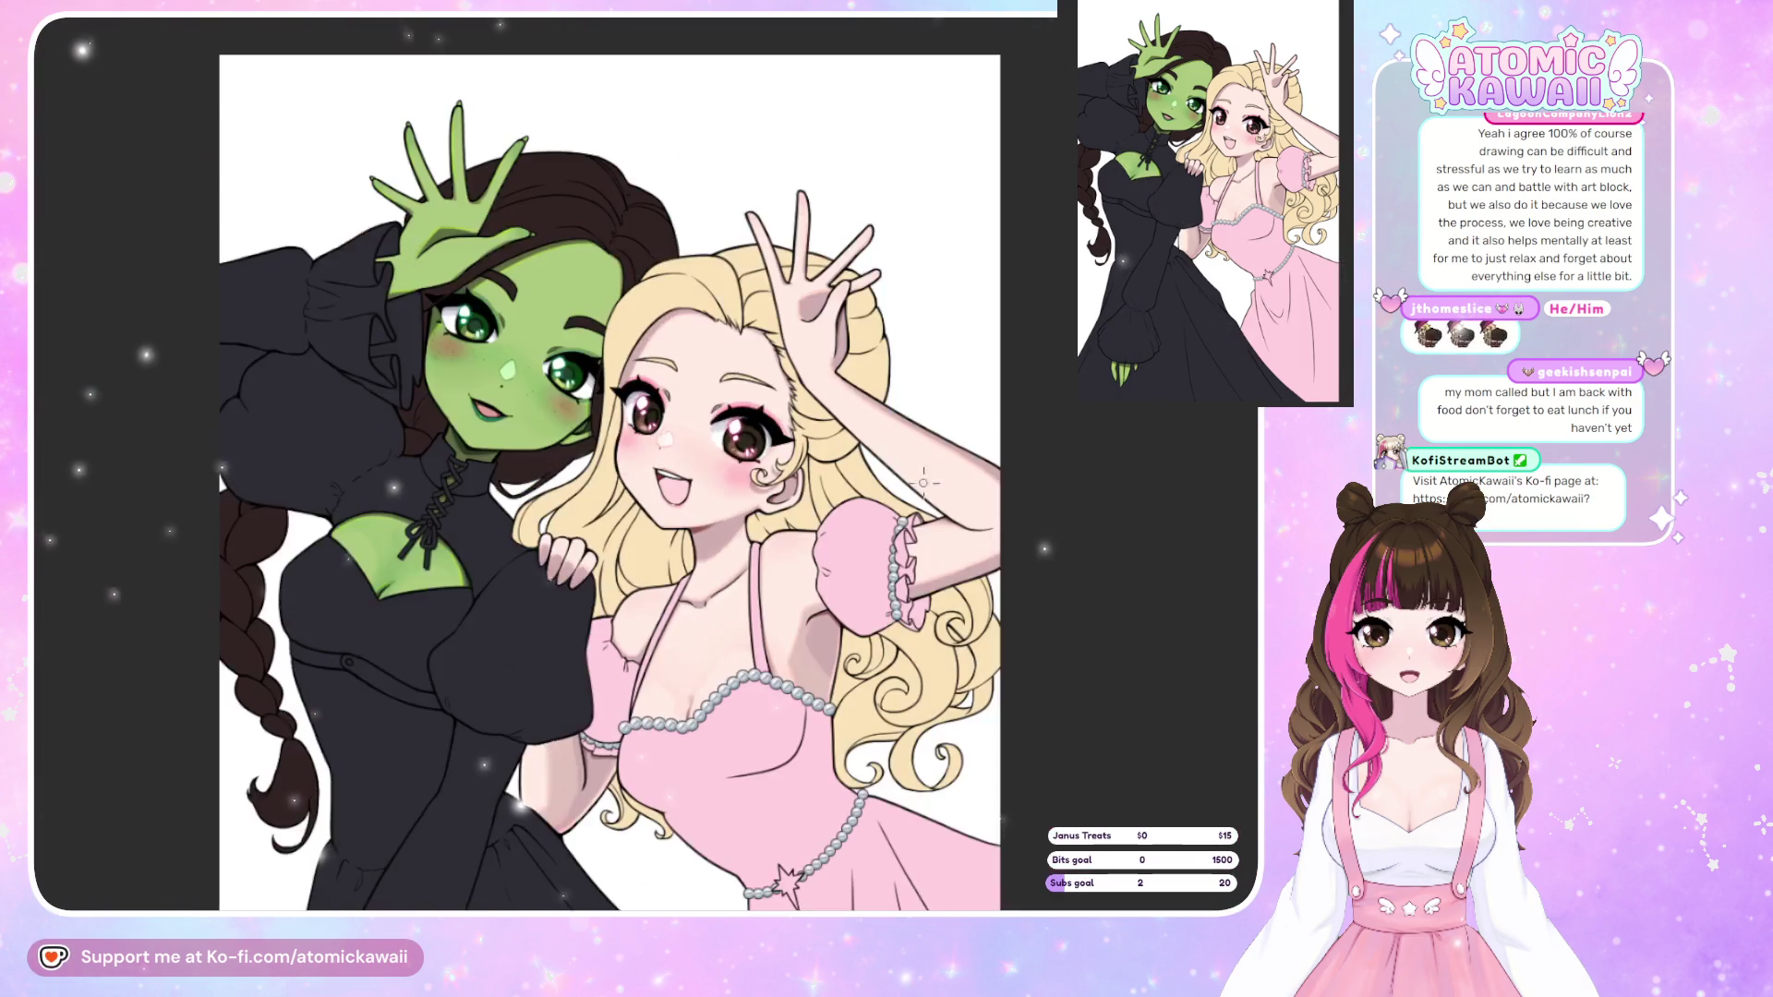
scroll(923, 482, "down", 3)
scroll(646, 499, "up", 2)
scroll(478, 520, "down", 2)
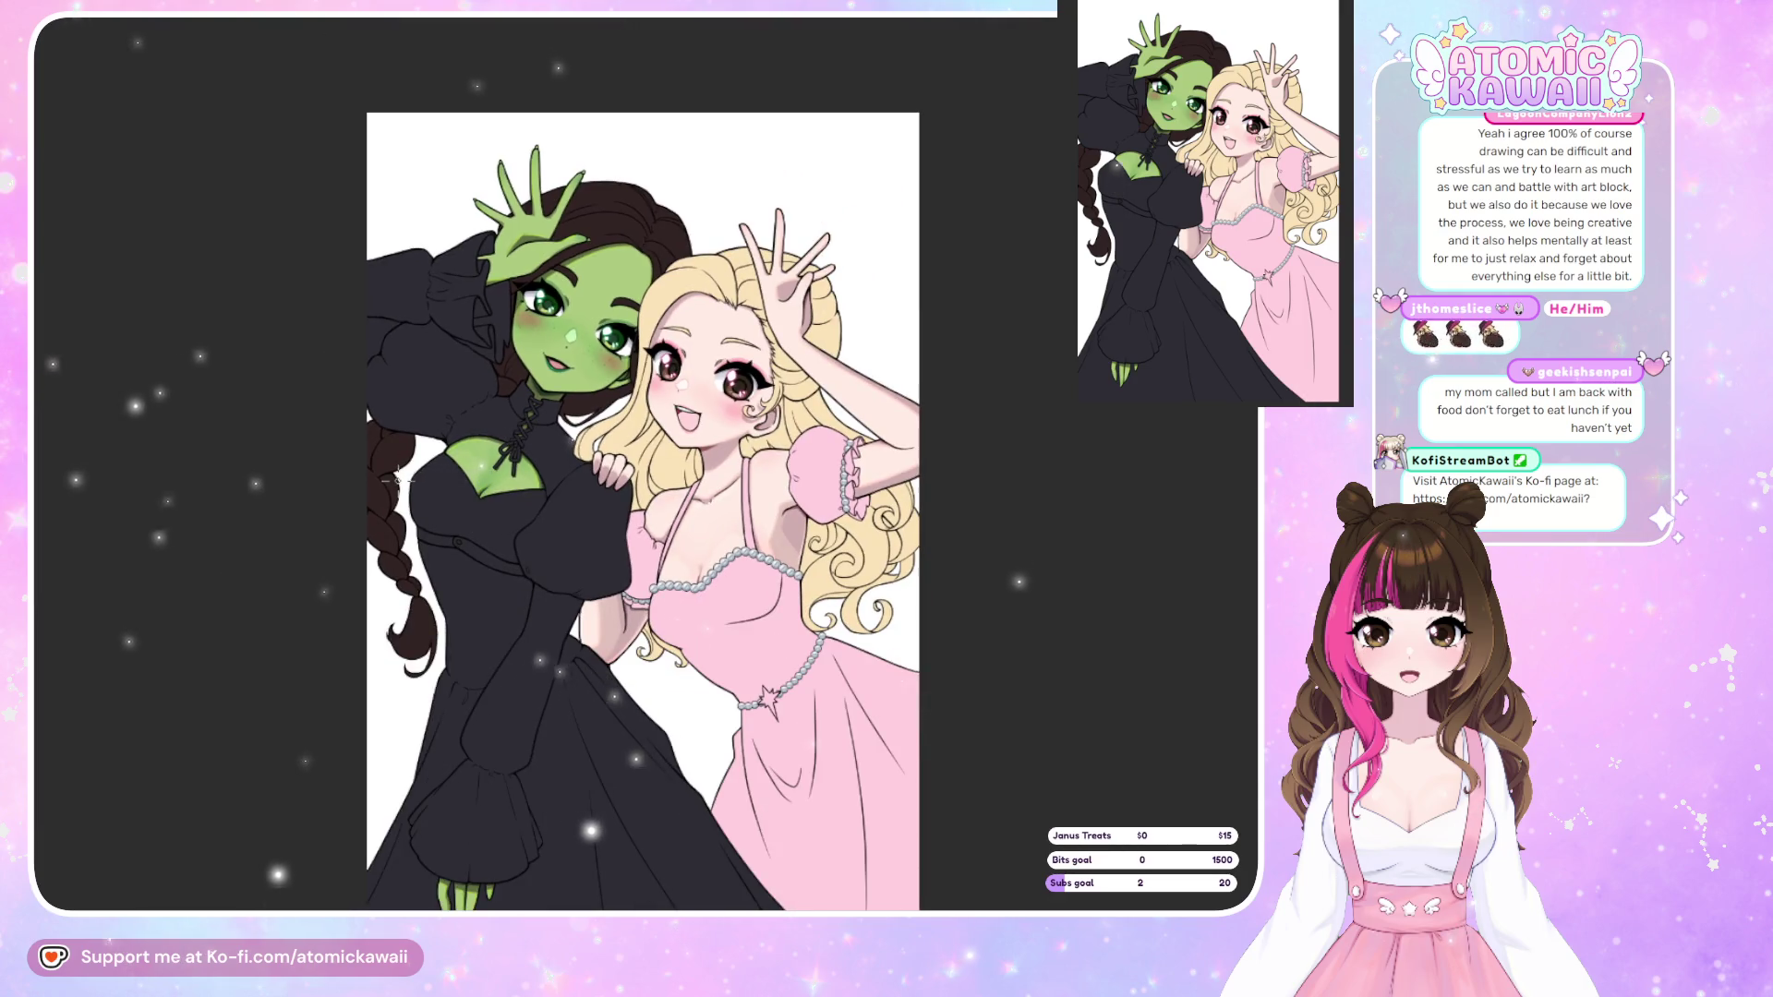
scroll(574, 166, "up", 2)
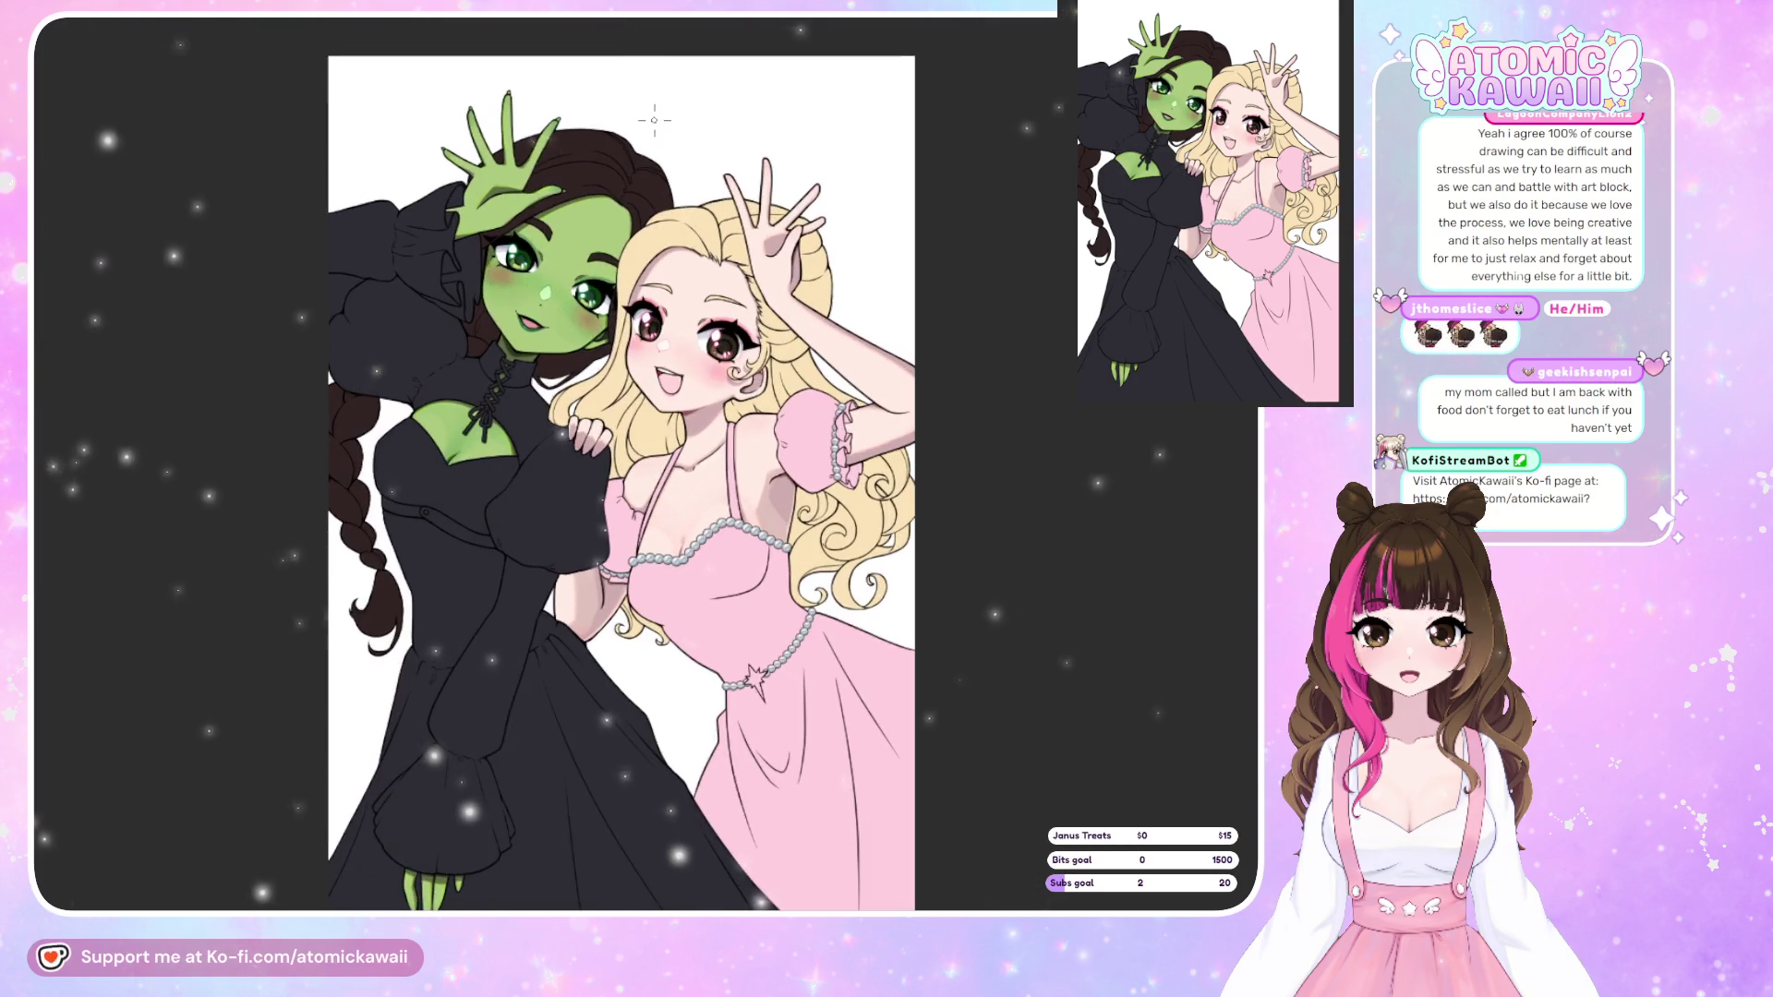
scroll(653, 120, "up", 1)
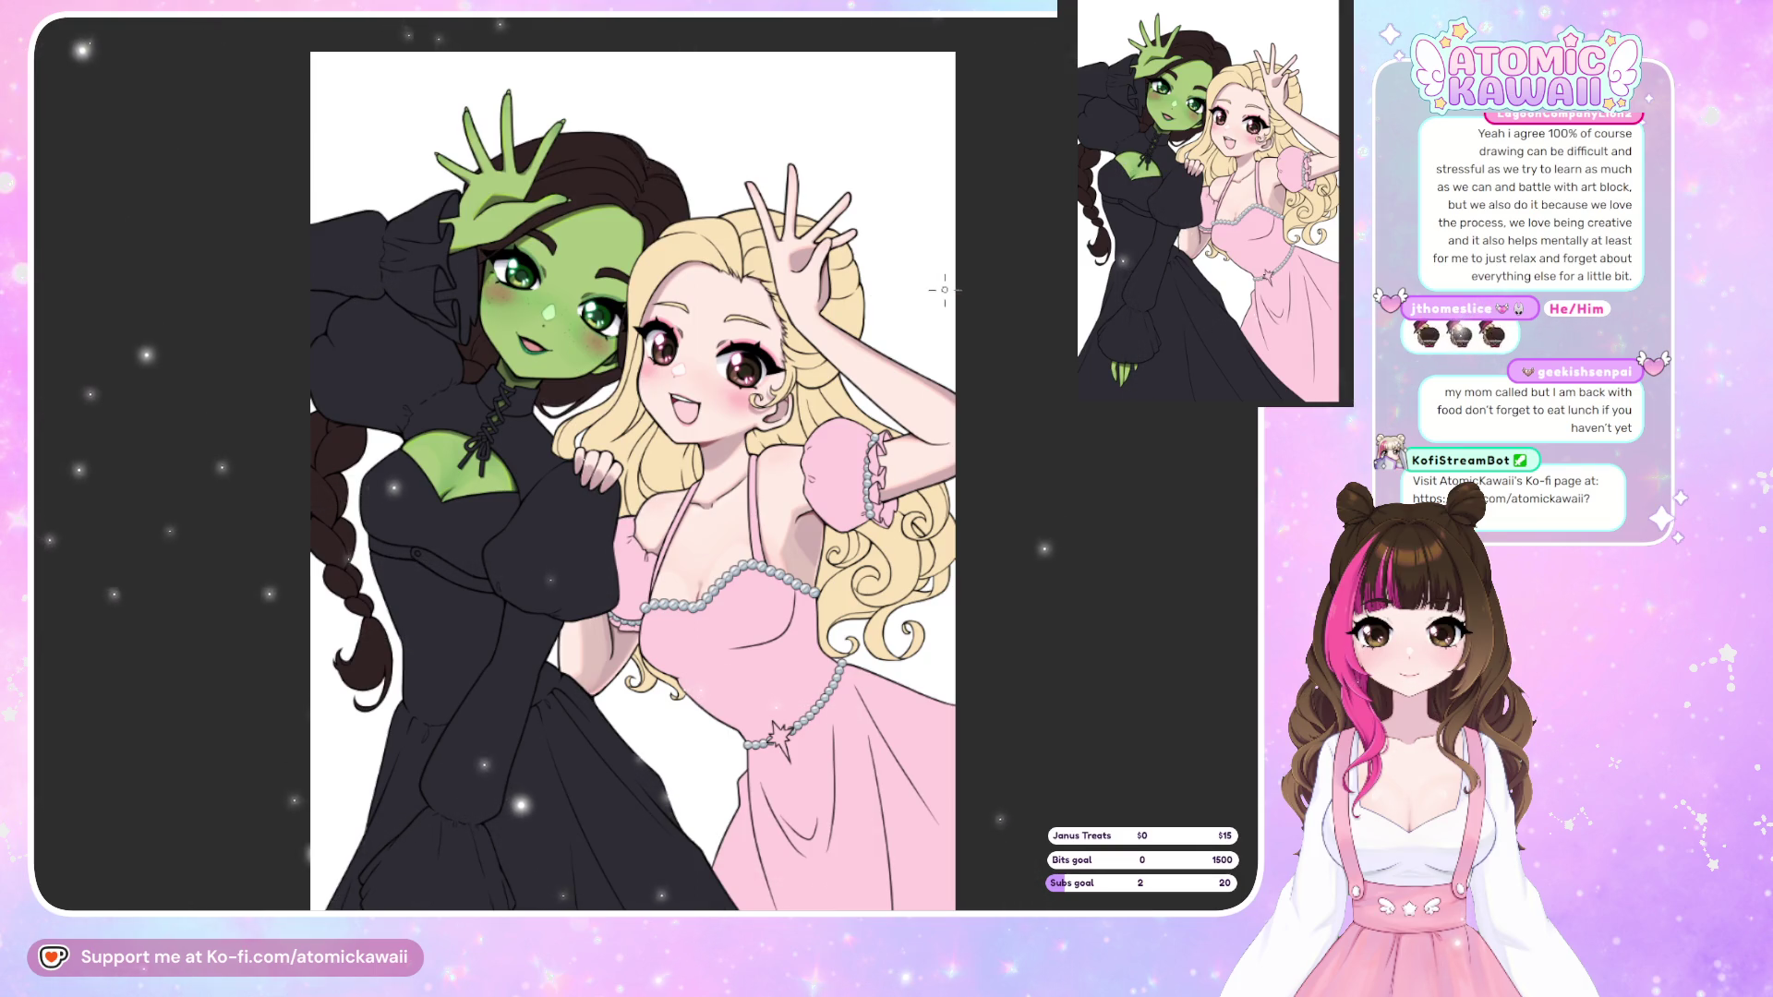
scroll(939, 295, "down", 2)
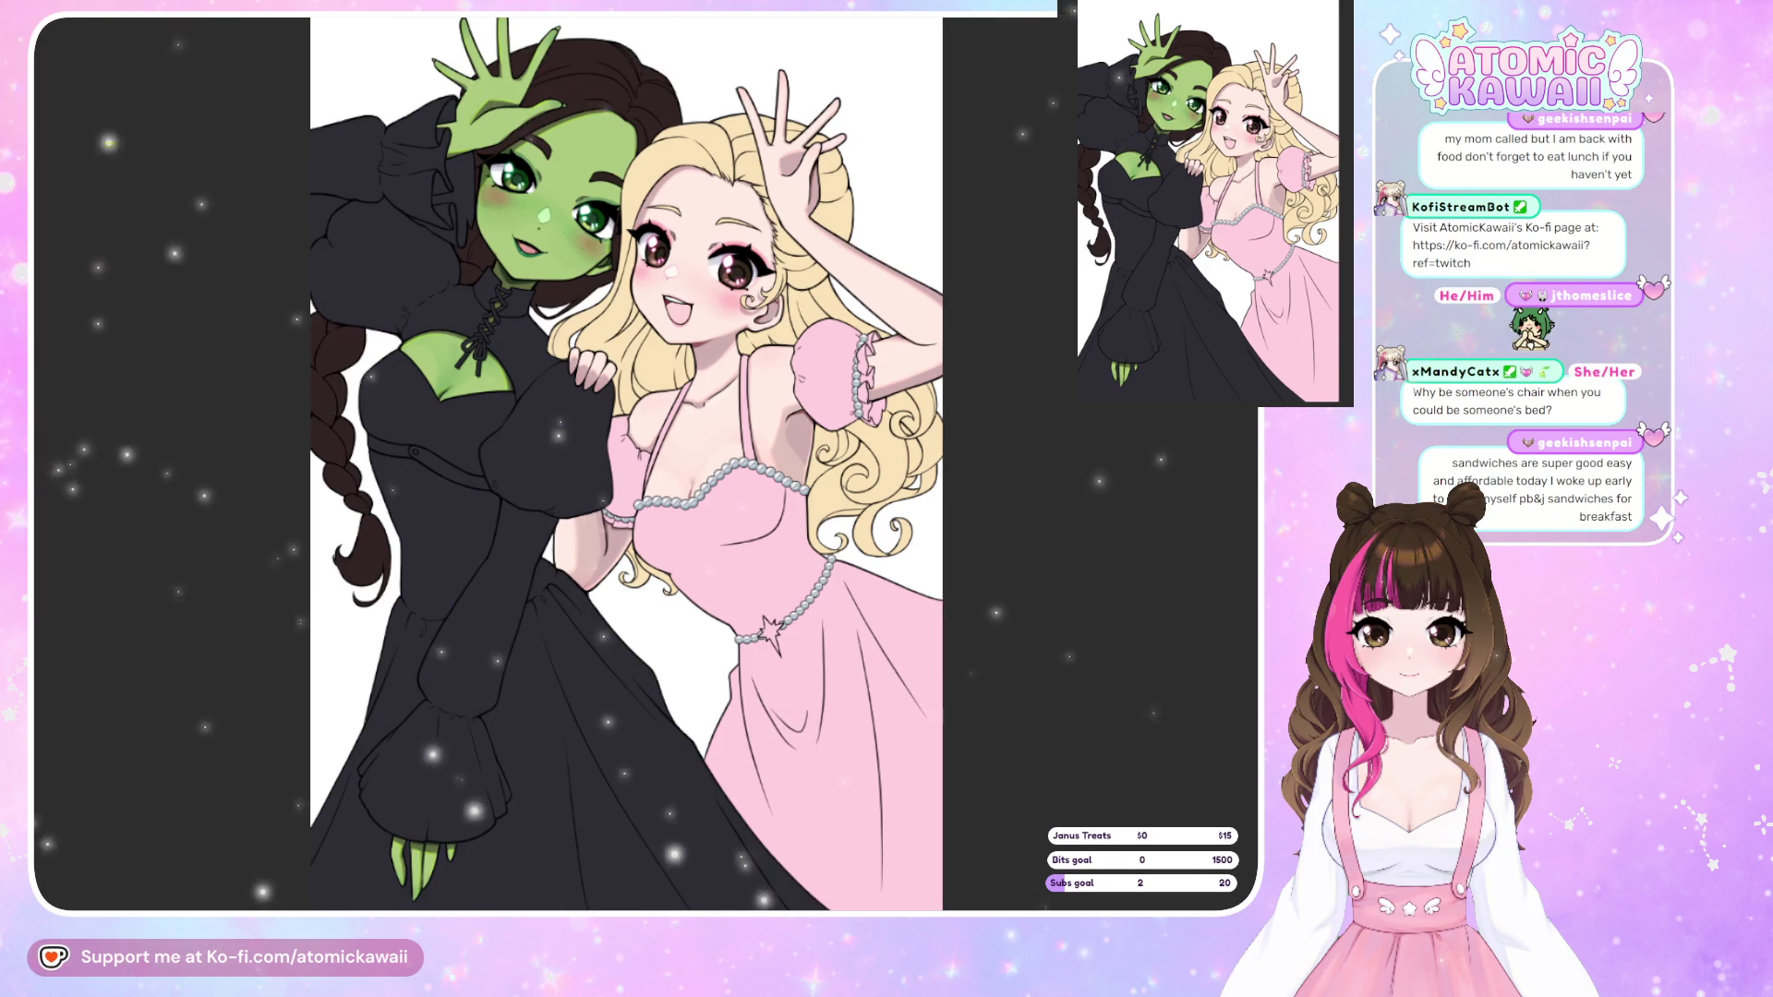
scroll(281, 464, "down", 3)
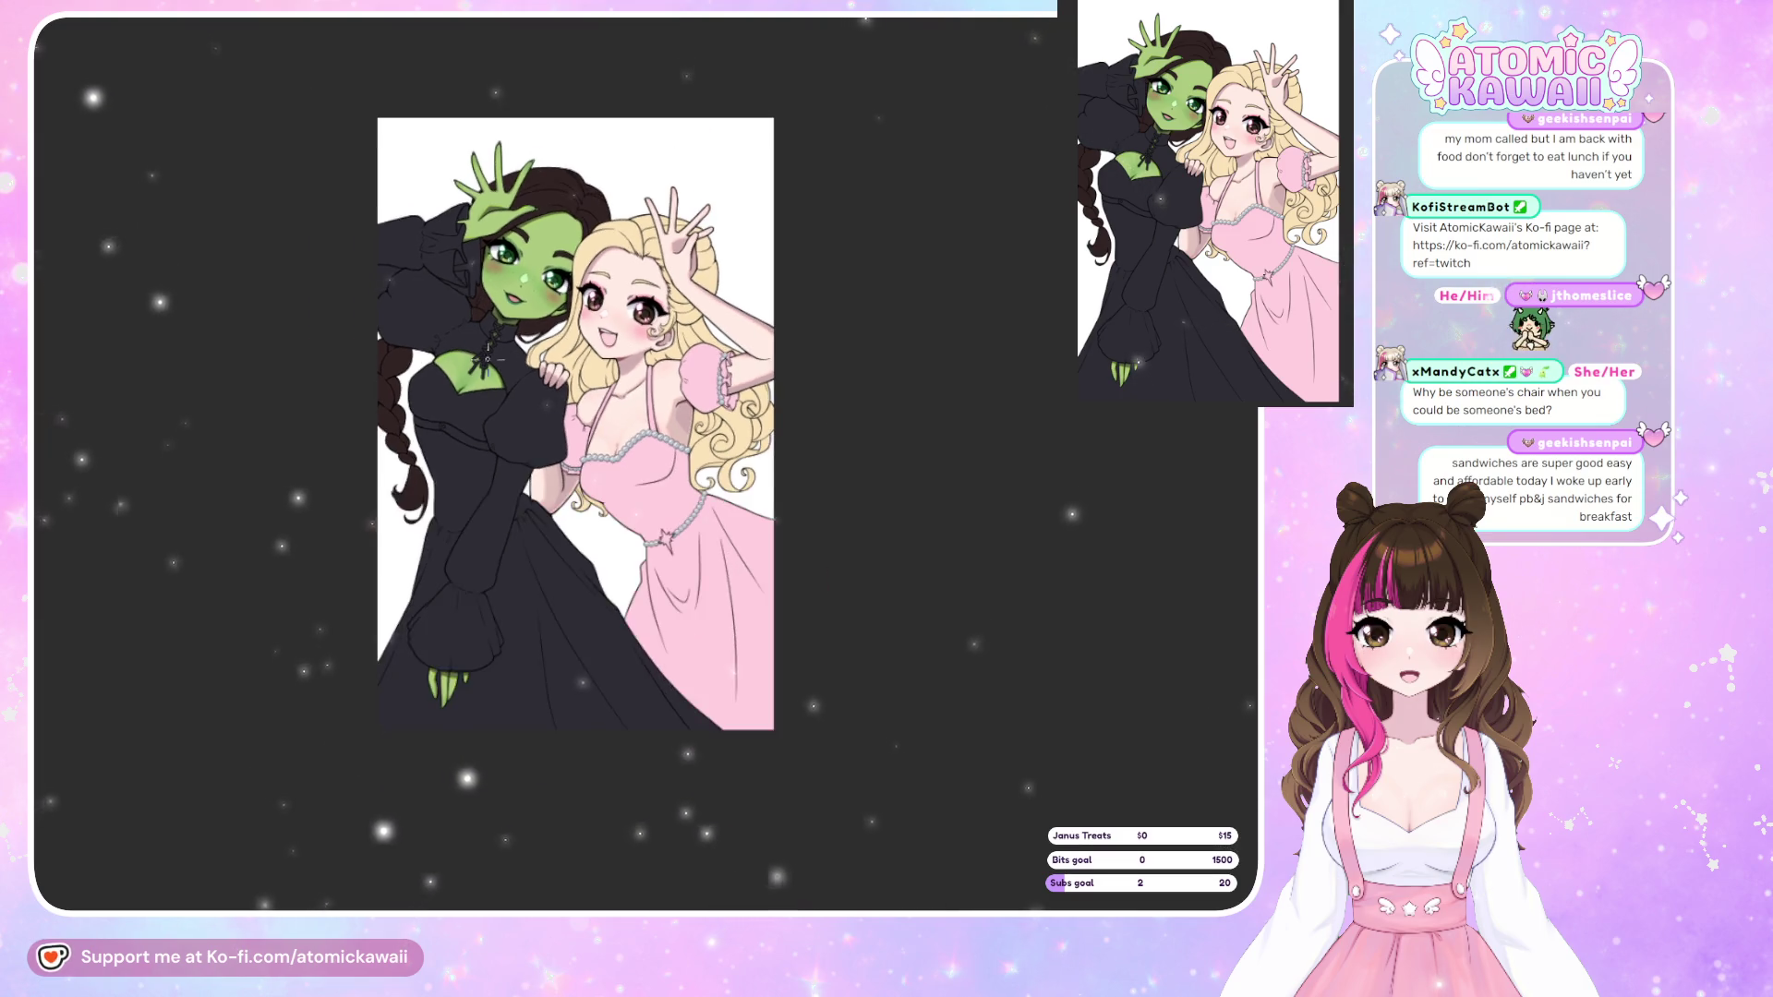
scroll(286, 344, "up", 2)
scroll(283, 241, "up", 2)
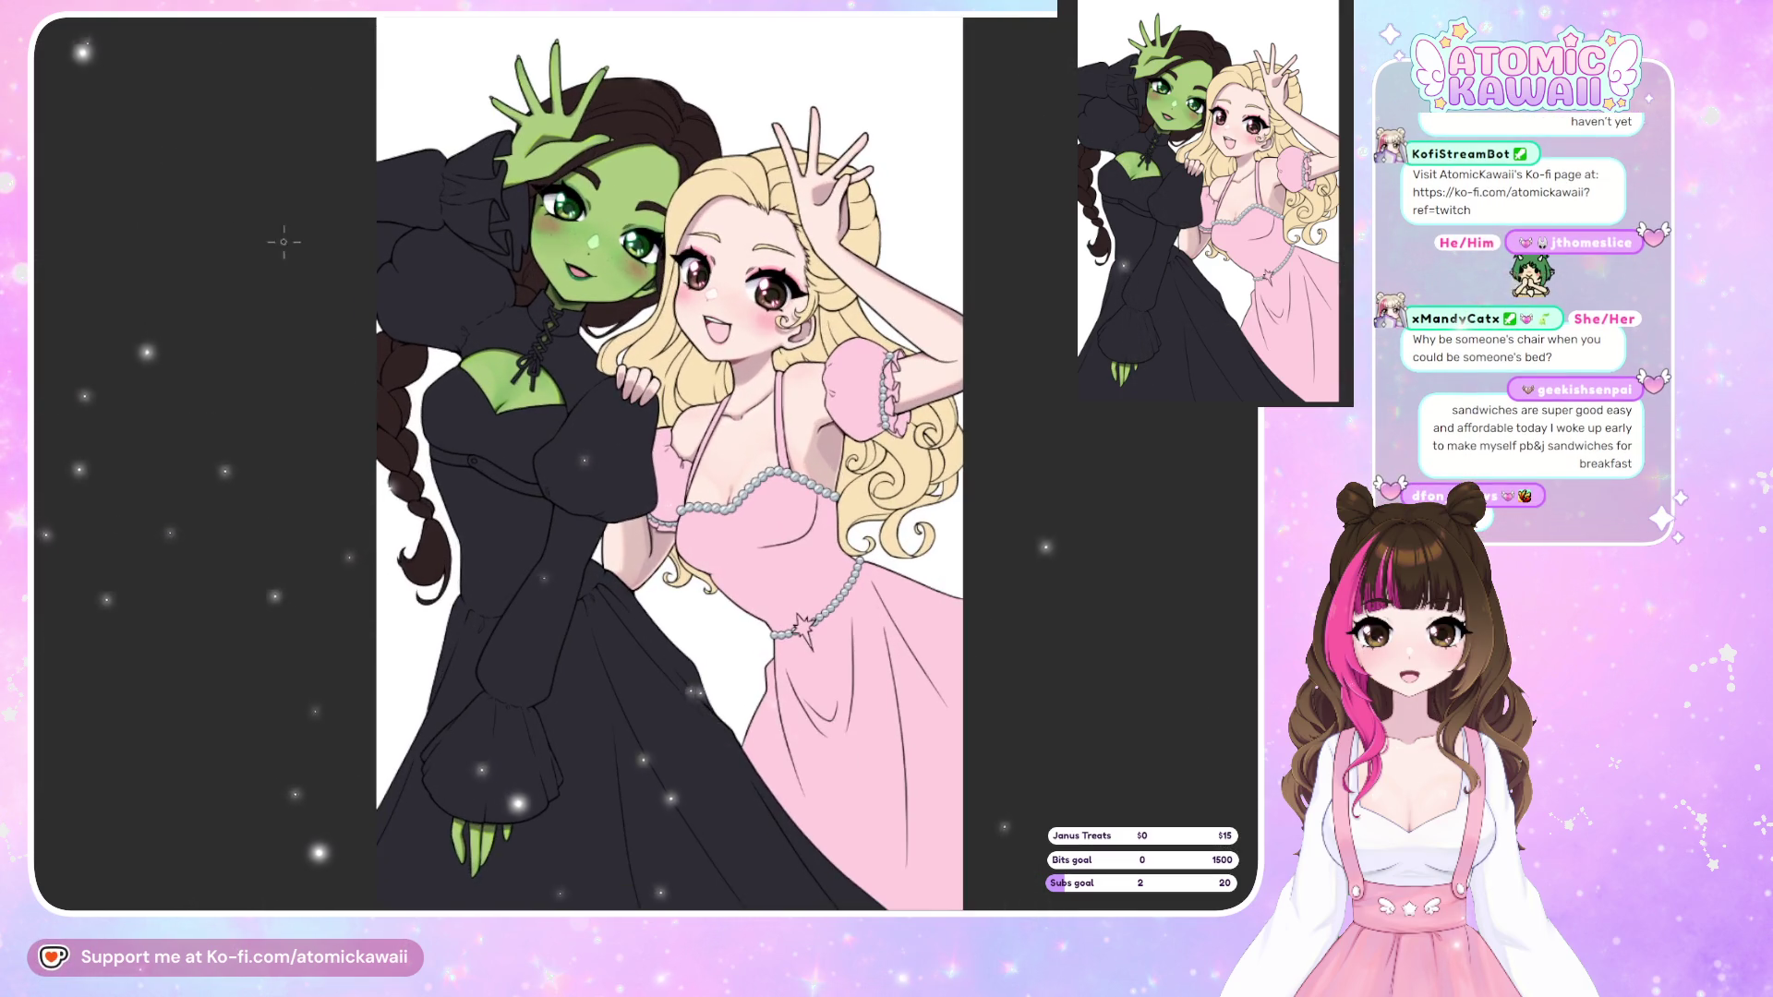